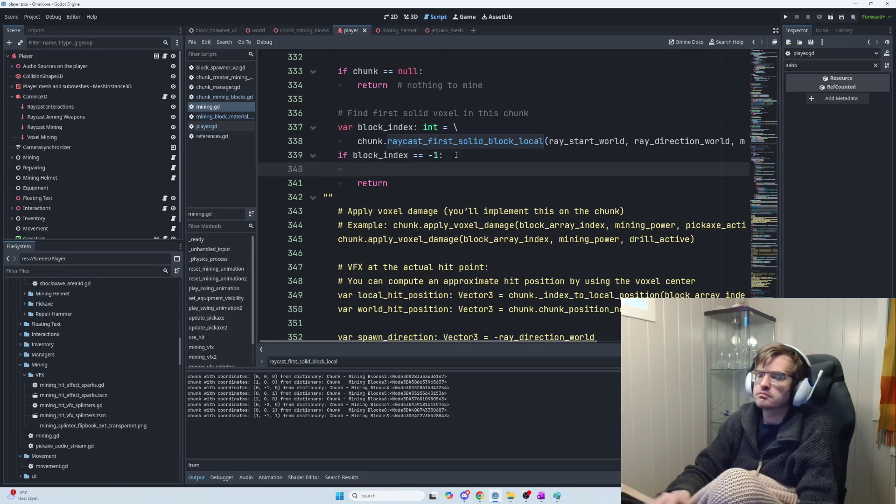
Add 'if debug_mode: print("mining nothing")' on line 340 of mining.gd
text(()
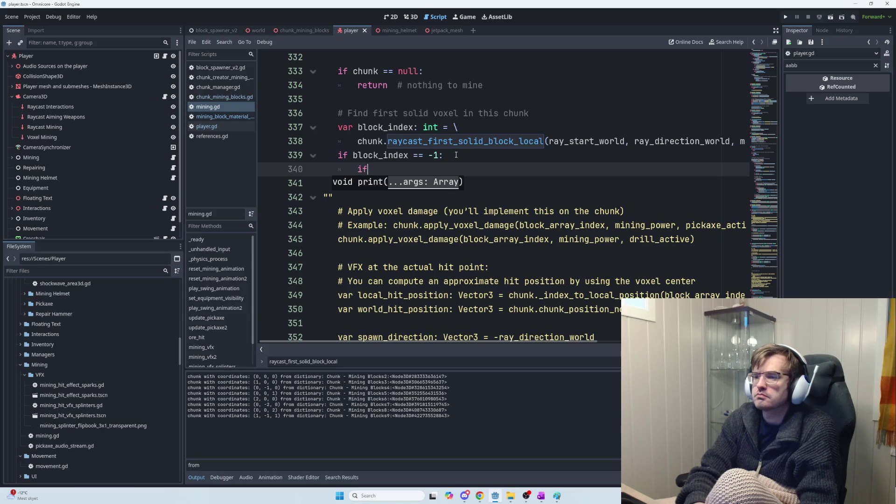
text( de)
key(Return)
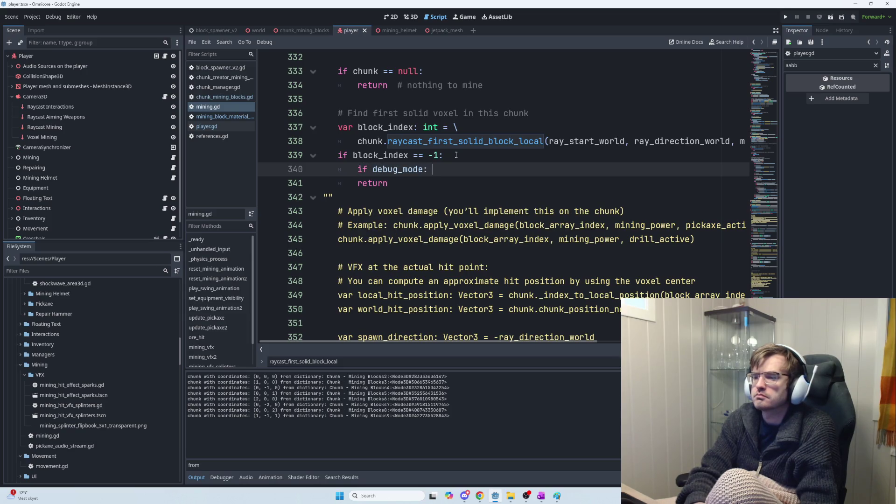
text(print("mining nothing)
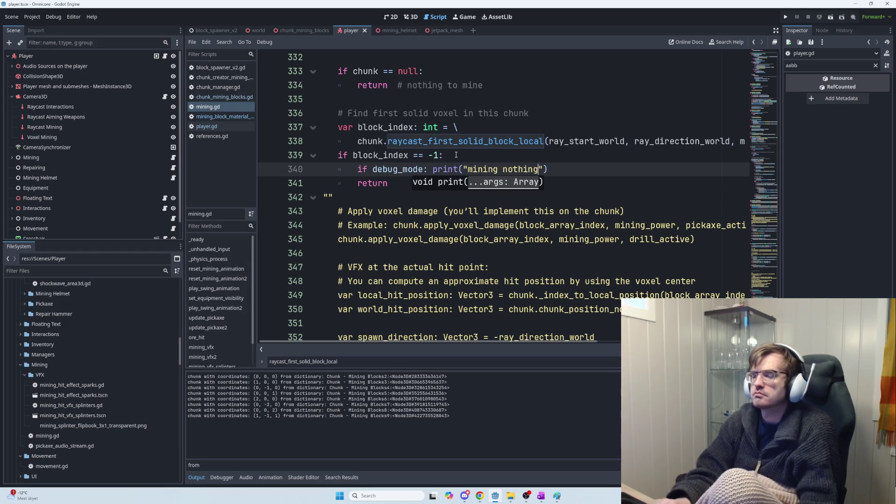
Begin a second debug print 'if debug_mode: print("mining "' on line 343
key(Down)
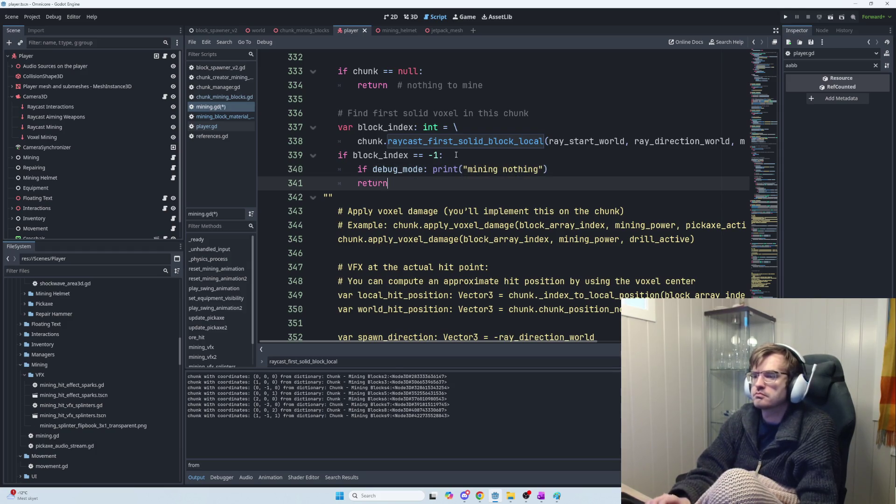
key(Return)
key(Return)
text(if debug_mode: print)
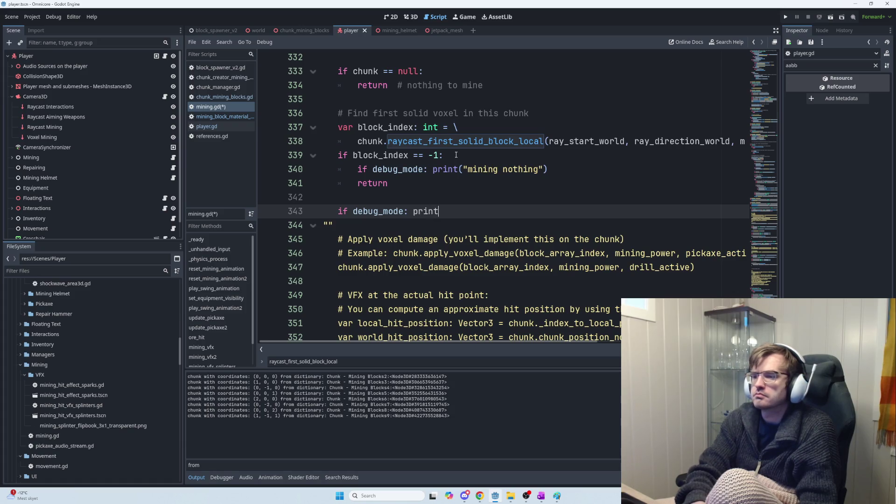
text(("mining ",)
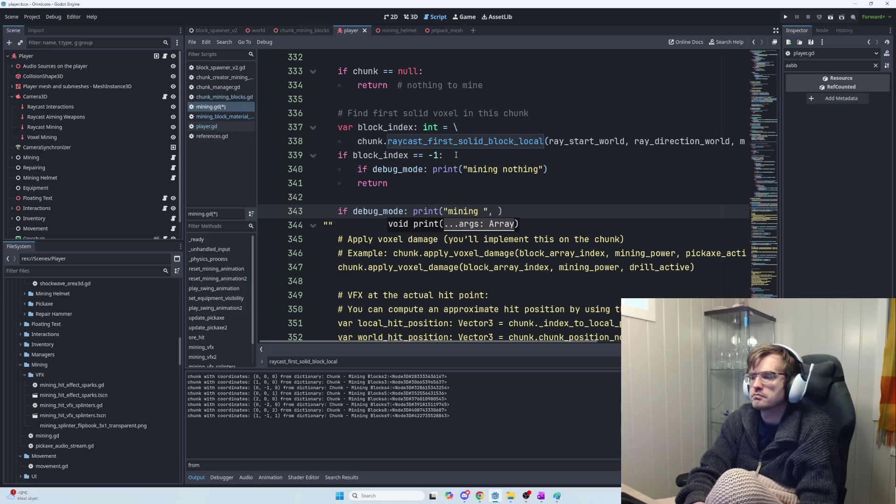
key(alt+Tab)
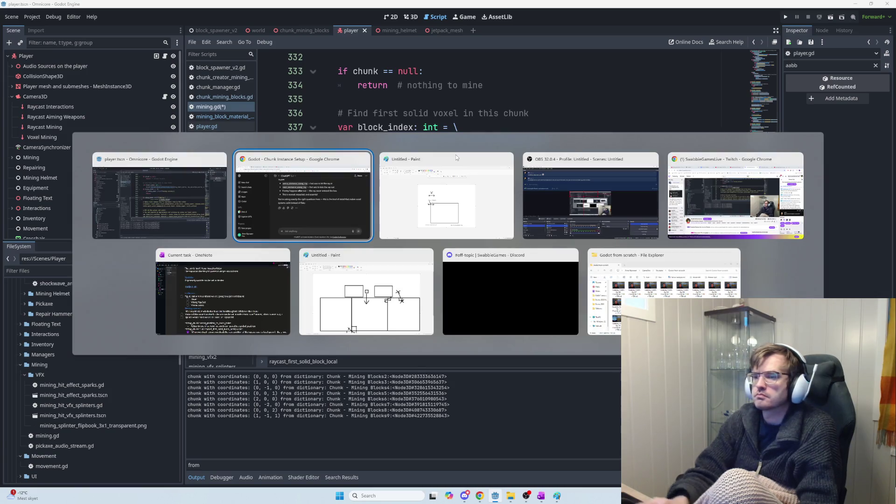
Copy print(ResourceType.keys()[ore_type]) from OneNote's Godot Handy Code page into the debug print
click(231, 281)
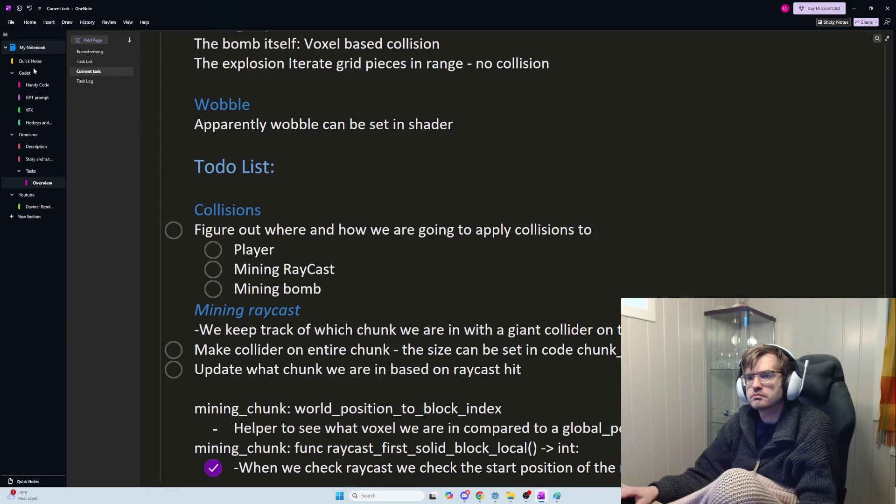
click(38, 85)
click(100, 81)
click(98, 71)
click(103, 65)
click(104, 52)
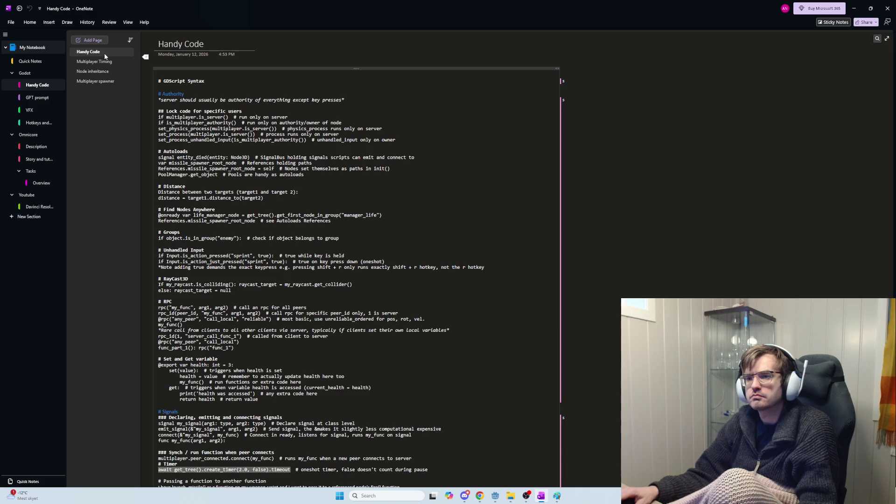
scroll(319, 280, down, 10)
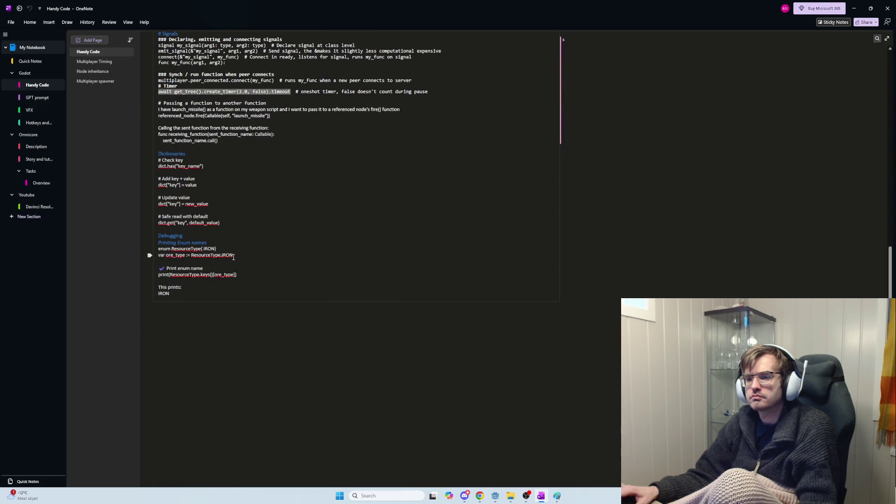
click(235, 274)
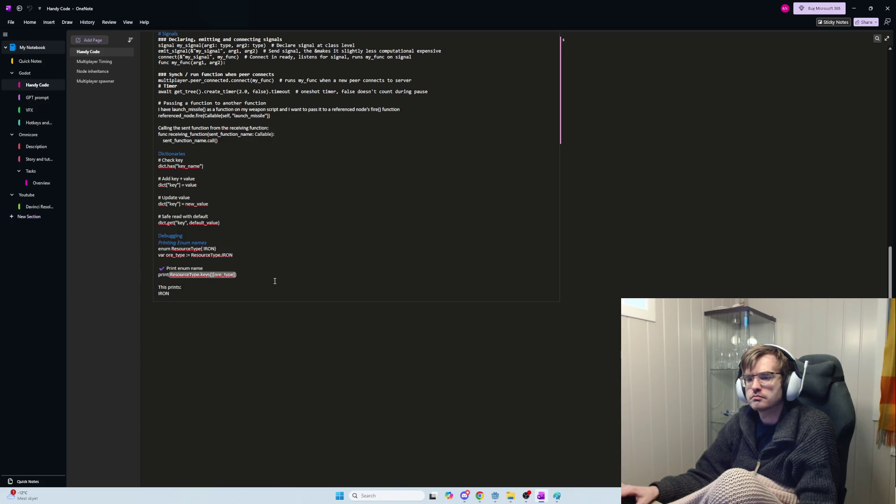
key(alt+Tab)
text(ResourceType.keys()[ore_type])
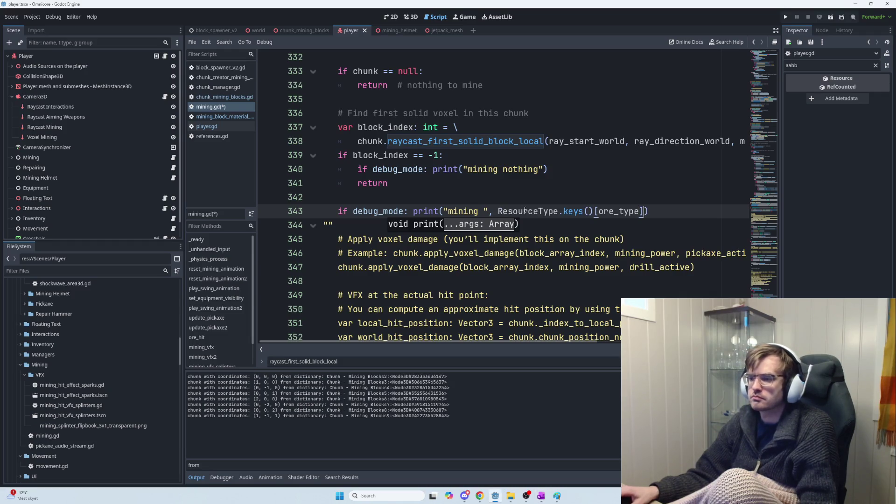
Start replacing ore_type in the pasted enum lookup with block_type
double_click(612, 211)
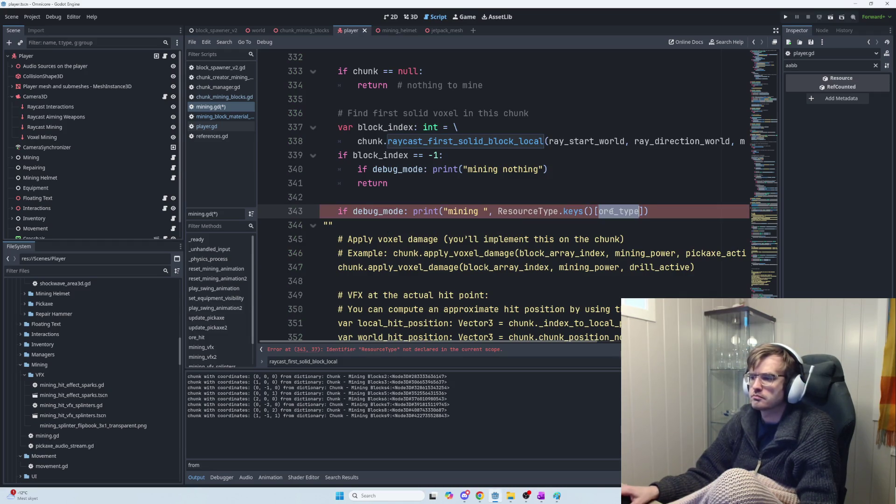
text(block_ty)
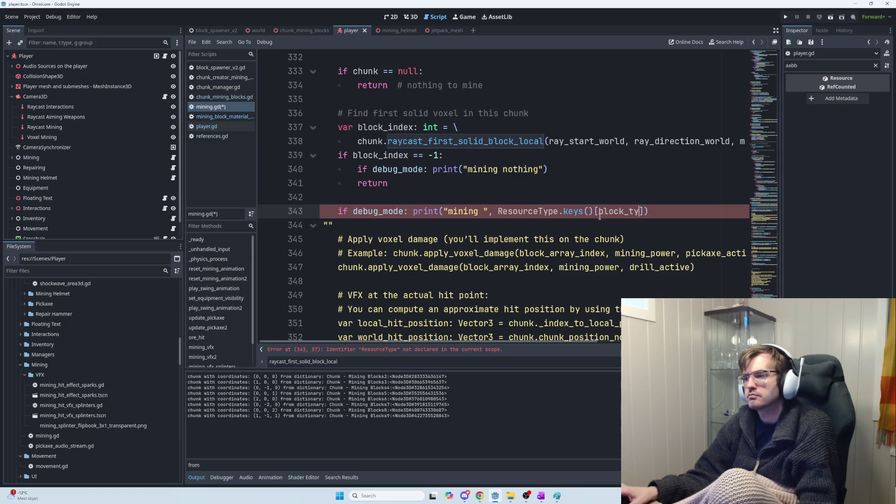
scroll(574, 226, up, 1)
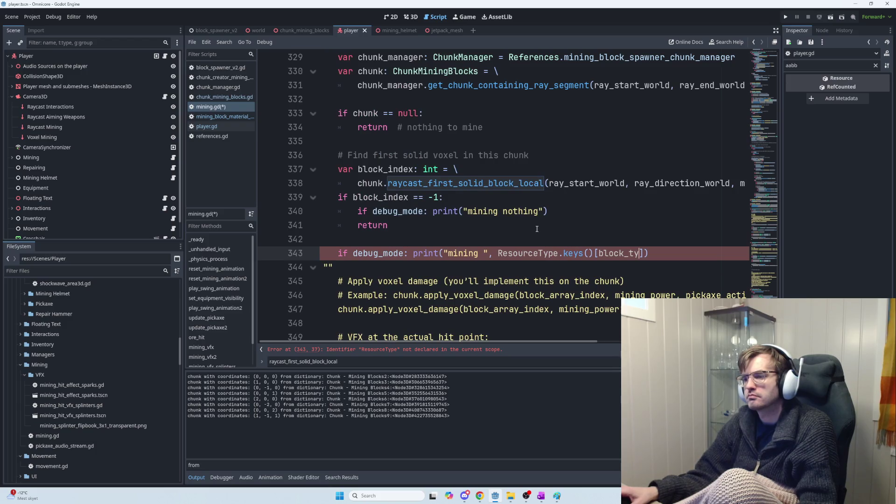
scroll(552, 235, down, 2)
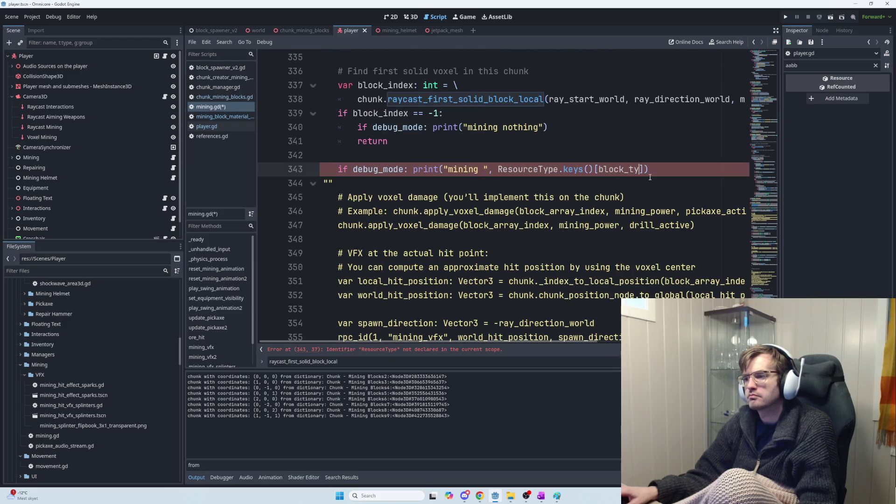
drag(644, 169, 496, 170)
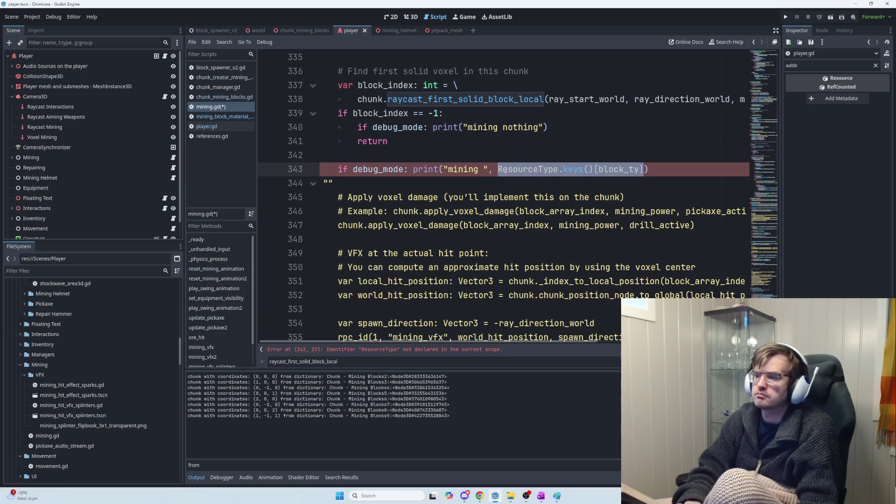
Make the line print "mining block index" plus block_index, then run the game
key(Left)
key(Left)
key(Left)
key(Left)
text(block inxe)
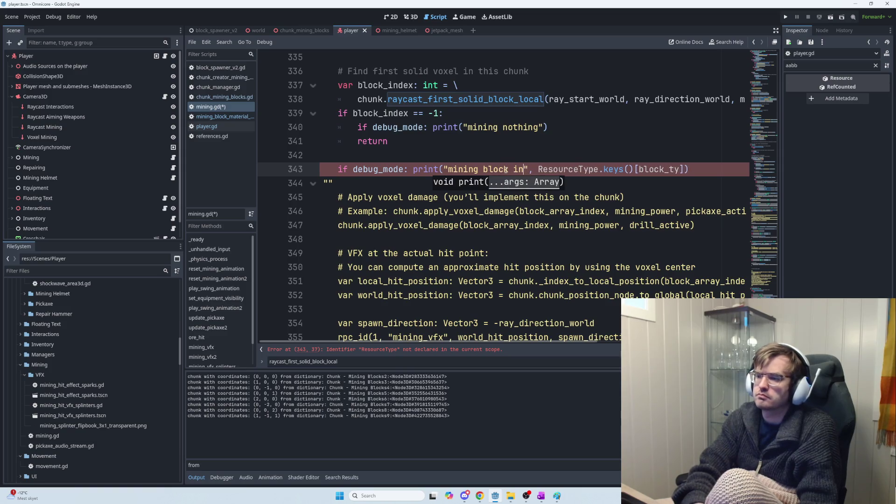
key(BackSpace)
key(BackSpace)
text(dex)
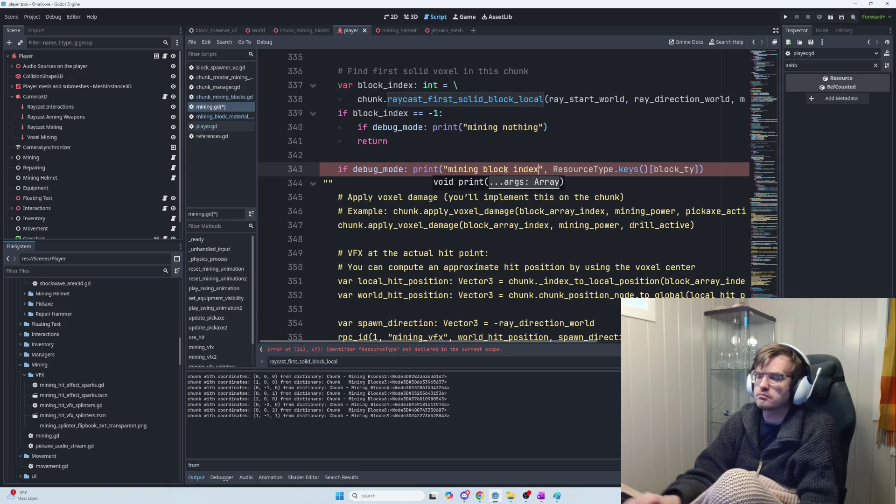
drag(554, 169, 699, 169)
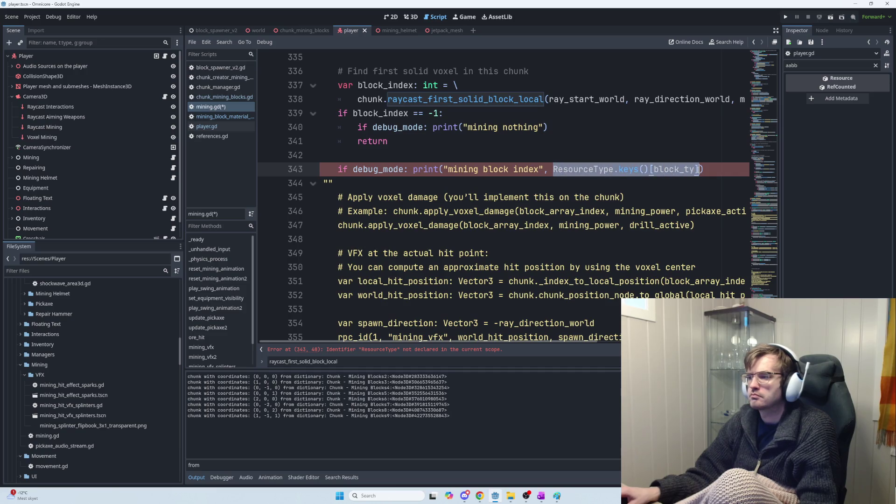
text(block_index)
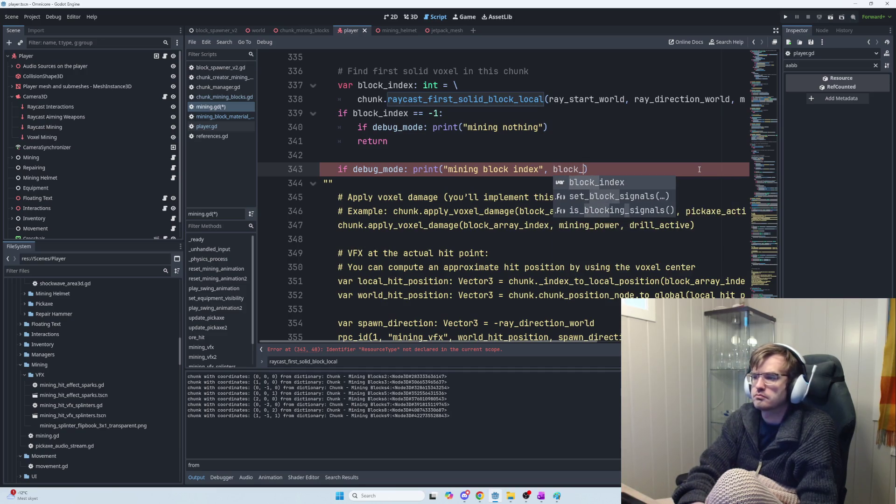
key(F5)
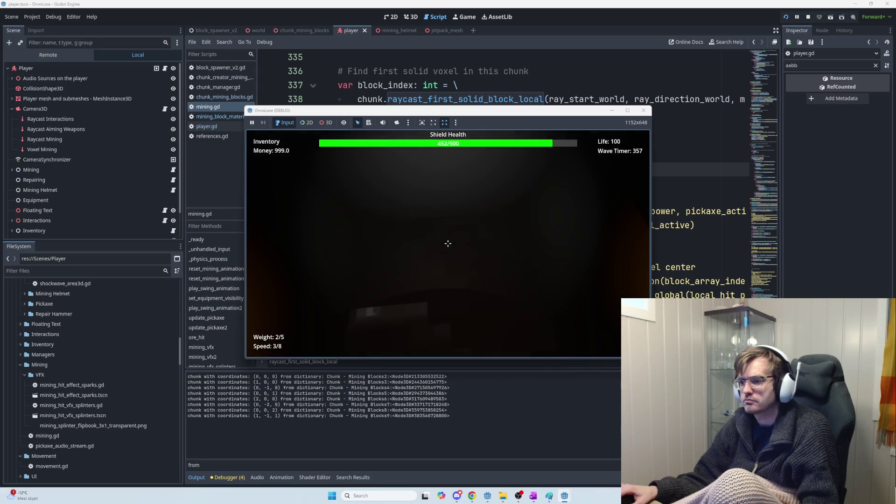
Test a swing, stop the game with F8, clear the Output filter, and relaunch
click(447, 243)
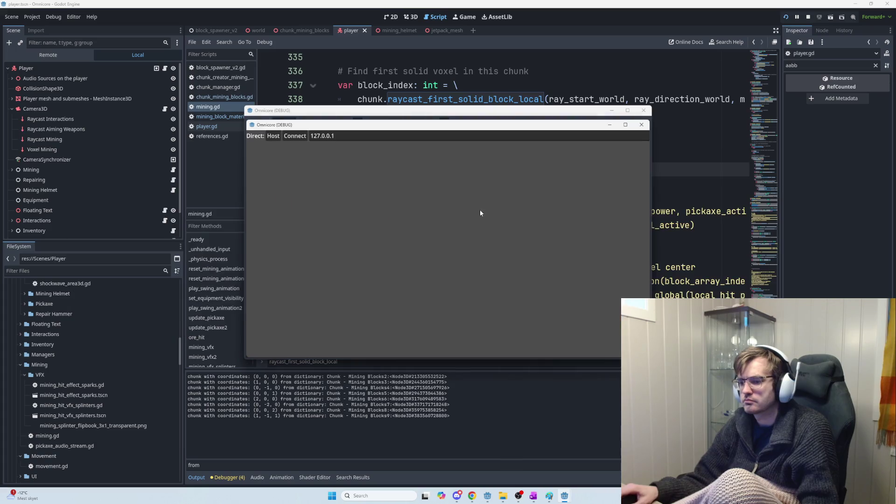
key(F8)
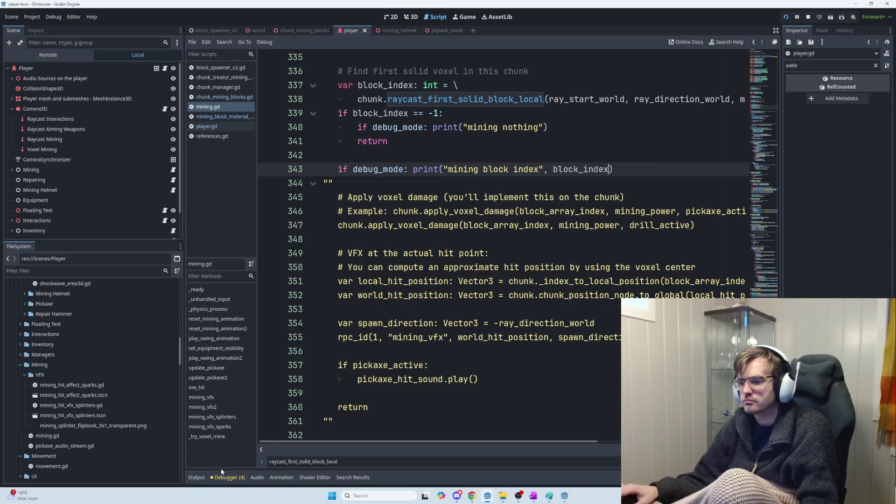
click(204, 464)
key(BackSpace)
key(BackSpace)
key(BackSpace)
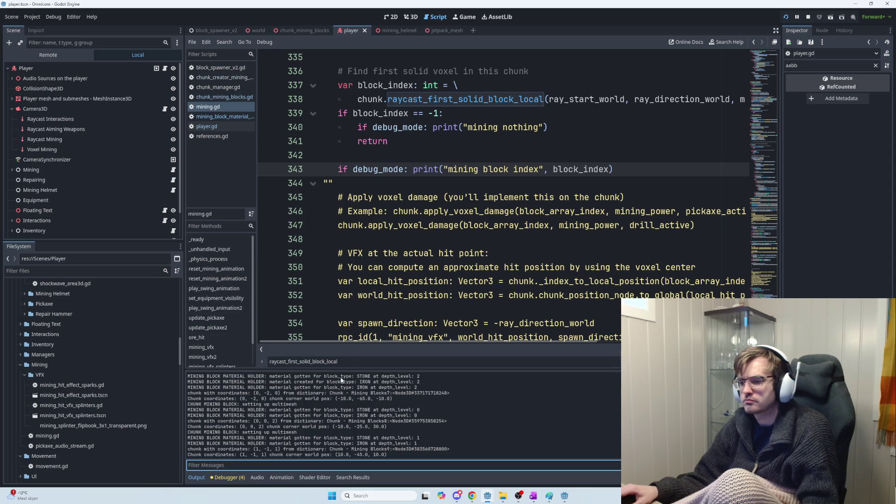
click(514, 212)
key(F5)
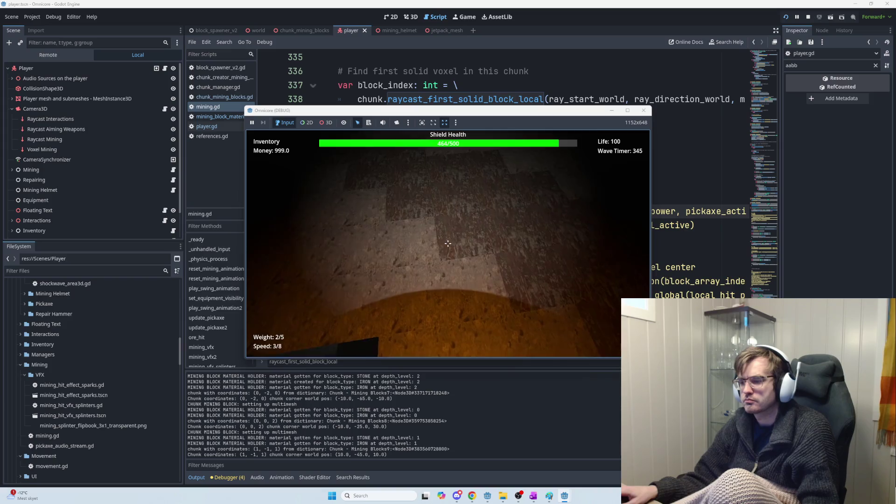
Mine several blocks ahead and below the player, then bring the editor back
click(448, 244)
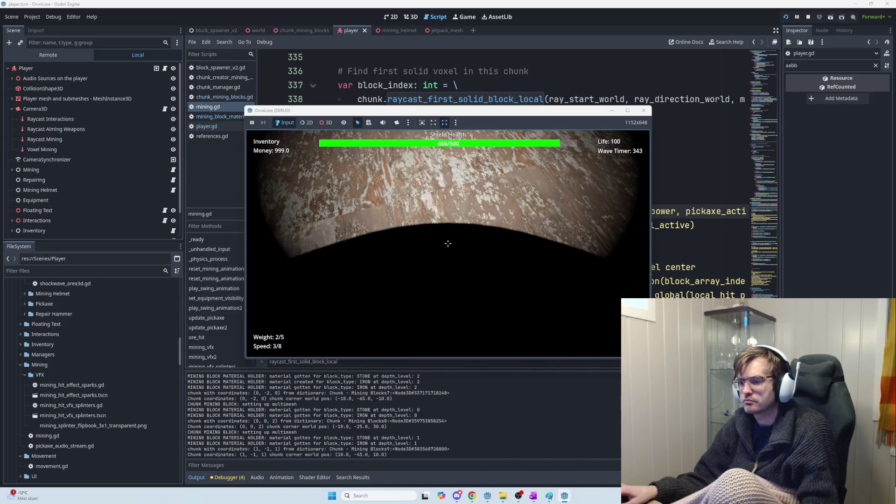
click(448, 243)
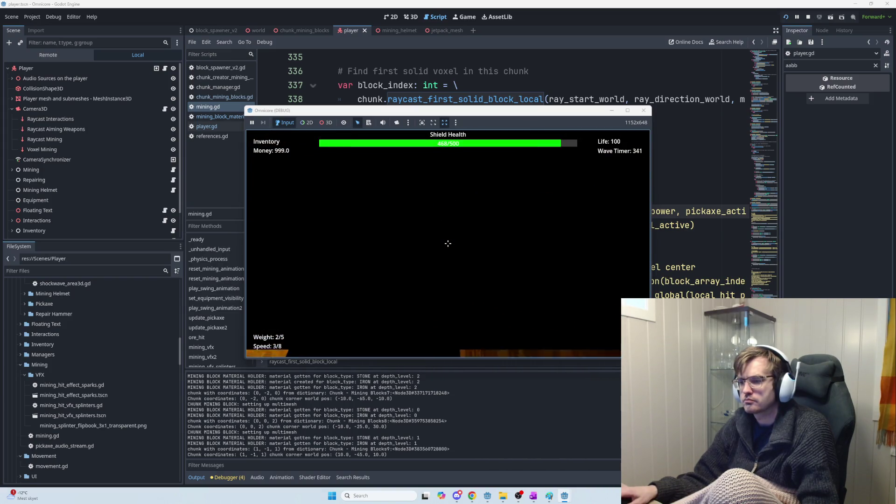
click(448, 243)
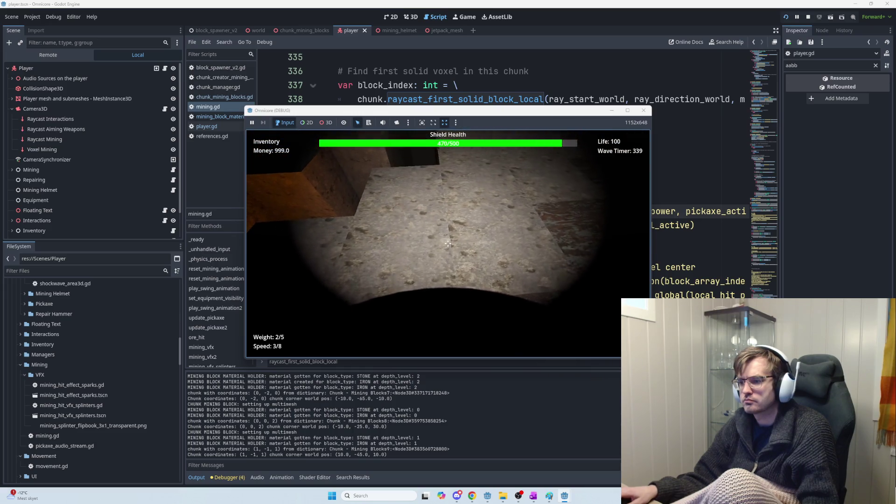
click(448, 243)
click(448, 243)
click(448, 244)
click(448, 243)
click(448, 243)
click(448, 244)
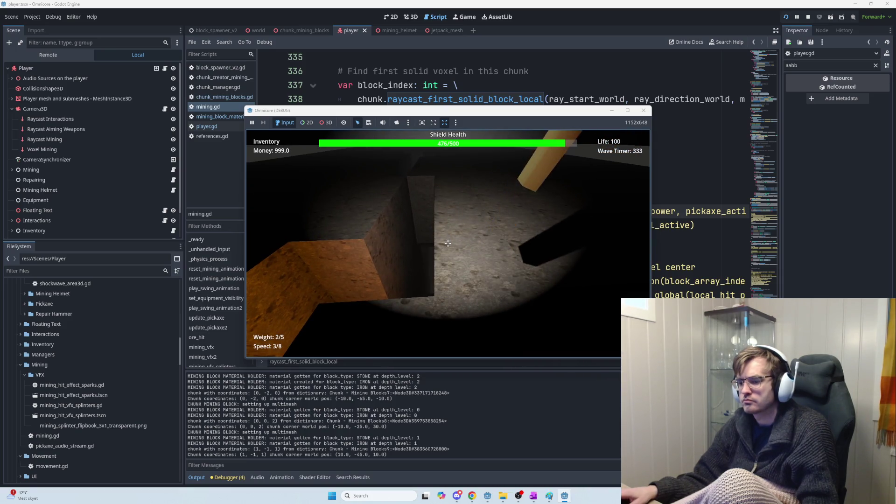
click(448, 243)
click(337, 415)
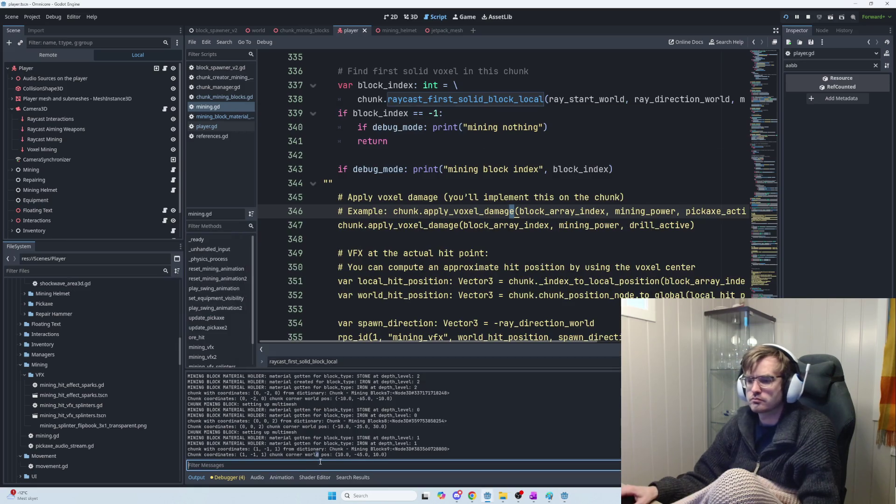
Type a filter into the Output messages field, then clear it again
click(321, 464)
text(mining)
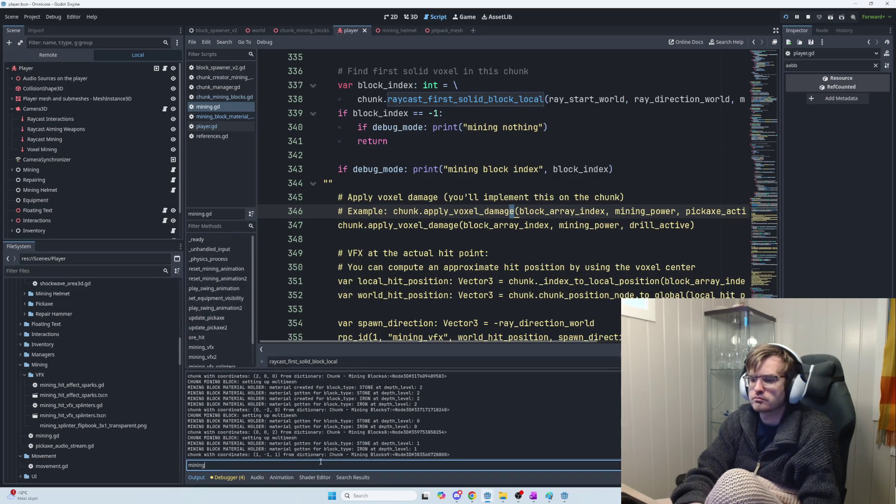
text( nothin)
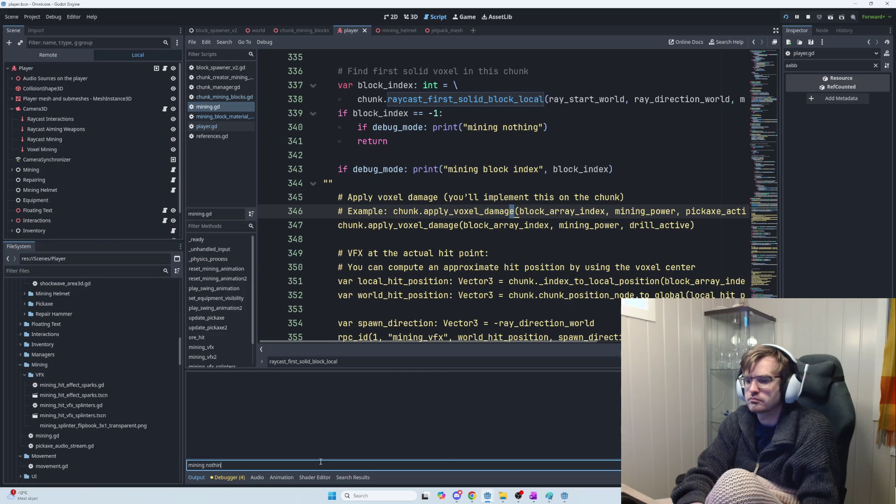
text(mining)
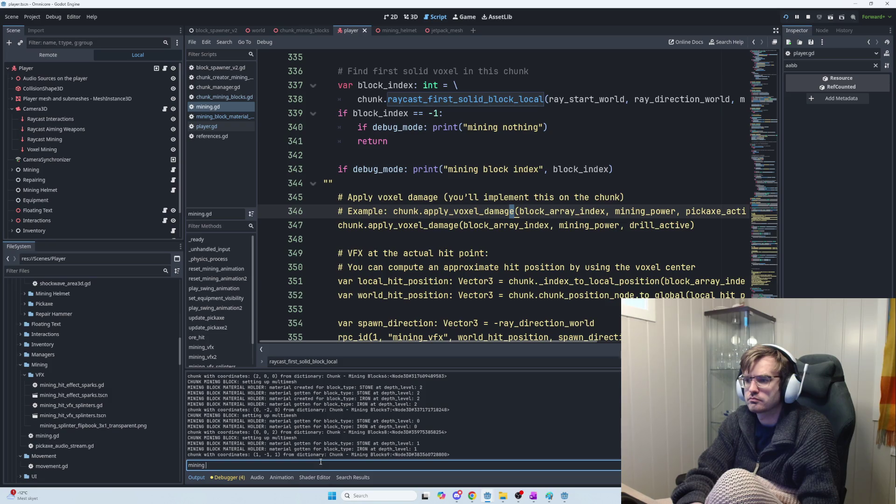
text(ck index)
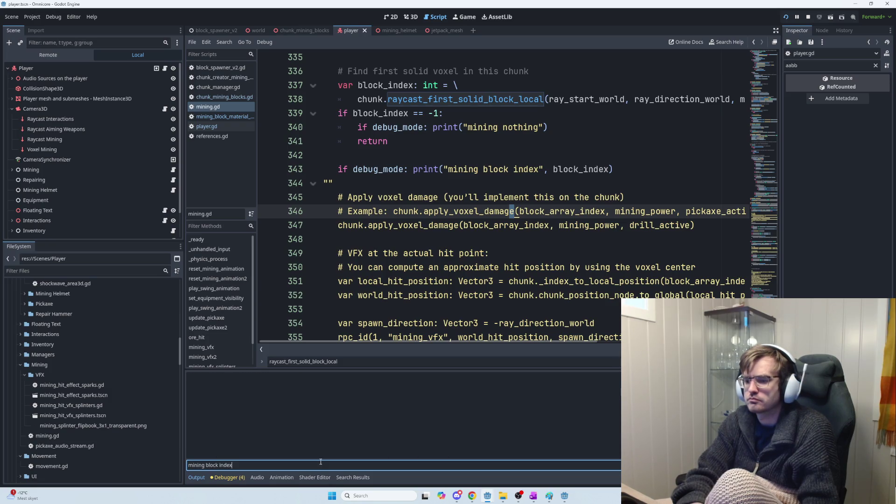
key(ctrl+a)
key(BackSpace)
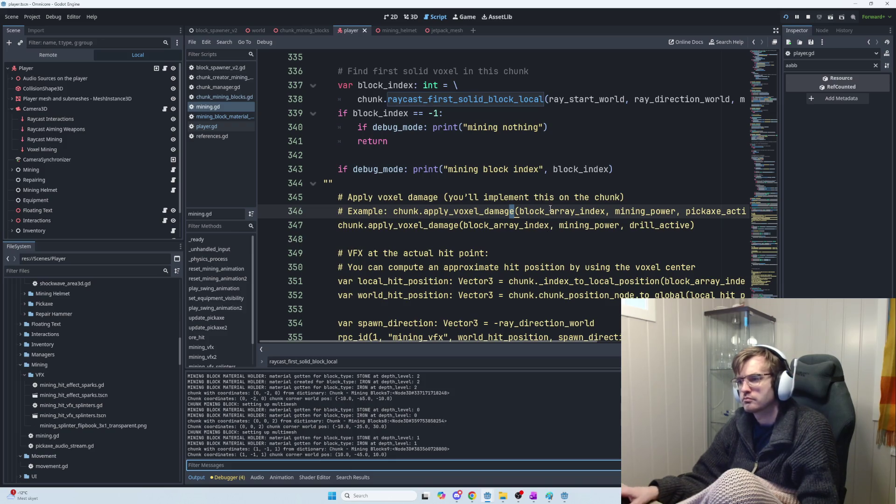
Add and then remove a trial print statement on line 320, and save the script
scroll(550, 208, up, 7)
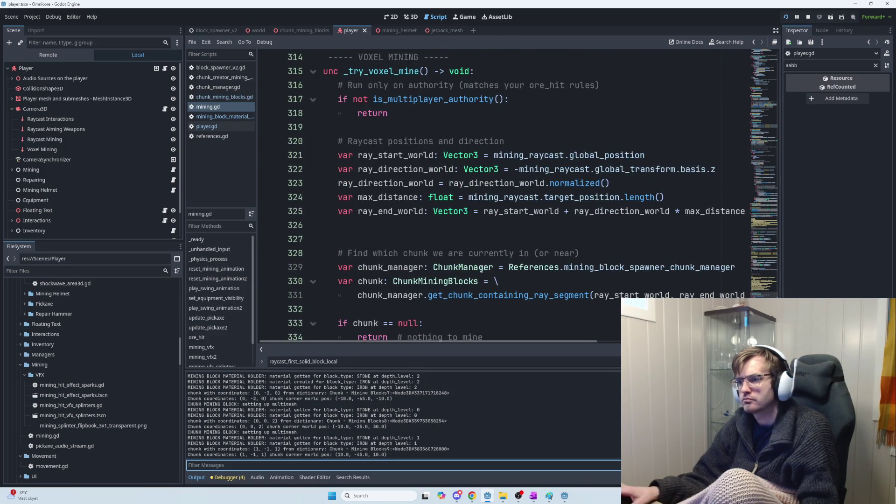
scroll(462, 243, up, 1)
click(434, 169)
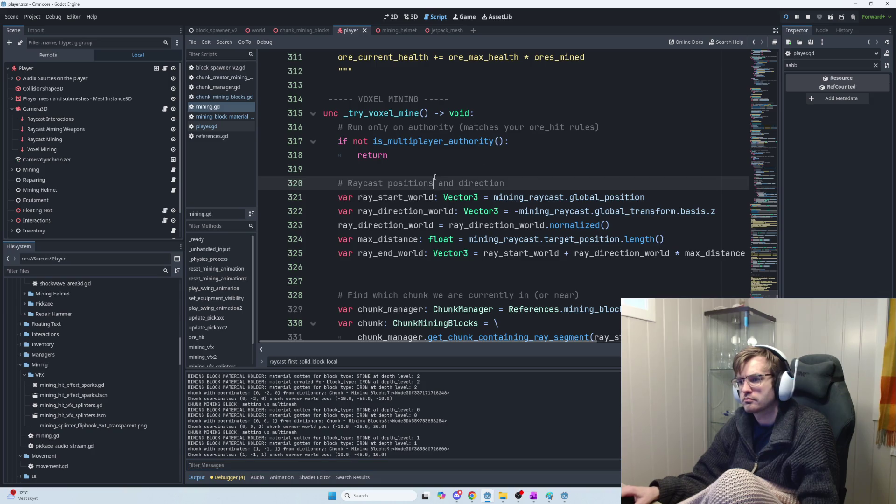
key(Return)
text(print)
text(("trying voxel)
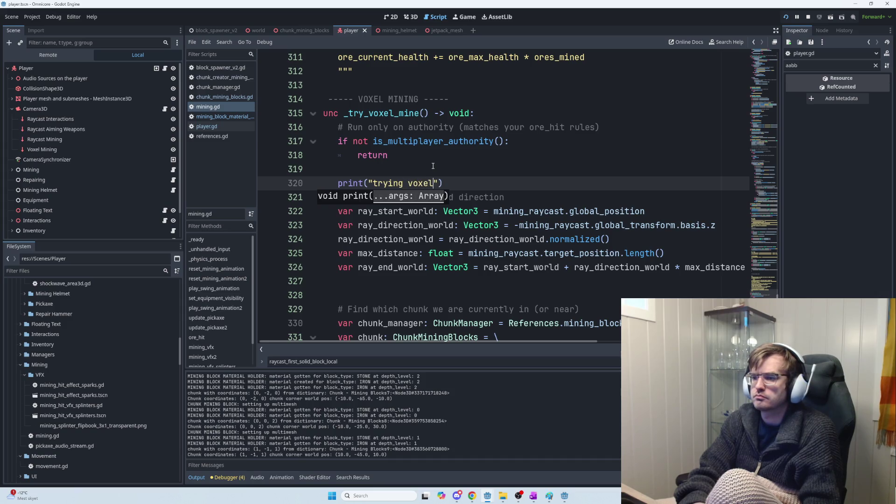
key(ctrl+a)
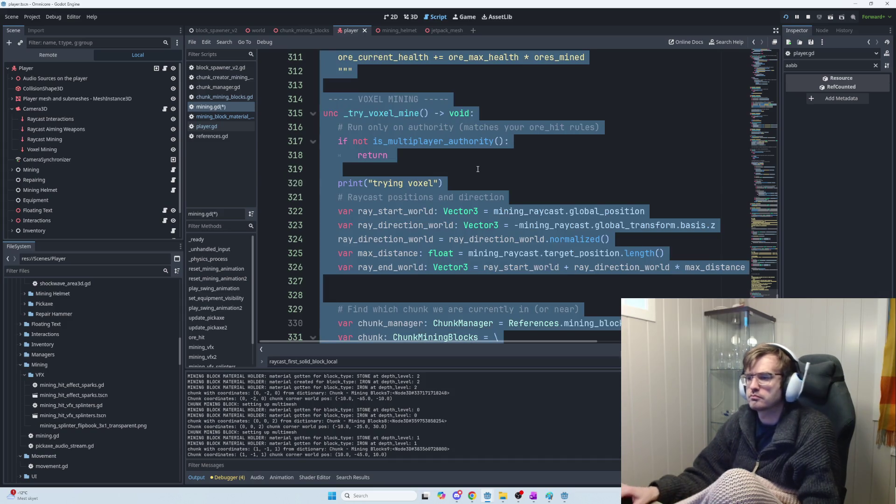
click(443, 183)
key(shift+Home)
key(BackSpace)
key(ctrl+s)
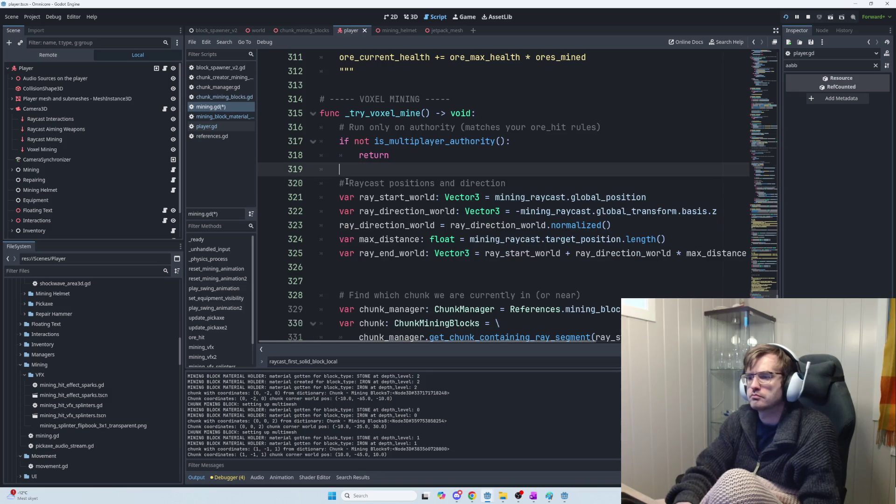
Add 'if debug_mode: print("MINING: Trying voxel mining")' on line 320
key(Return)
key(Up)
text(if debug_mode: )
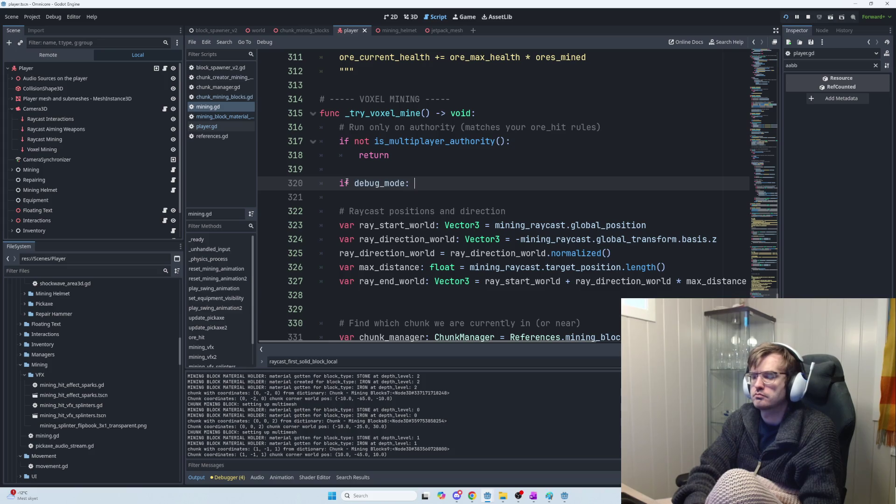
text(print("Tryi)
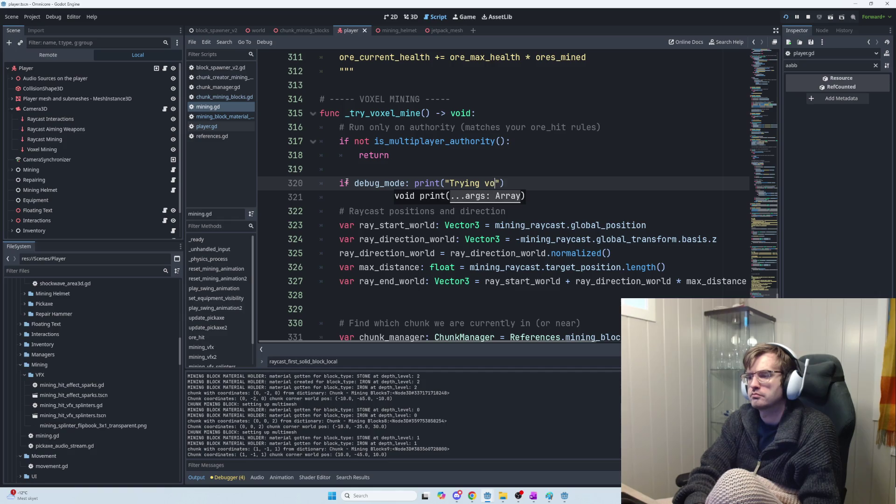
text(ng)
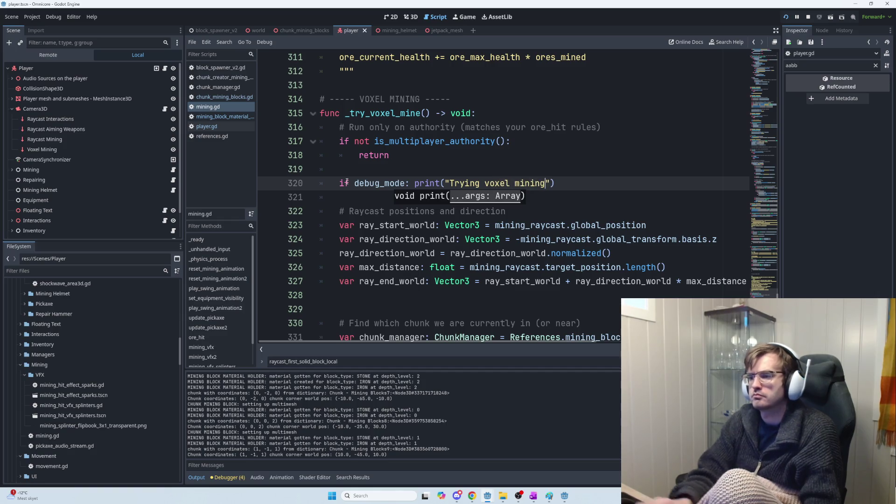
click(450, 183)
text(MINING:)
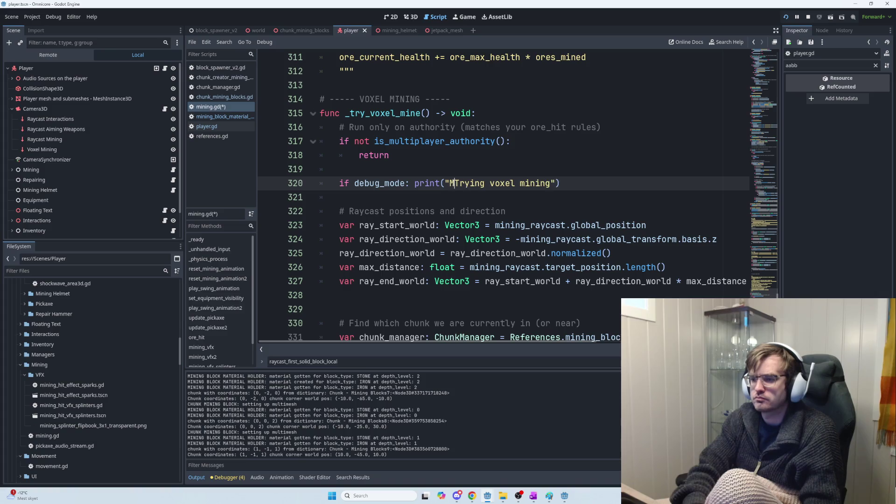
Prefix the 'mining nothing' and 'mining block index' messages with 'MINING: ' and run
shift+click(454, 183)
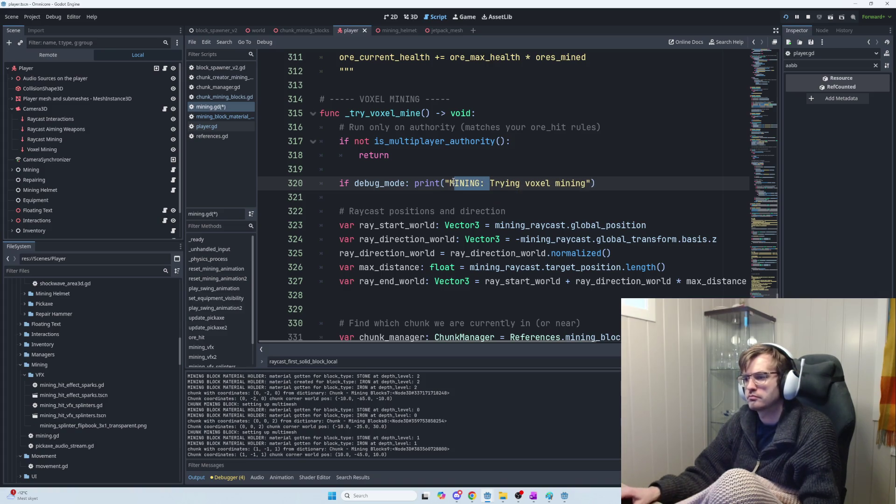
scroll(475, 317, down, 5)
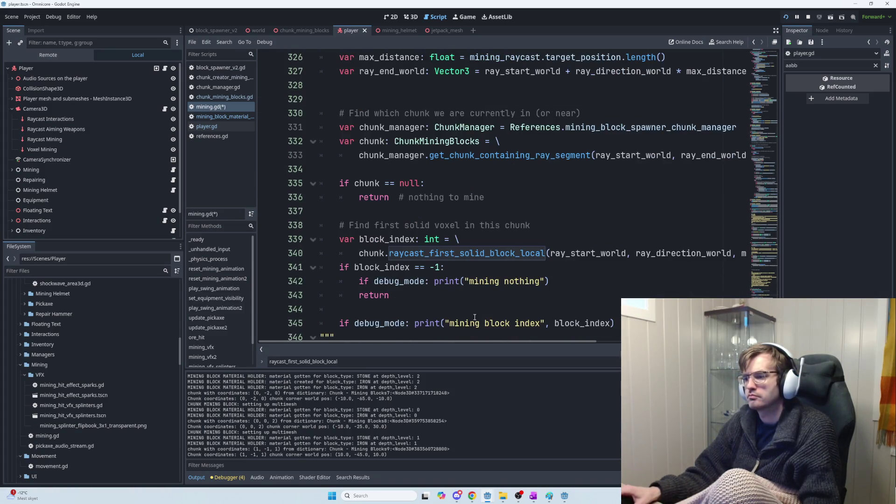
click(470, 281)
text(MINING:)
click(449, 323)
text(MINING:)
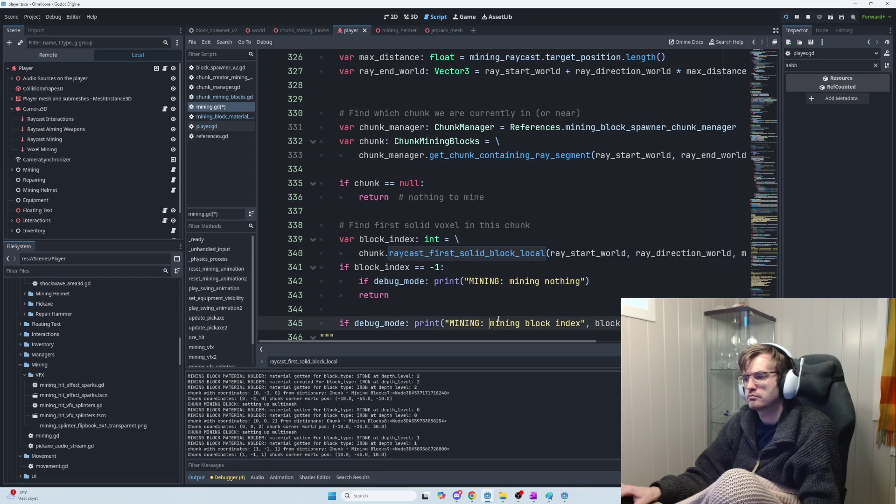
key(F5)
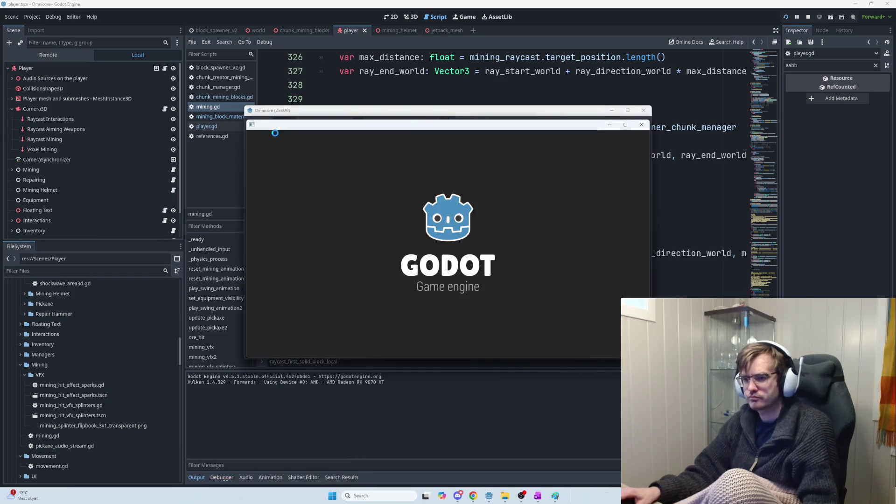
Select the Mining node and confirm its Debug Mode property is On
click(86, 168)
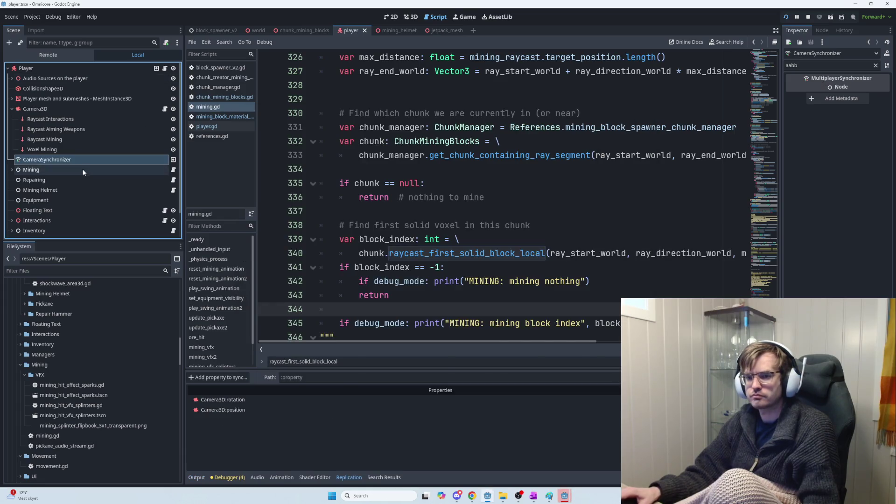
click(876, 65)
click(843, 88)
Relaunch the game, host a session, and swing the pickaxe
key(F5)
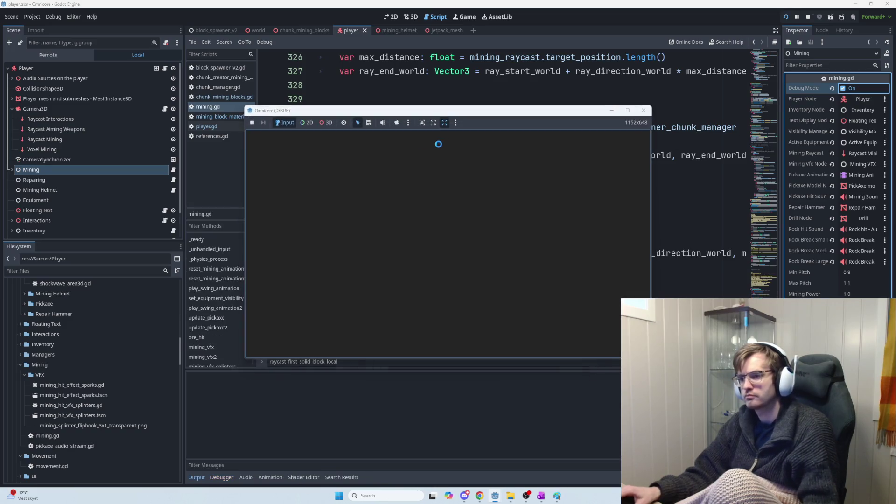
click(279, 138)
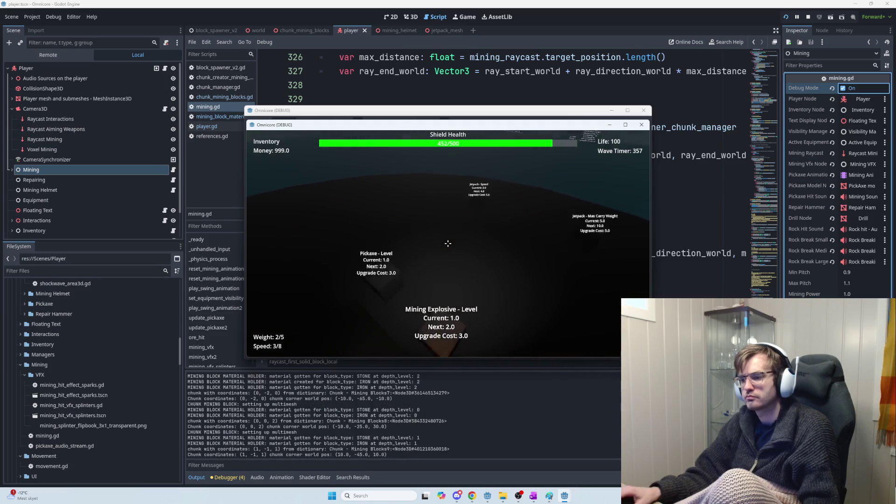
click(448, 243)
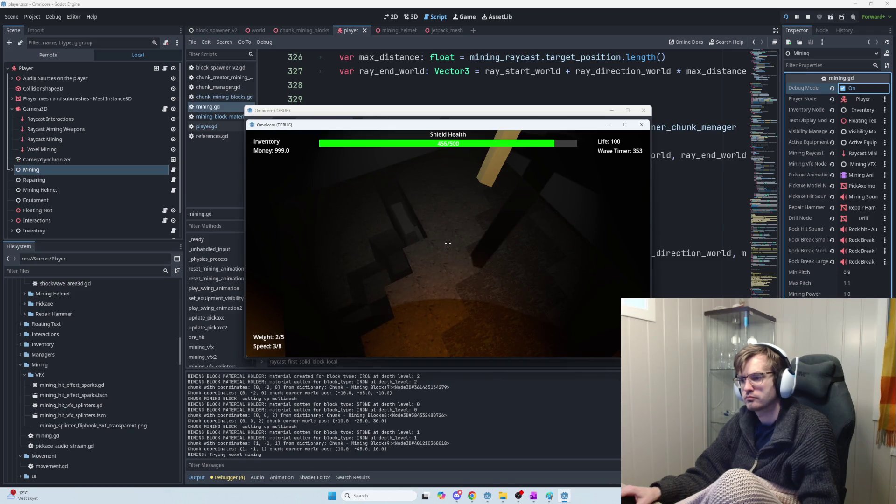
Swing the pickaxe repeatedly at the stone floor and the grey wall
click(449, 243)
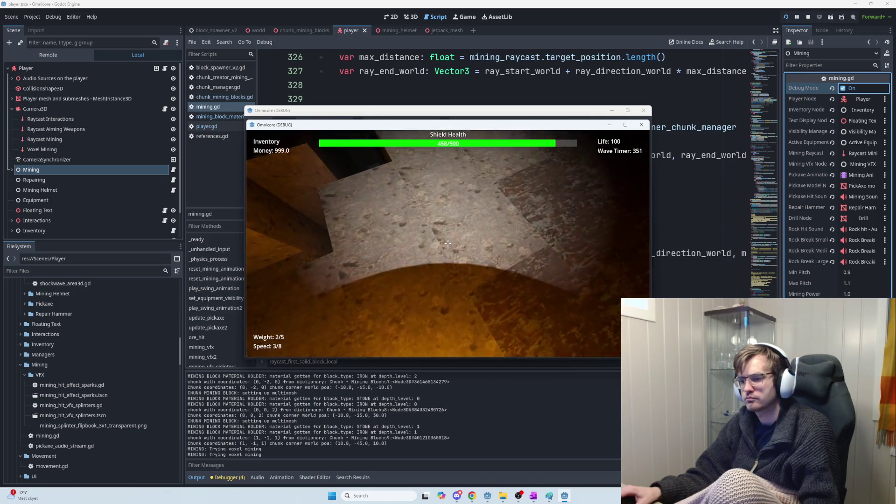
click(449, 243)
click(449, 243)
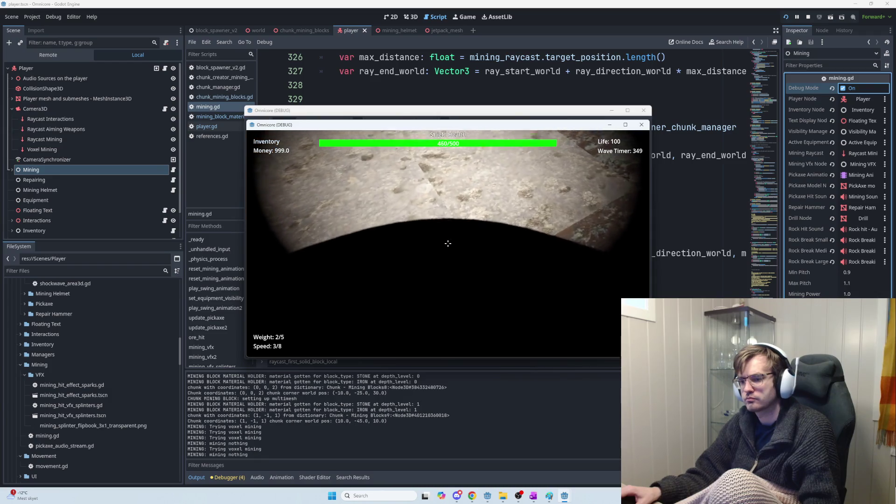
click(448, 243)
click(448, 243)
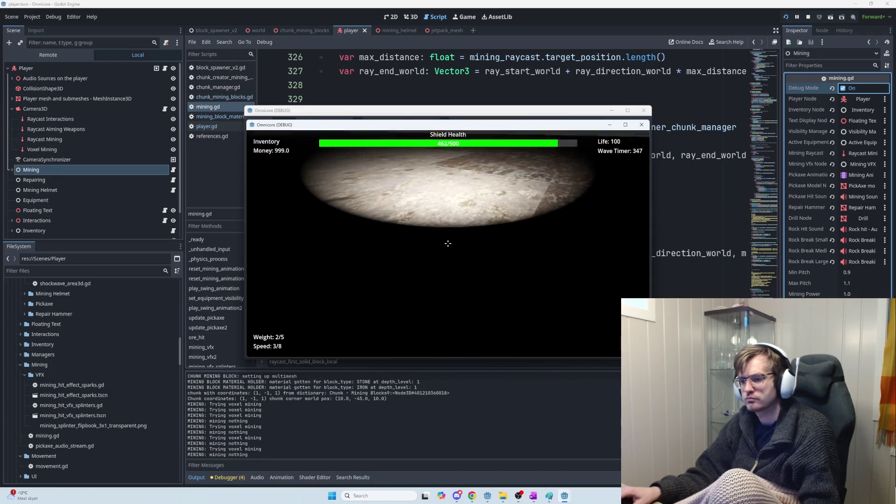
click(449, 243)
click(448, 243)
click(449, 243)
click(448, 244)
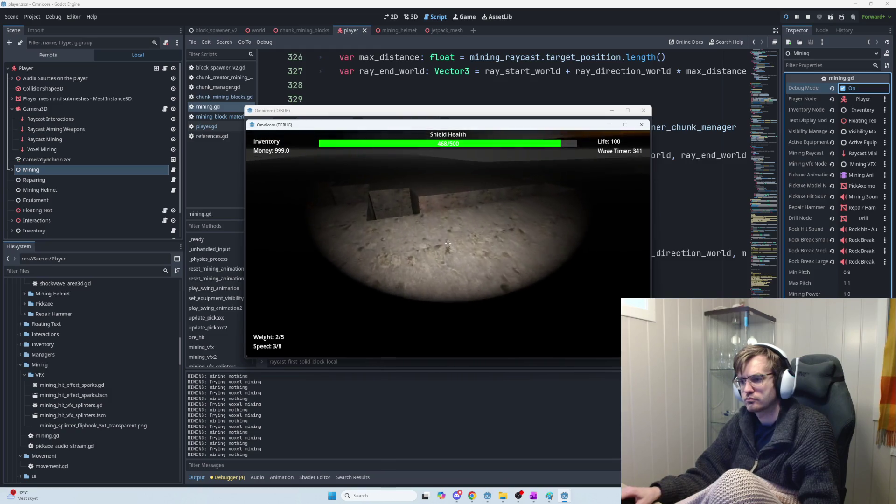
click(448, 243)
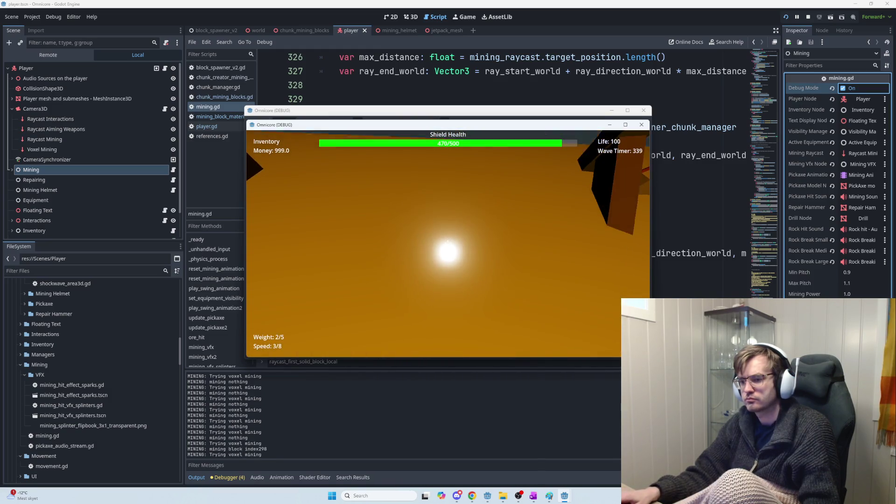
click(448, 243)
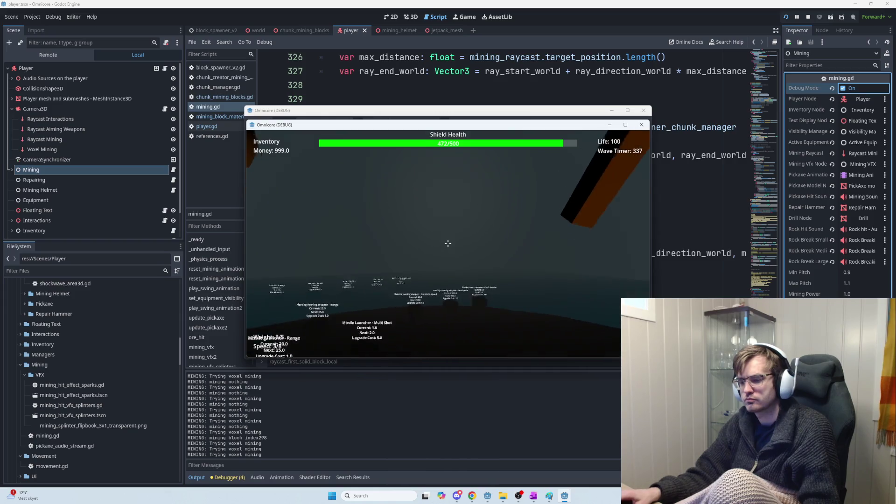
click(448, 243)
click(449, 244)
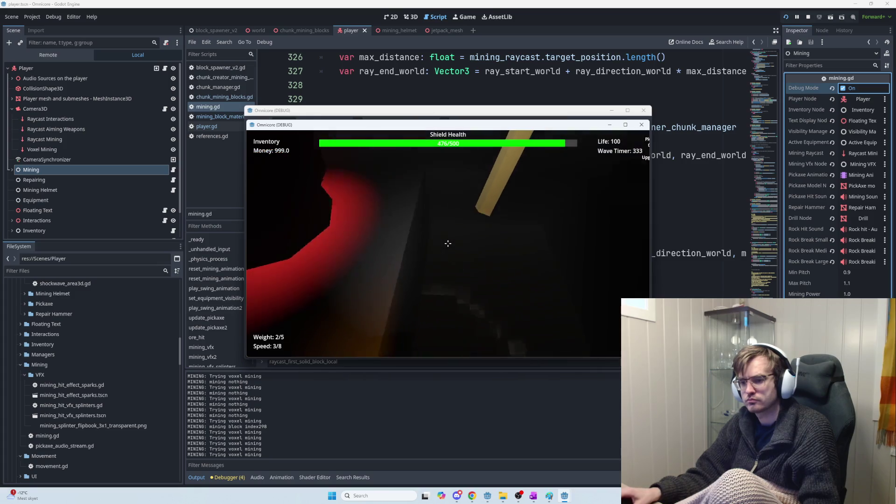
Mine rock blocks in the pit, re-equip the pickaxe with key 1, and swing again
click(448, 243)
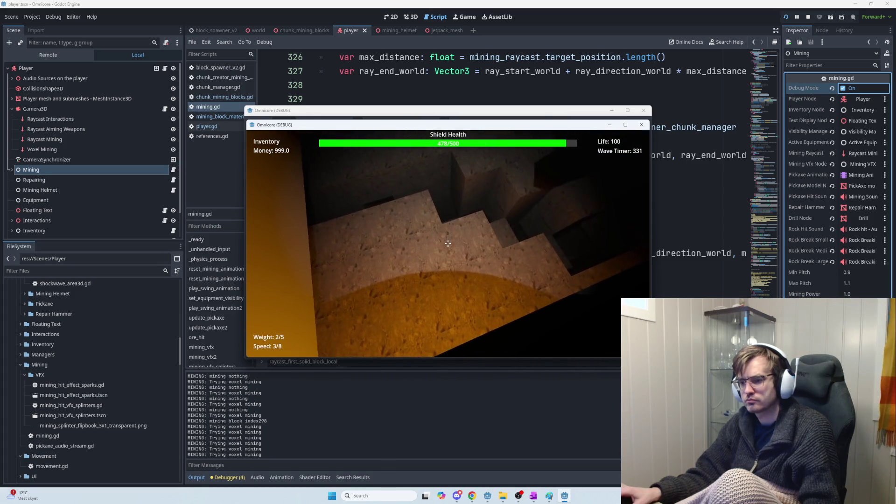
click(448, 243)
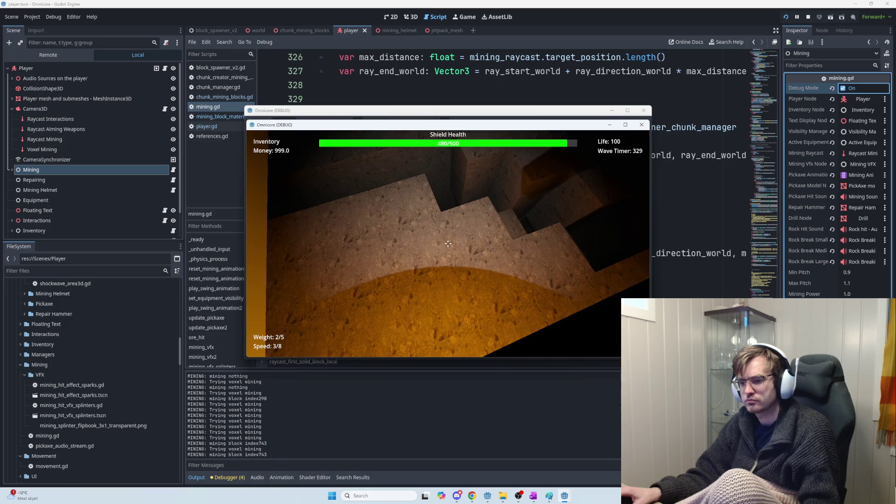
click(448, 243)
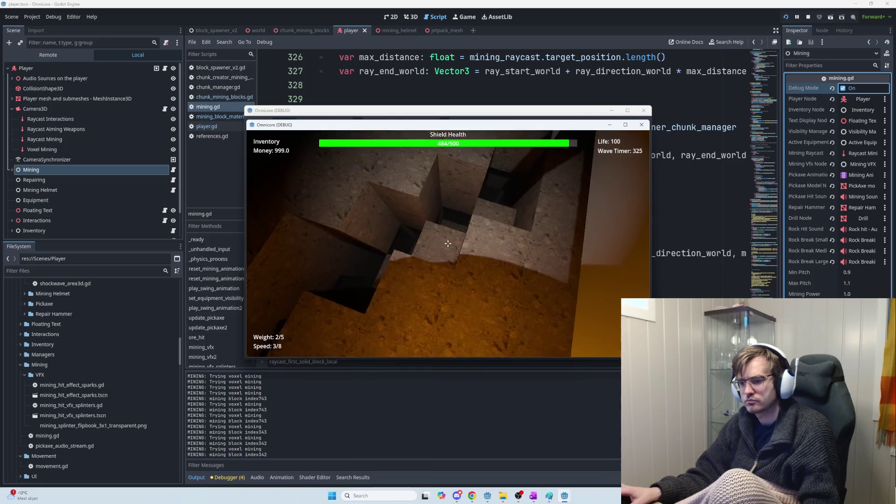
click(448, 243)
click(448, 243)
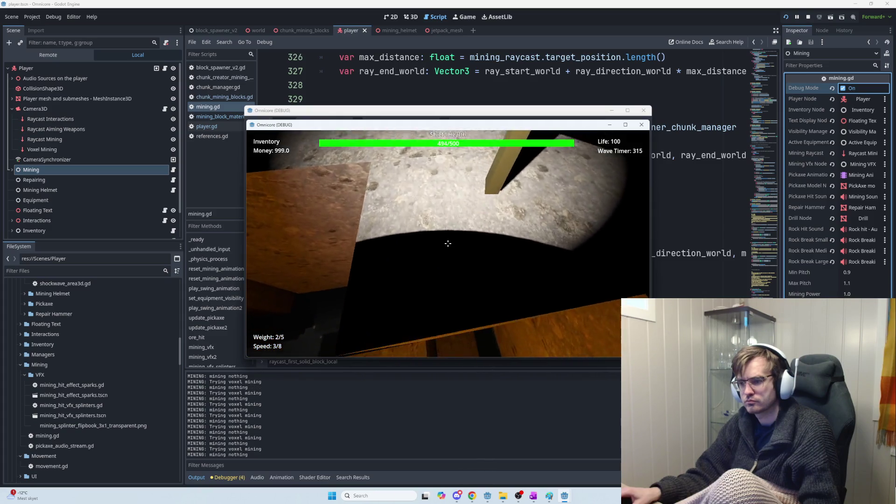
click(448, 243)
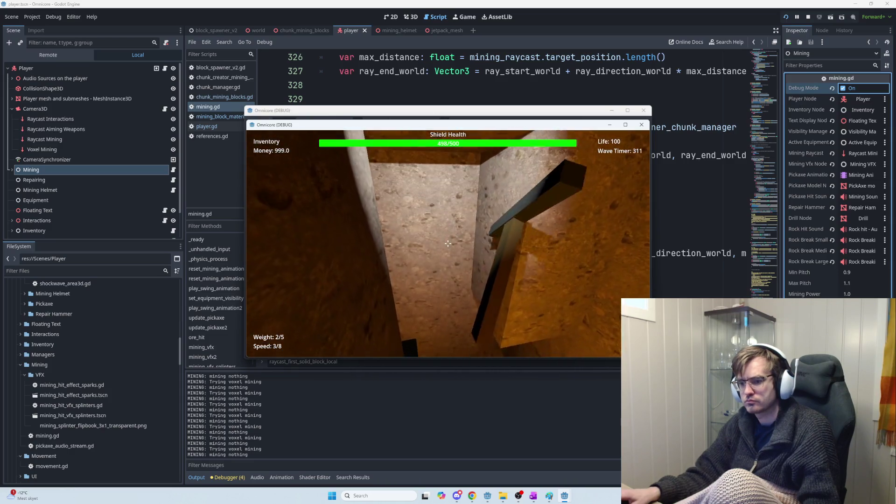
key(1)
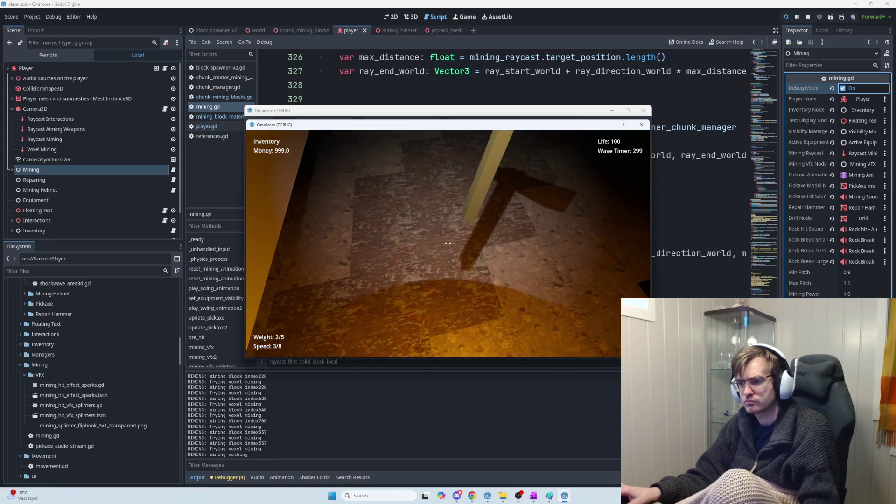
click(448, 243)
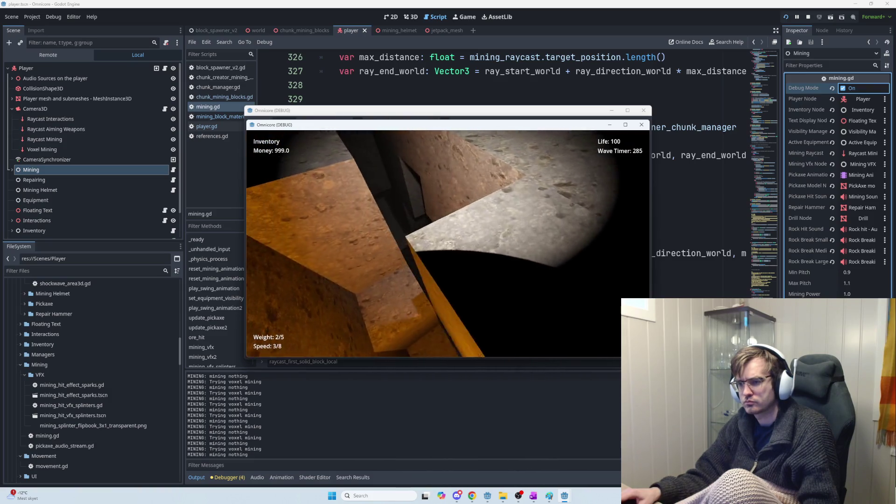
Mine the orange and brown tunnel-wall blocks so Output logs their block indices
click(448, 244)
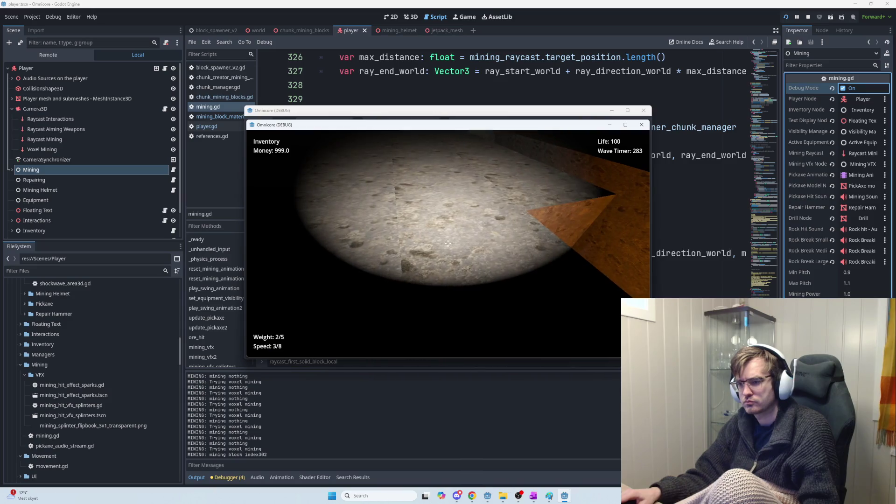
click(447, 243)
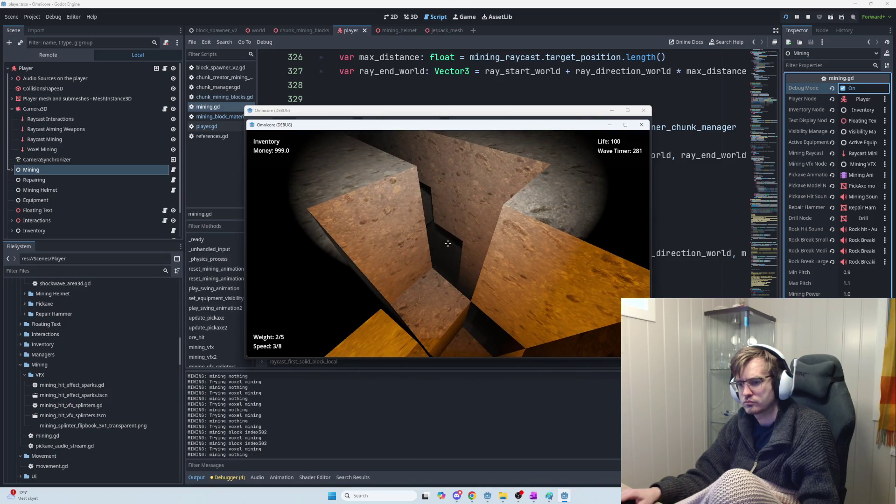
click(447, 243)
click(448, 244)
click(448, 243)
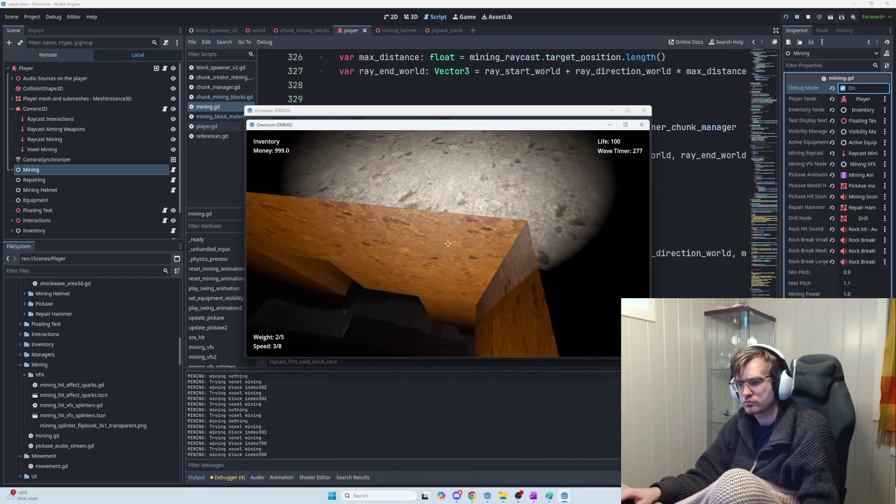
click(448, 243)
click(448, 244)
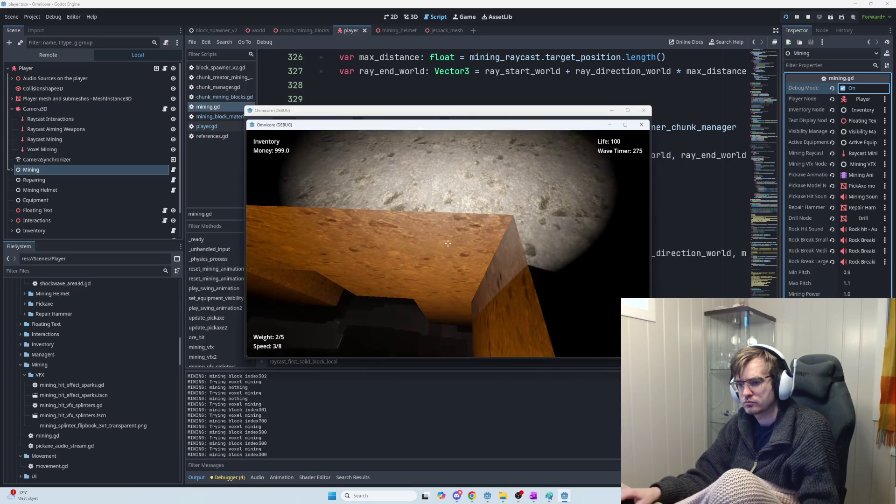
click(447, 243)
click(448, 243)
click(447, 243)
click(447, 244)
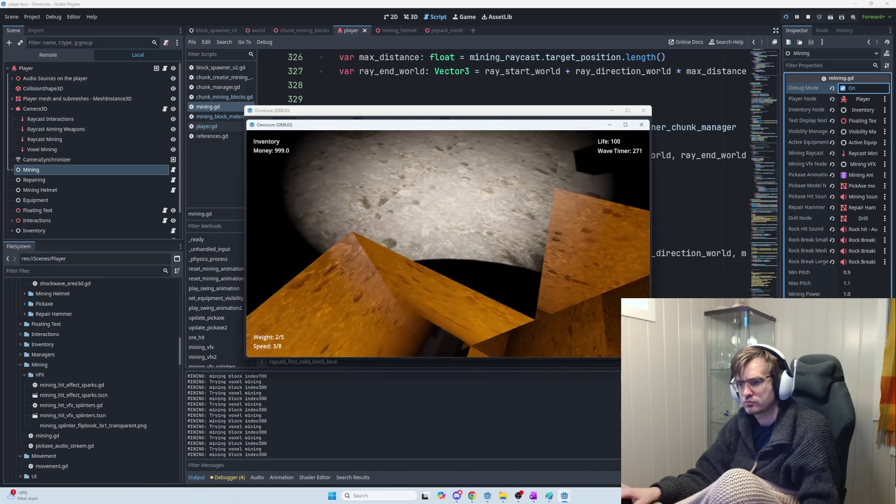
click(448, 244)
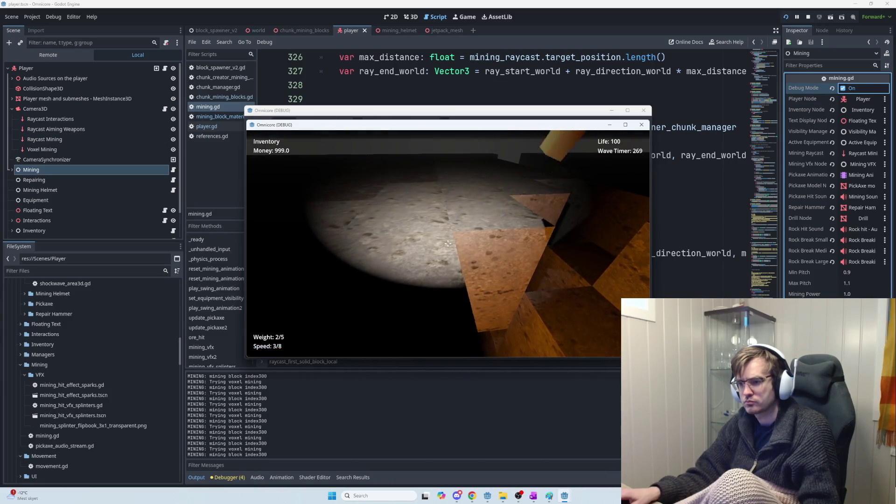
click(448, 243)
click(448, 243)
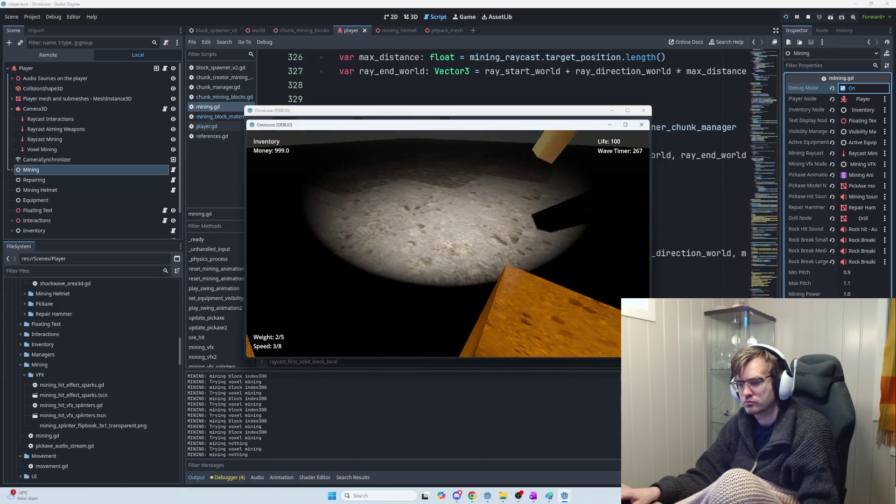
click(448, 243)
click(448, 243)
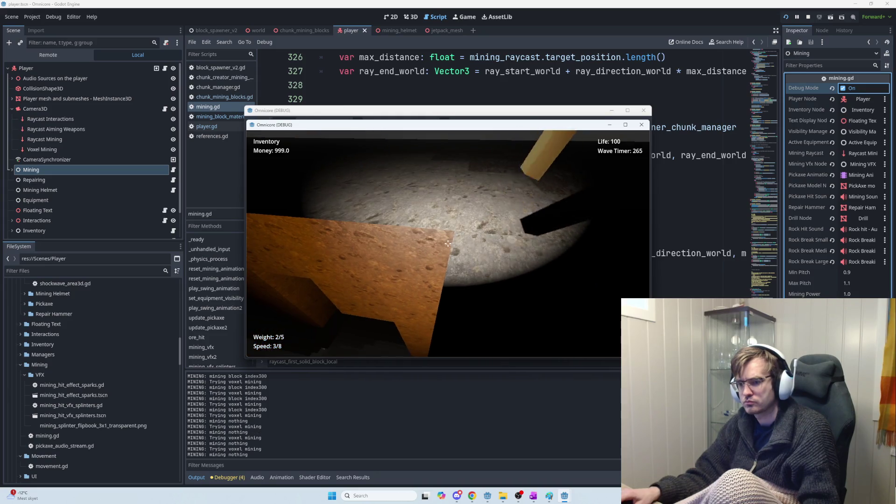
click(448, 243)
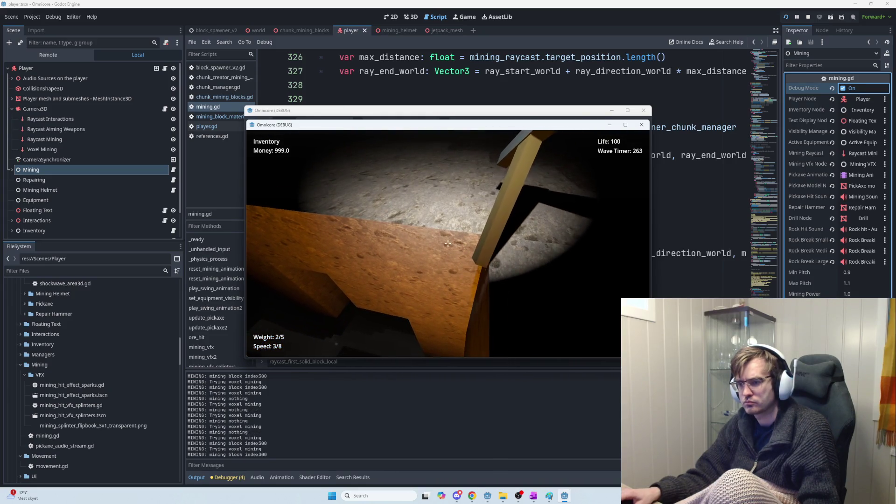
click(448, 243)
click(448, 244)
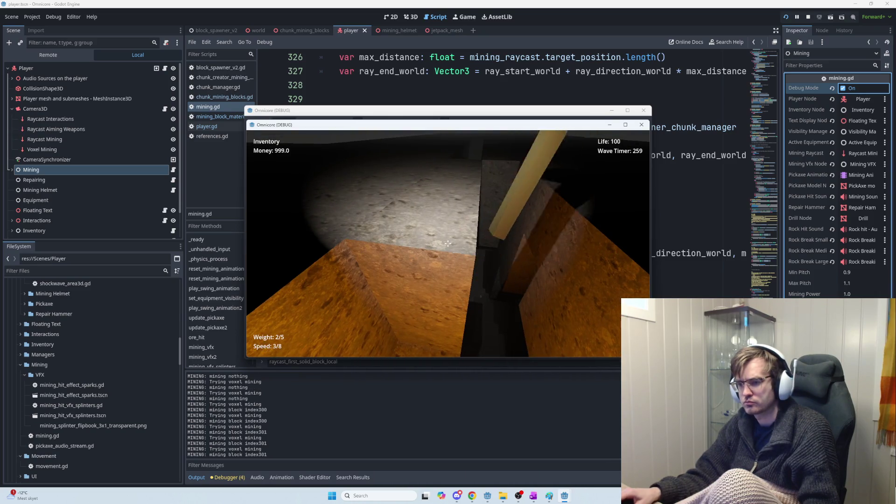
click(448, 243)
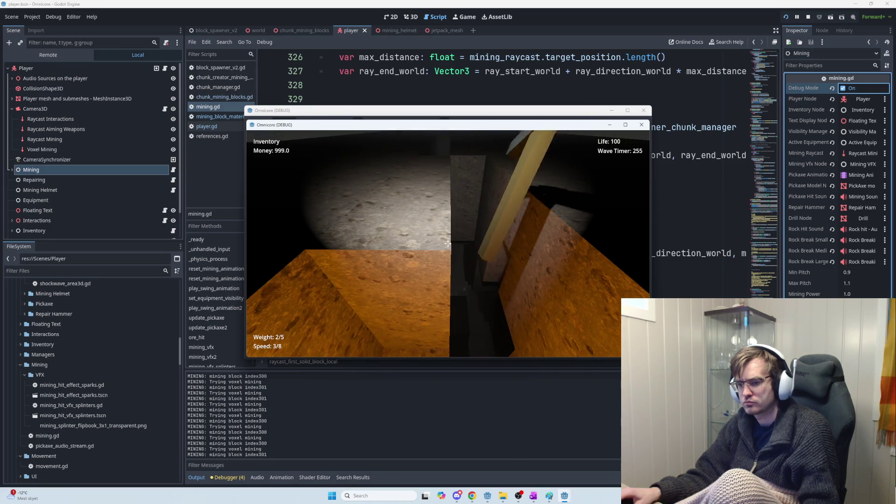
click(447, 243)
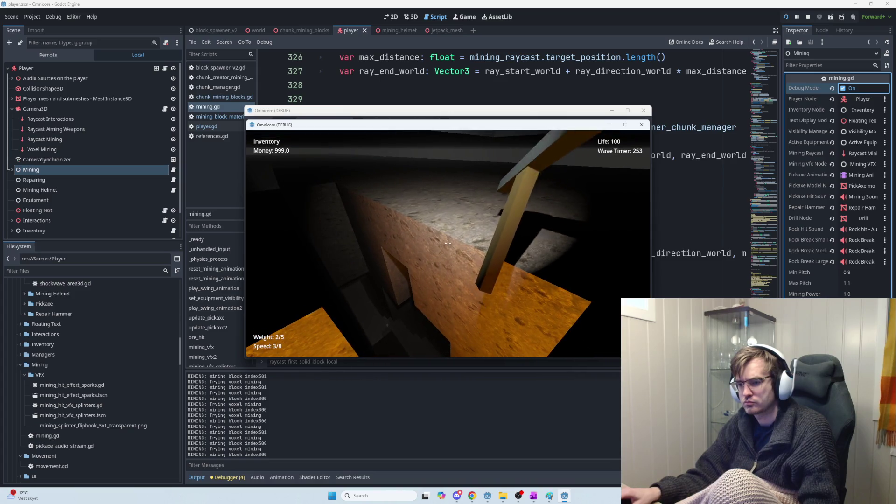
click(447, 243)
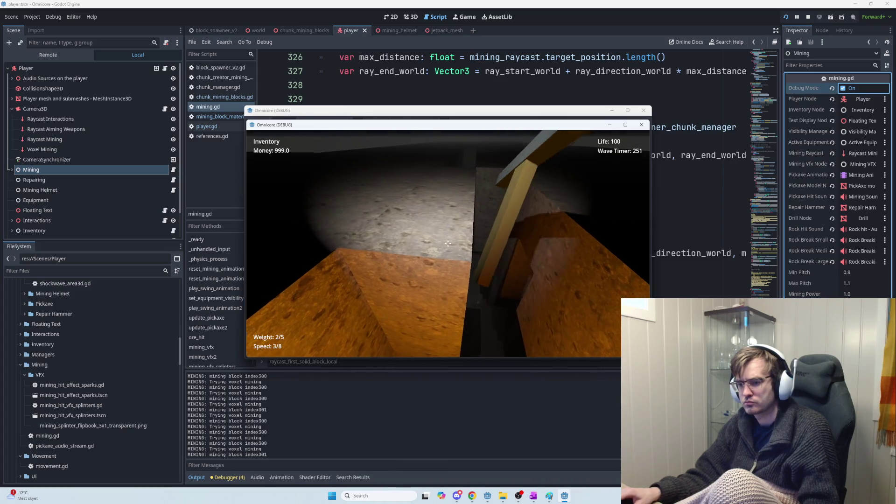
click(448, 244)
click(448, 243)
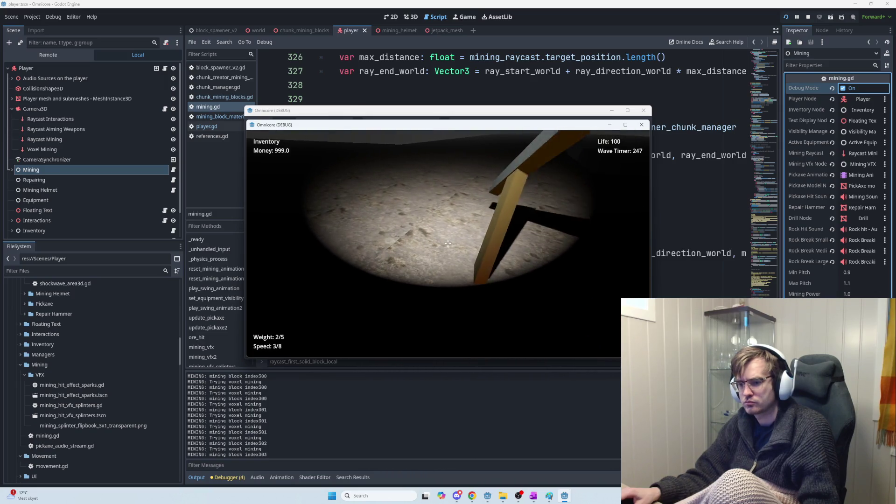
click(447, 244)
click(448, 243)
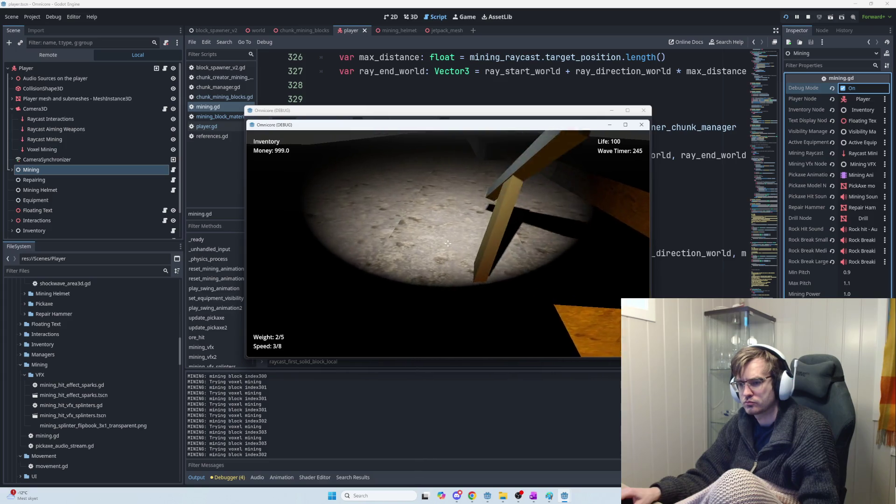
click(447, 244)
click(448, 243)
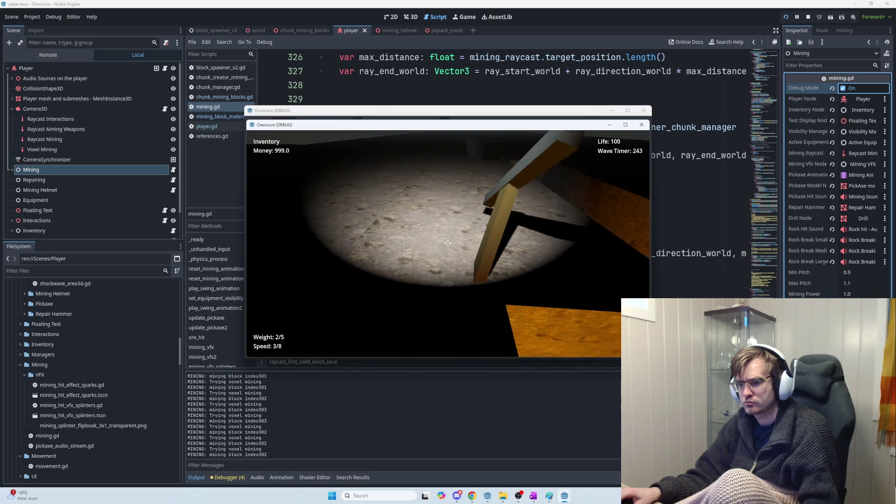
click(448, 243)
click(448, 243)
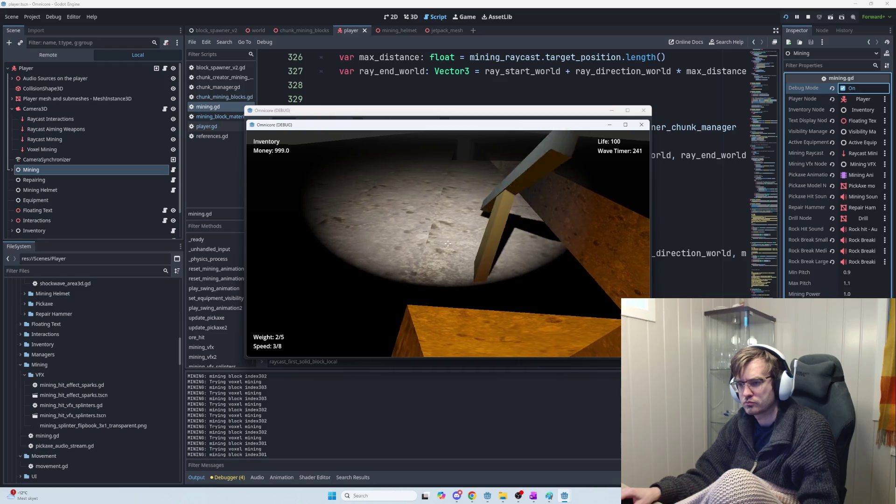
click(448, 244)
click(448, 243)
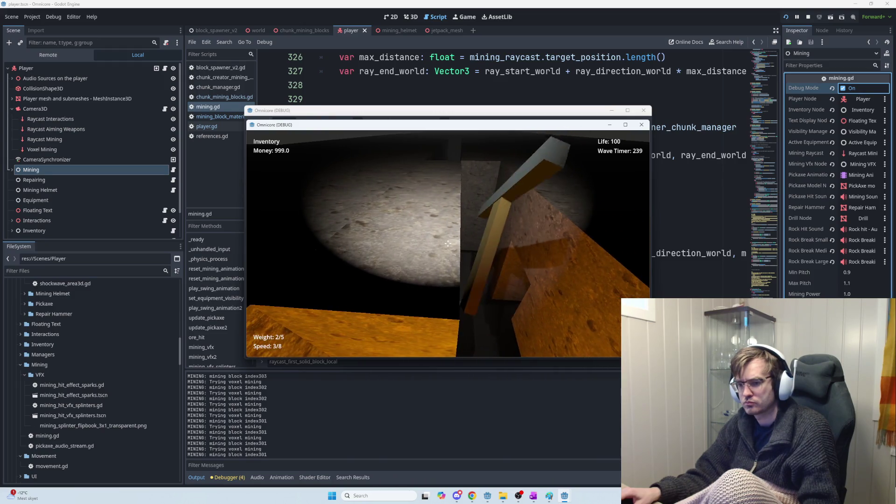
click(448, 244)
click(447, 243)
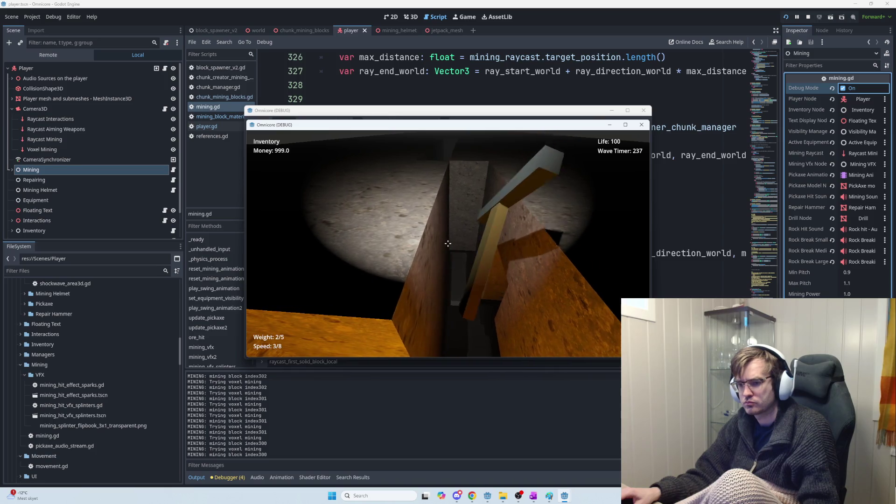
click(448, 244)
click(448, 244)
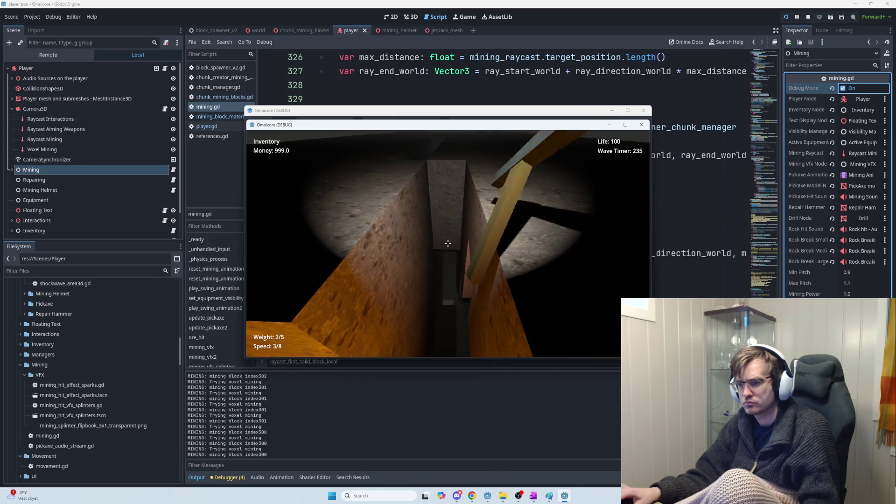
click(447, 243)
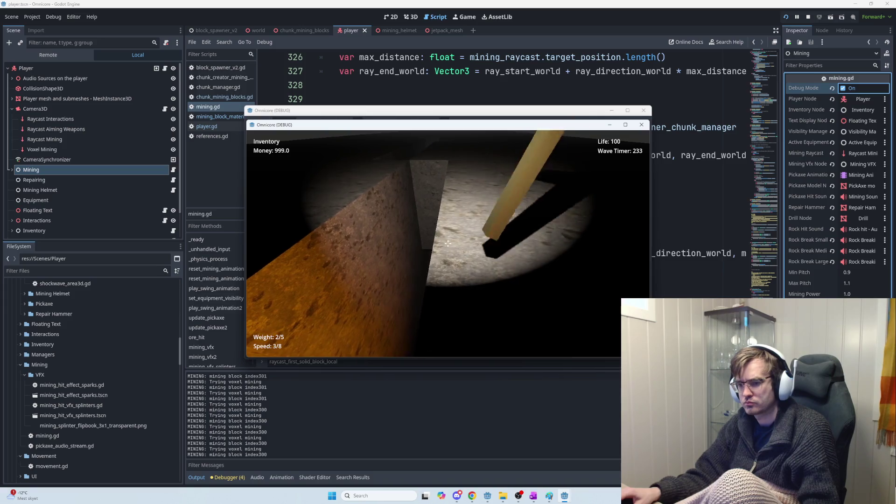
click(447, 244)
click(447, 243)
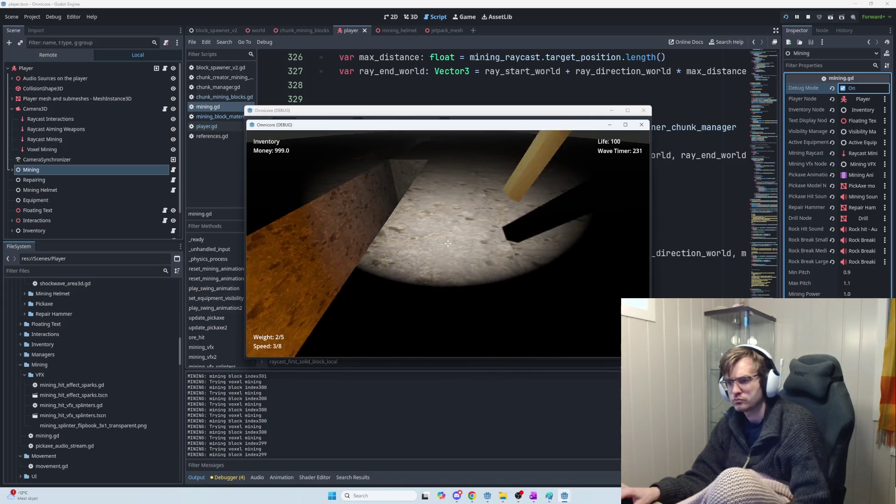
click(448, 243)
click(447, 244)
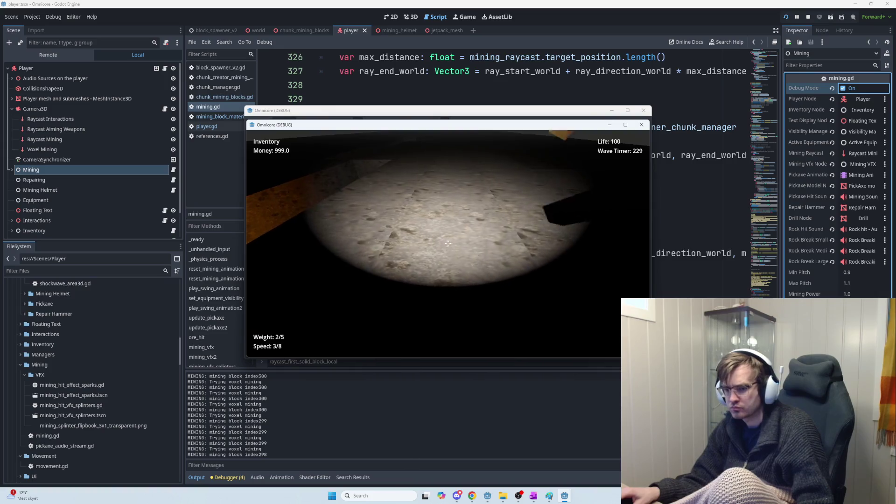
click(448, 243)
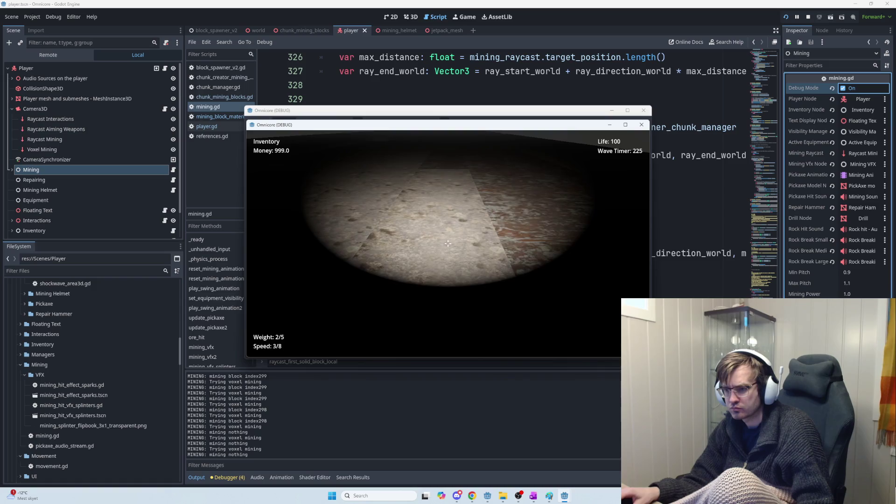
Keep mining the rock faces and purple-lit block, then stop the game
click(448, 243)
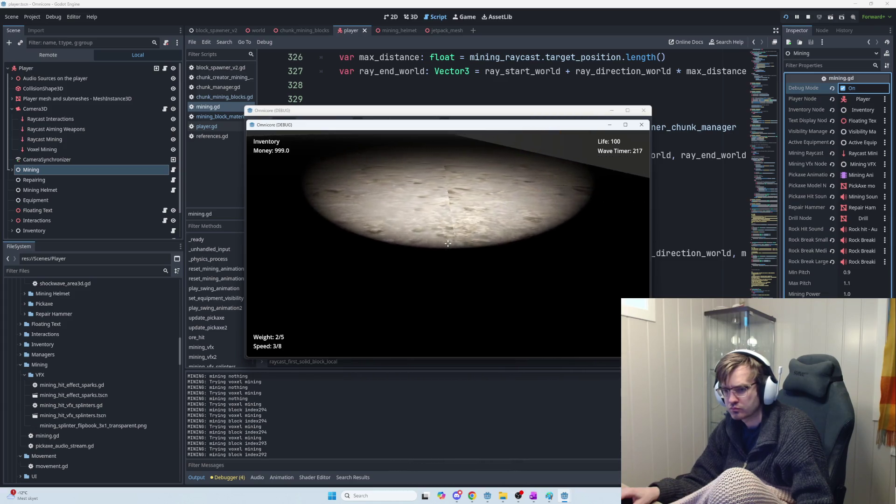
click(448, 243)
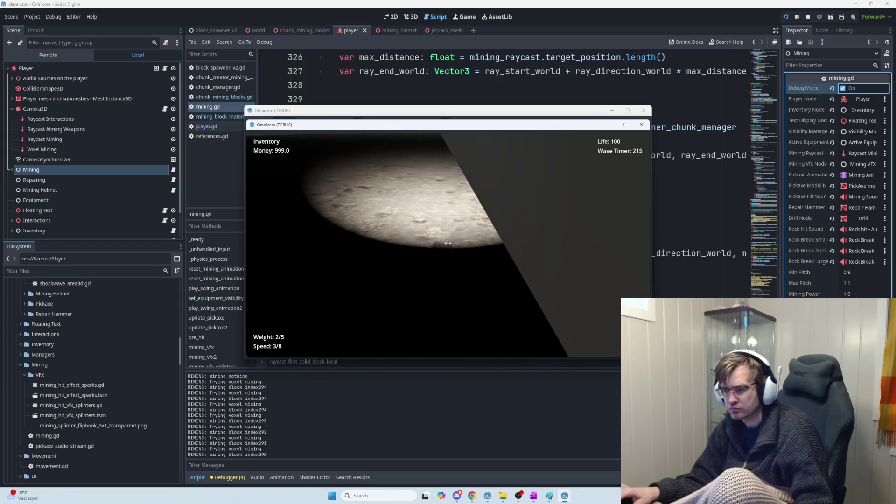
click(448, 244)
click(448, 244)
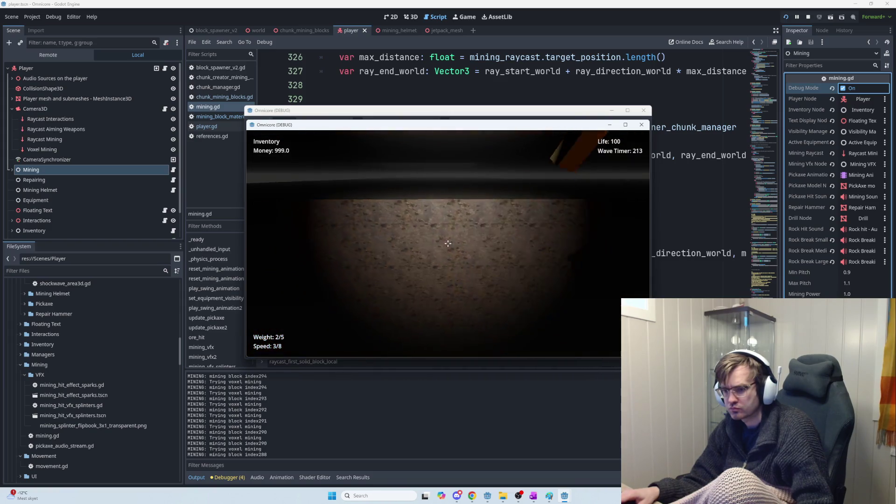
click(448, 244)
click(448, 243)
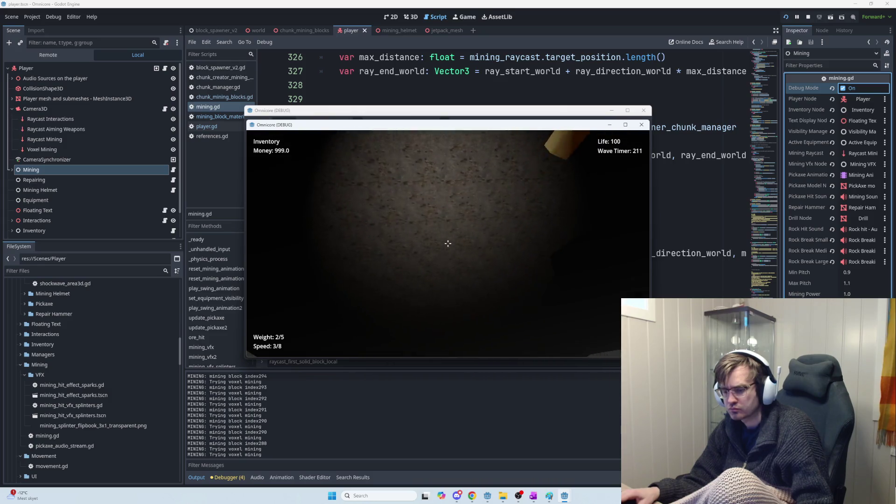
click(447, 244)
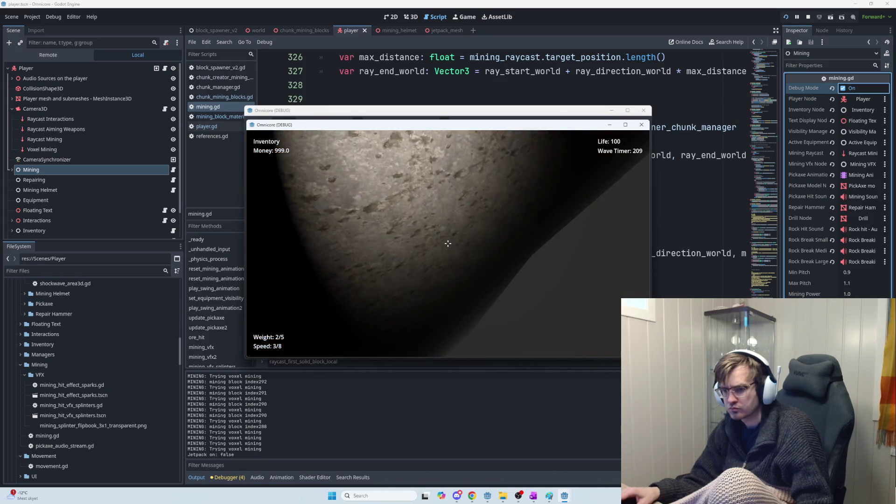
click(448, 243)
click(448, 243)
click(448, 243)
click(447, 243)
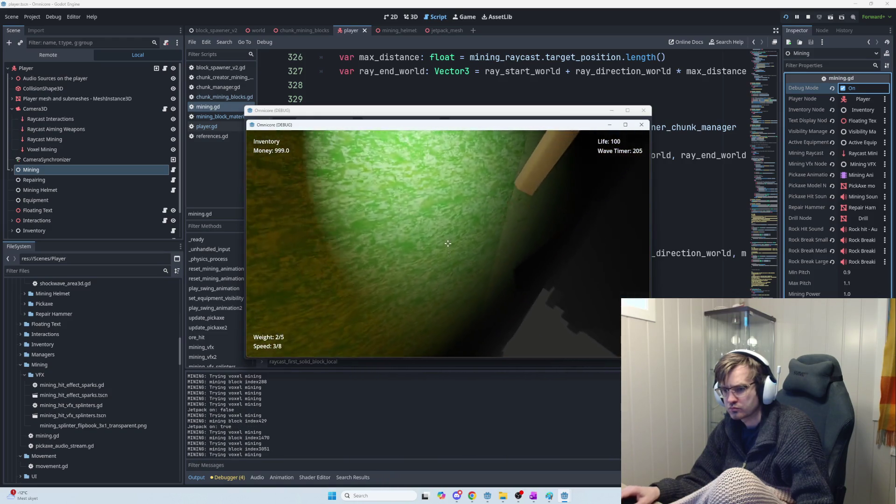
click(448, 243)
click(448, 243)
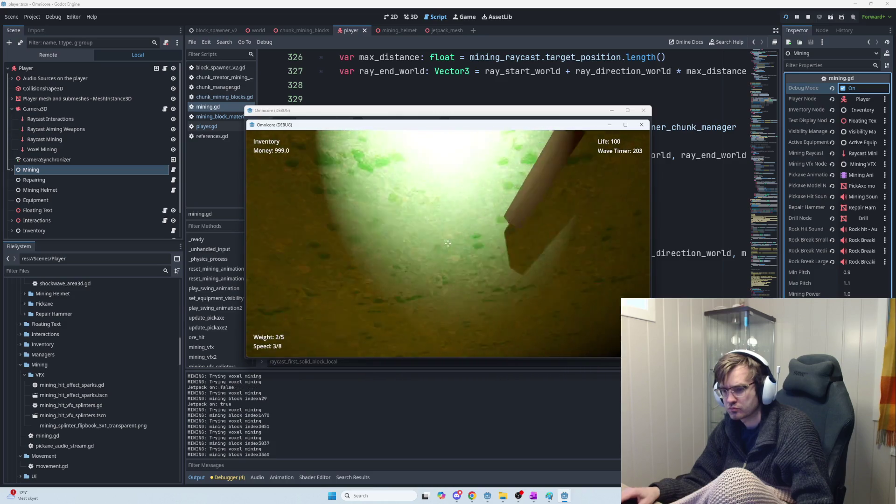
click(448, 243)
click(448, 243)
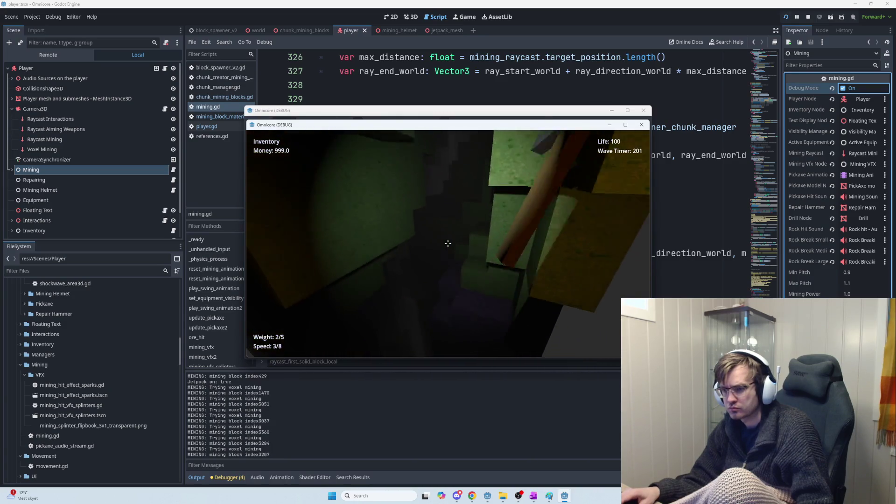
click(448, 243)
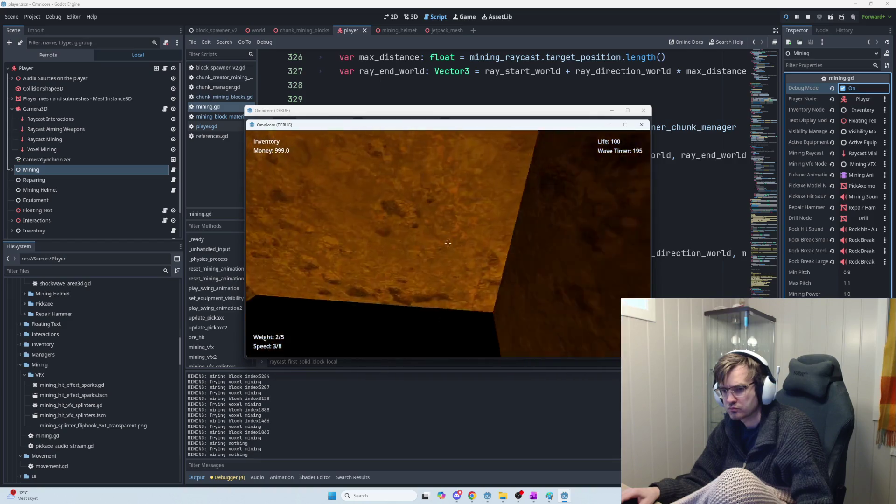
click(448, 243)
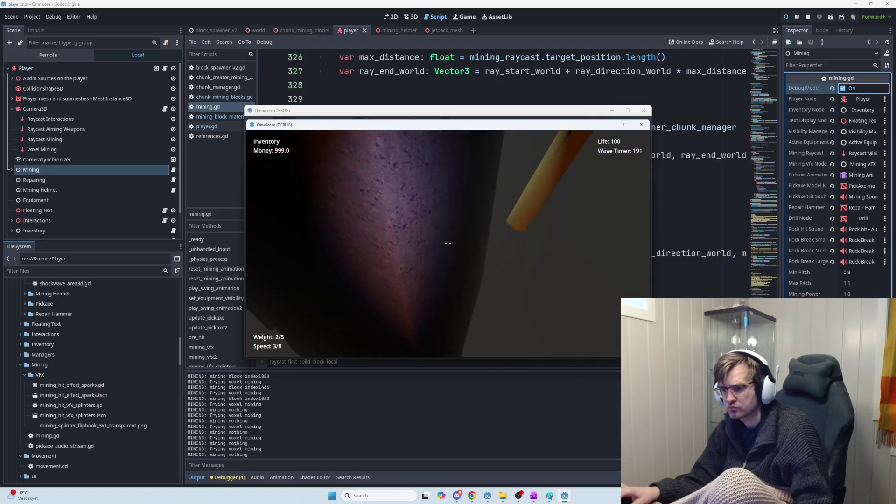
click(448, 243)
click(448, 243)
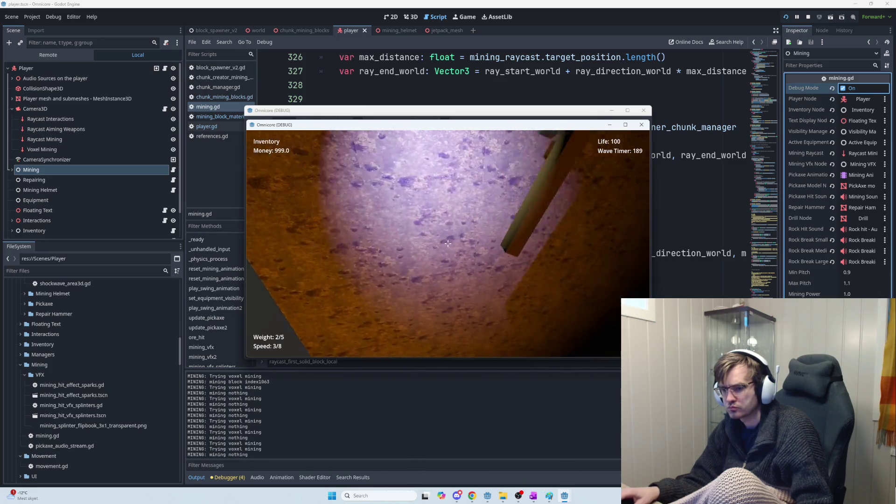
click(448, 243)
click(448, 243)
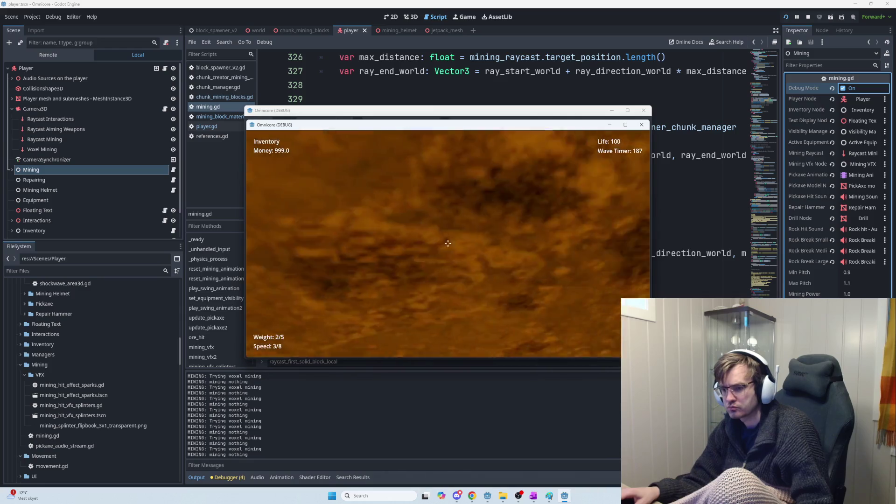
click(448, 244)
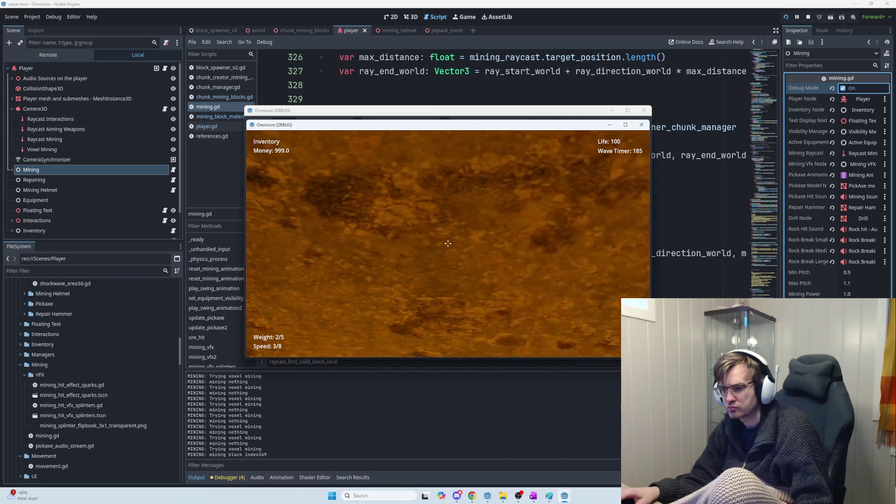
click(447, 243)
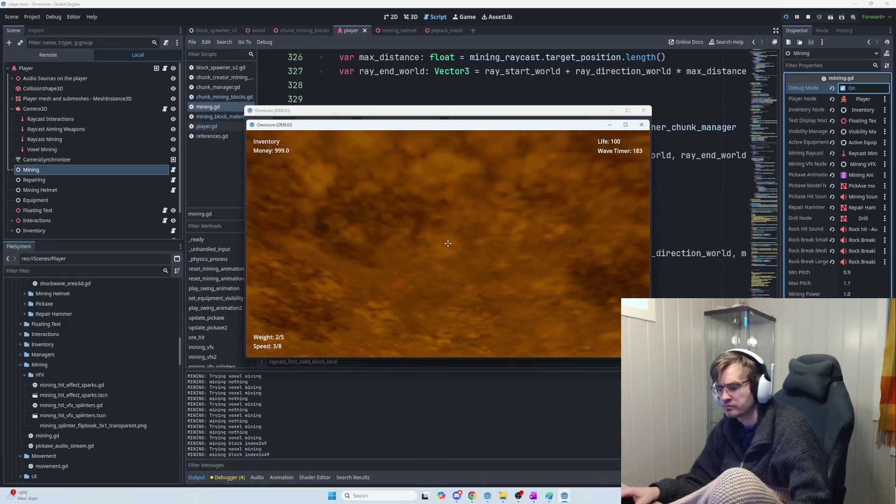
key(F5)
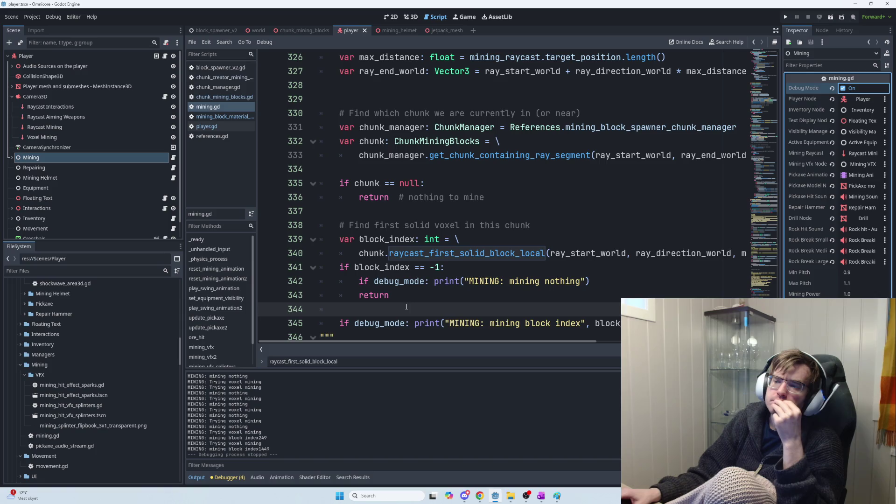
Look over the mining code in mining.gd and run the project again with F5
scroll(413, 308, down, 4)
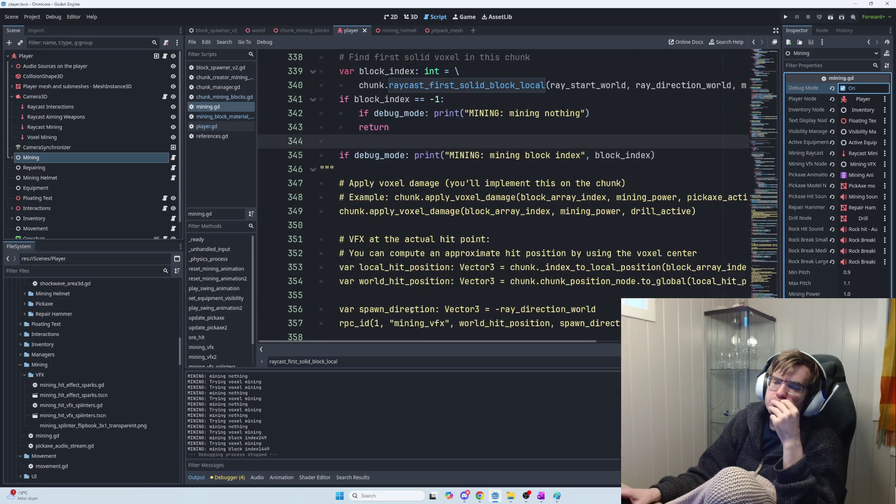
scroll(412, 309, up, 3)
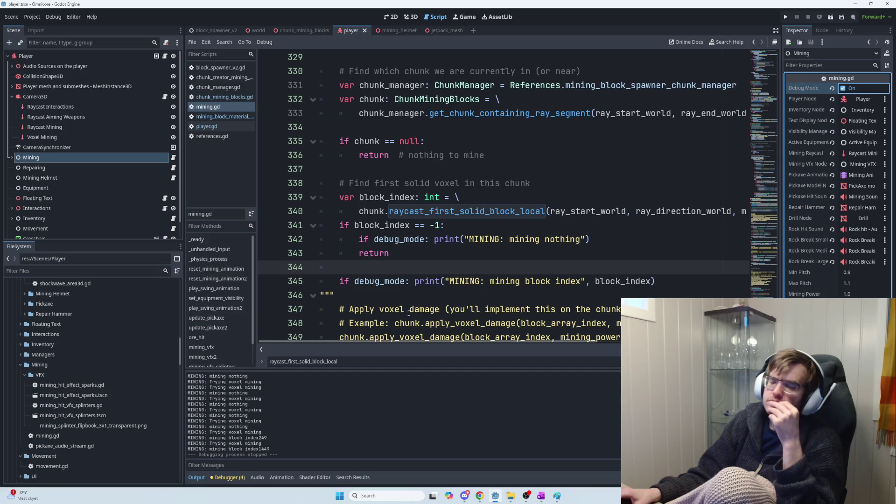
key(F5)
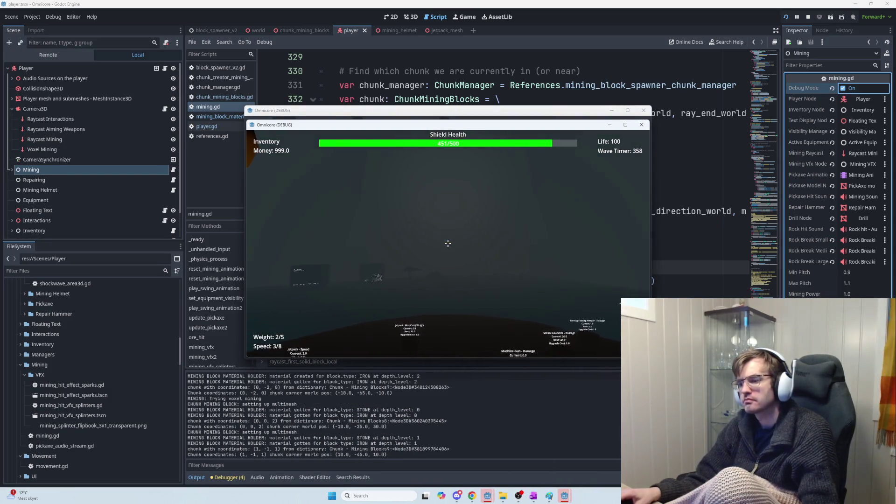
Swing the pickaxe repeatedly in the new run to test mining
click(447, 244)
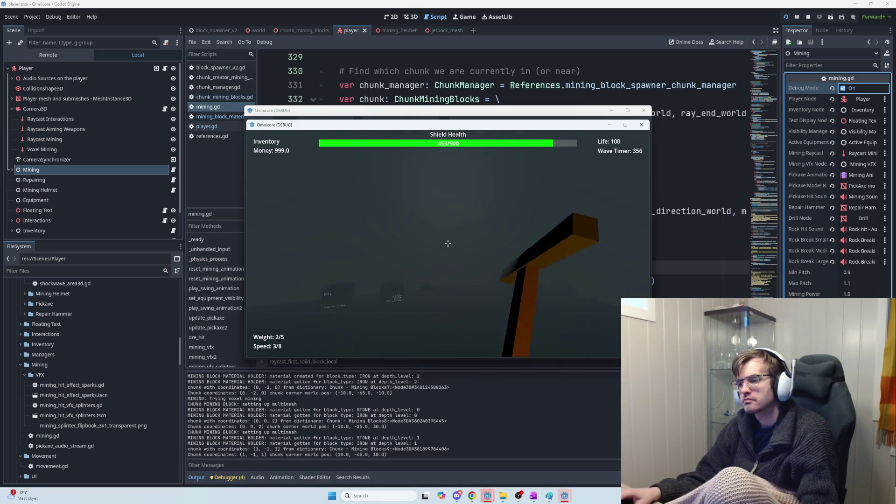
click(448, 243)
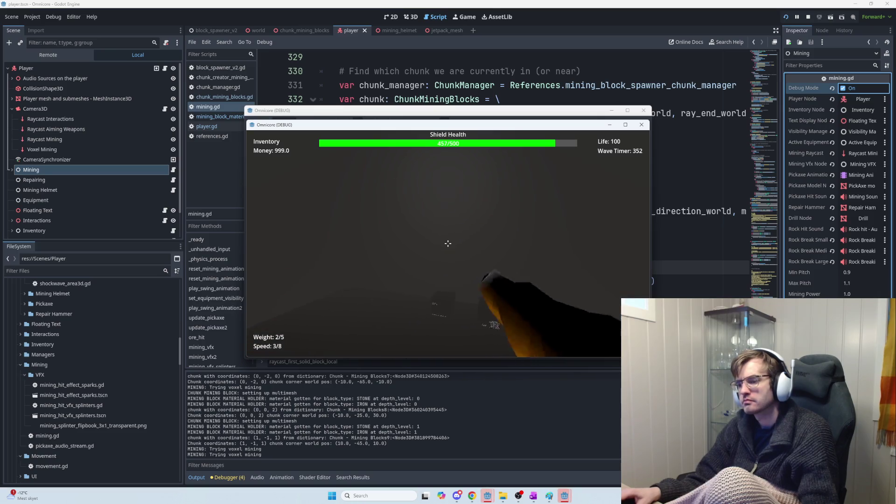
click(448, 243)
click(448, 243)
click(448, 243)
click(448, 243)
click(448, 243)
click(447, 243)
click(447, 243)
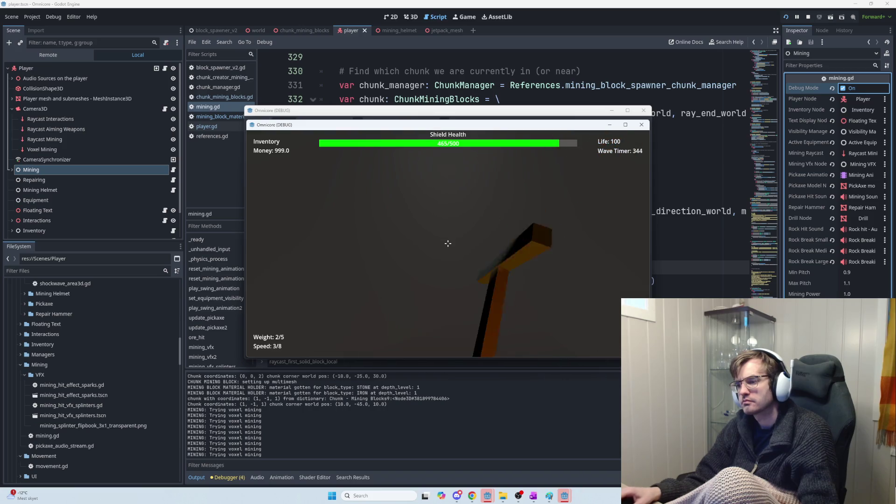
click(447, 243)
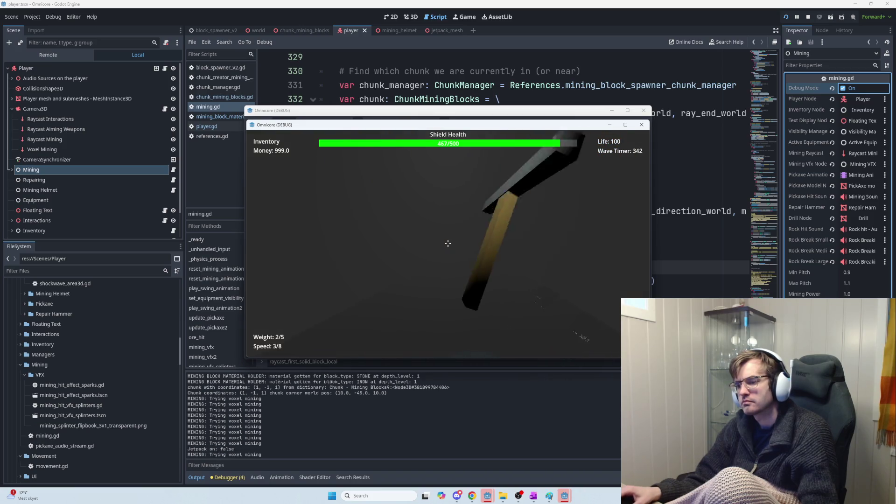
click(448, 243)
click(447, 244)
Turn on the jetpack and mine rock faces and floor blocks, logging indices 722, 1123 and 322
key(space)
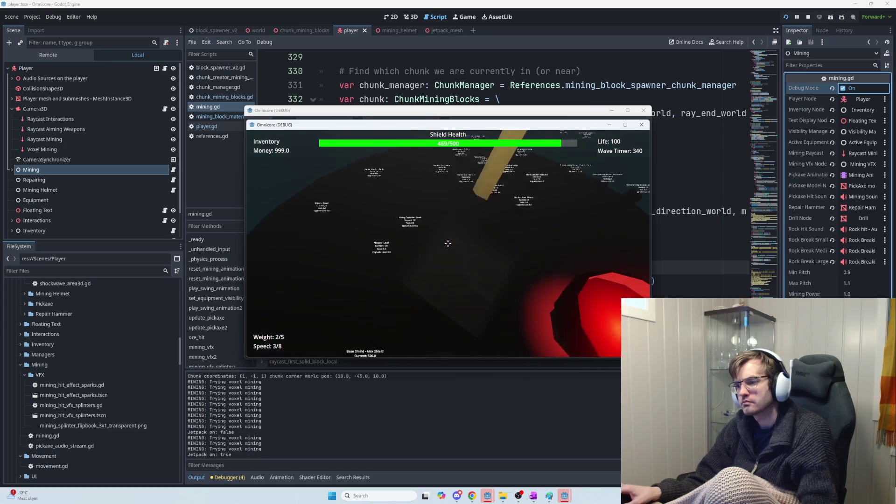
click(448, 243)
click(447, 243)
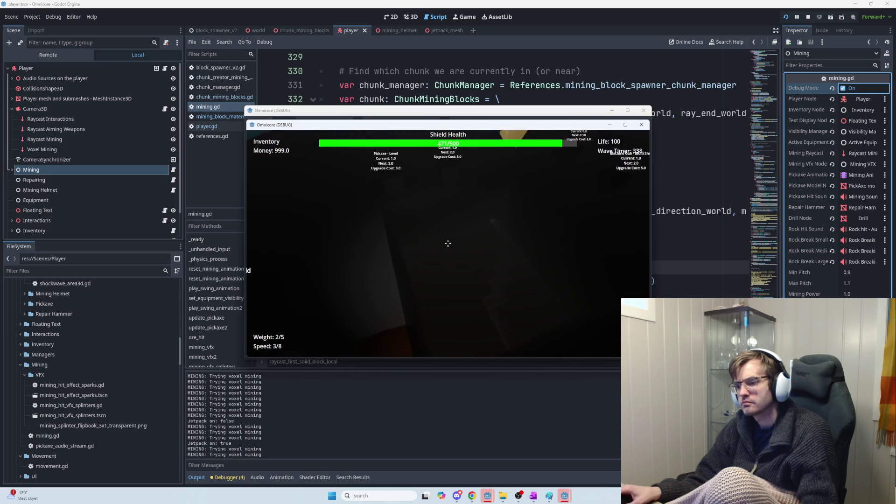
click(447, 244)
click(448, 243)
click(448, 243)
click(447, 243)
click(448, 243)
click(448, 244)
click(448, 243)
click(448, 243)
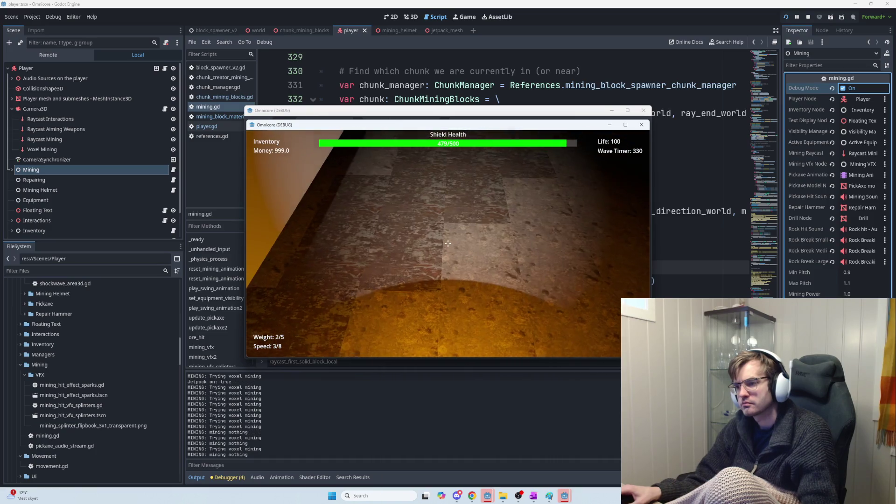
click(448, 243)
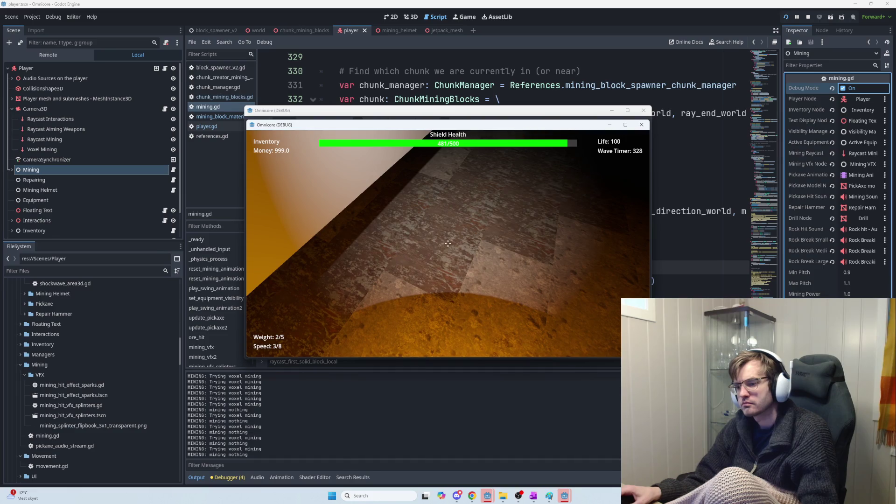
click(448, 243)
click(448, 243)
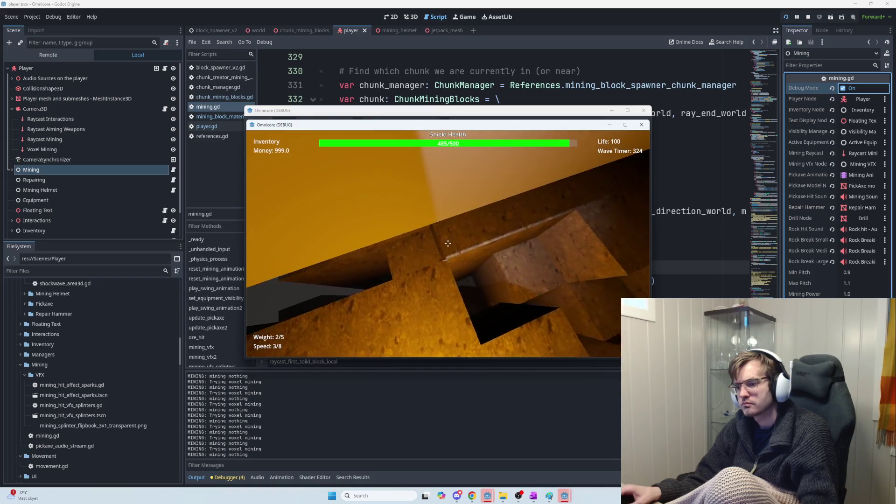
click(447, 243)
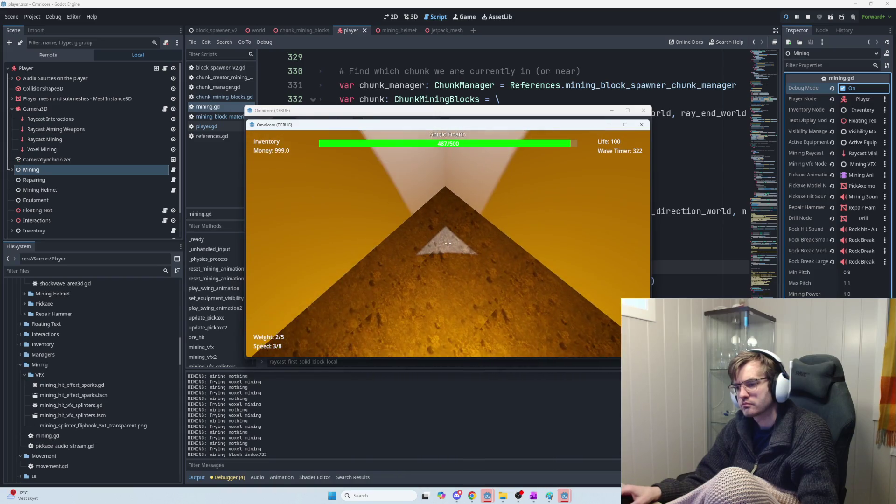
click(448, 243)
click(447, 244)
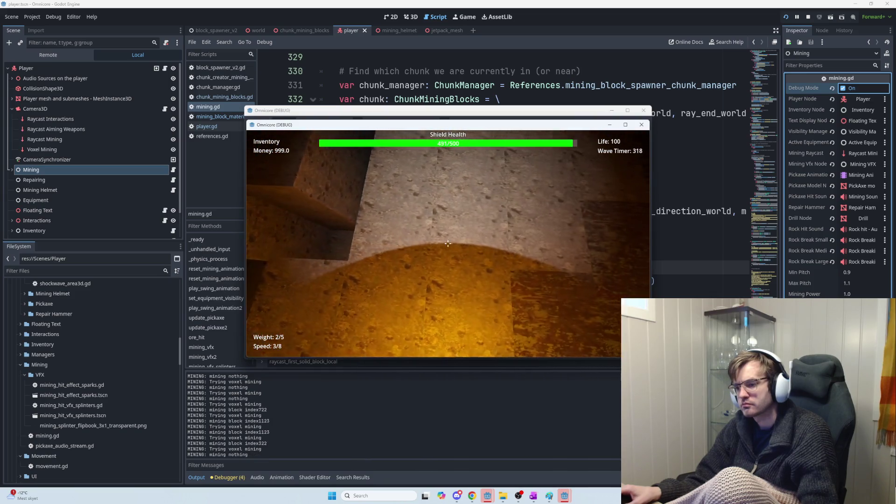
click(448, 243)
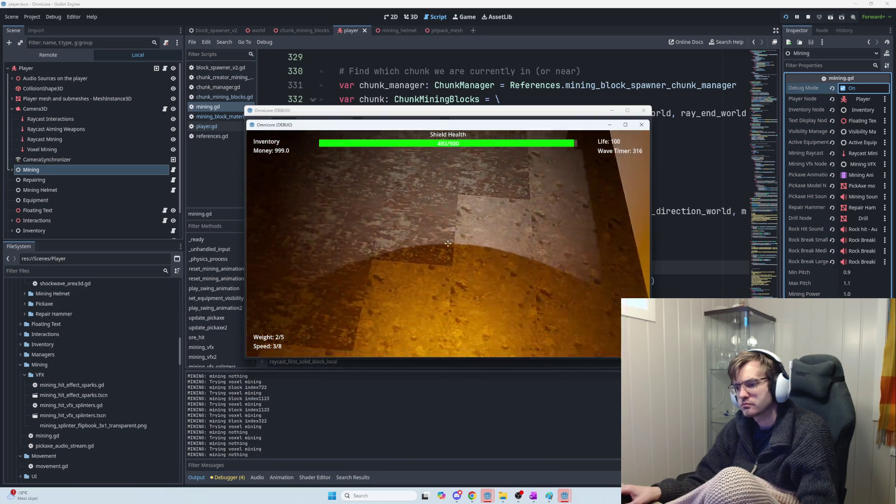
click(447, 243)
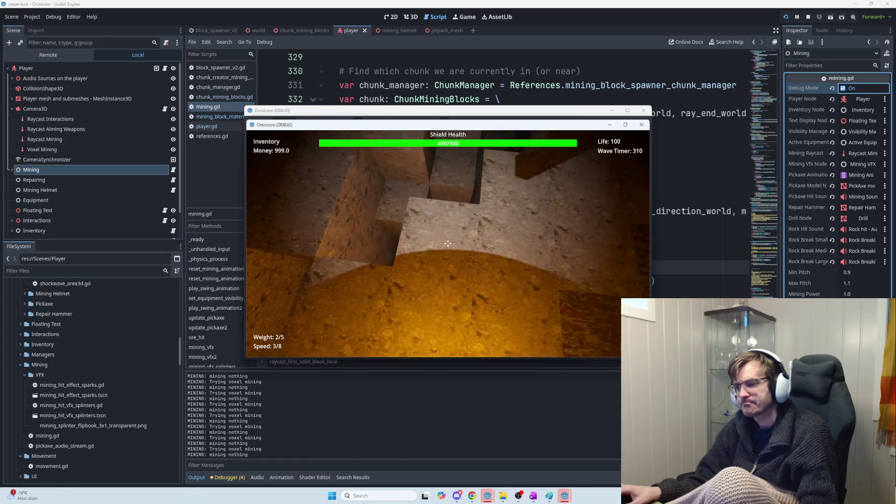
click(448, 243)
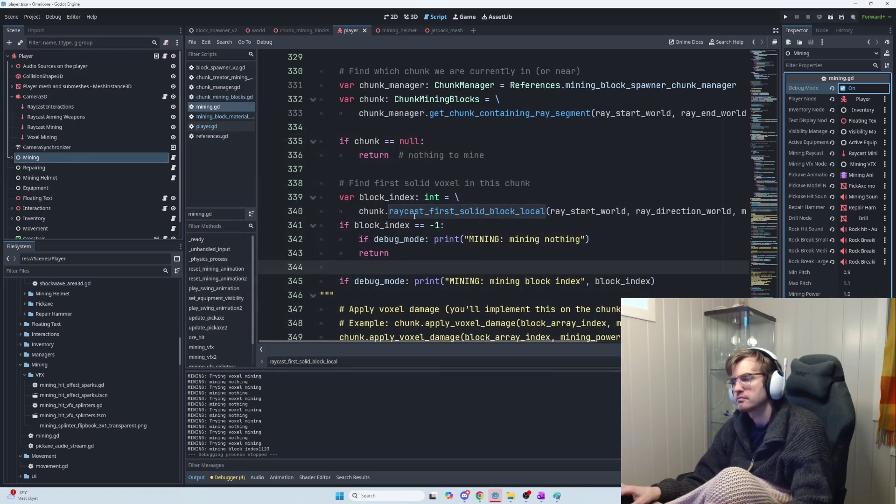
Inspect the block index print on line 345, selecting its message and block_index argument
mouse_move(439, 219)
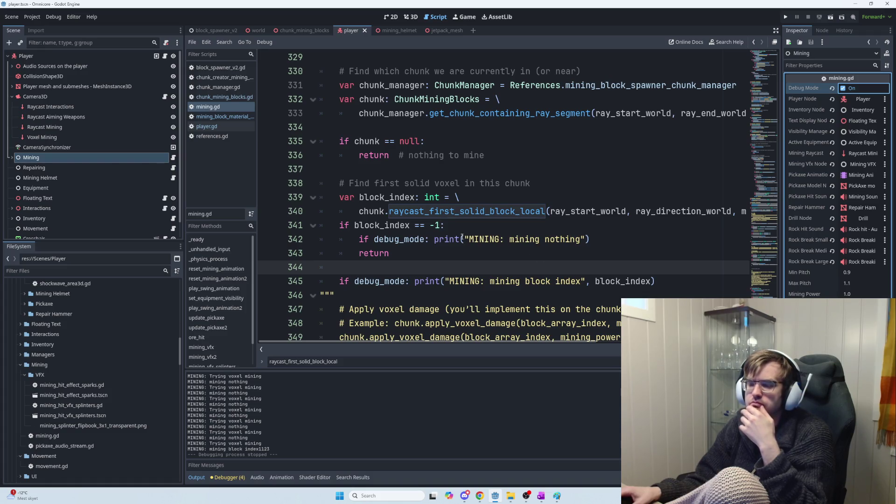
mouse_move(462, 237)
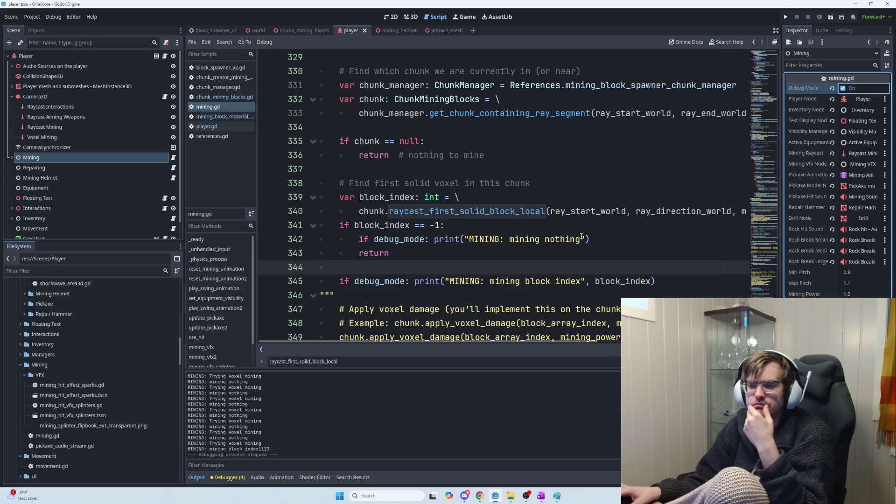
scroll(473, 213, down, 1)
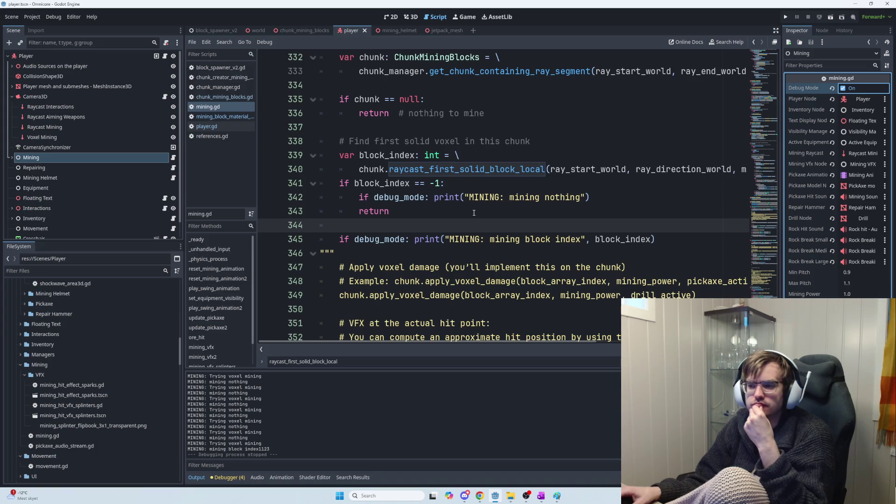
drag(448, 239, 656, 240)
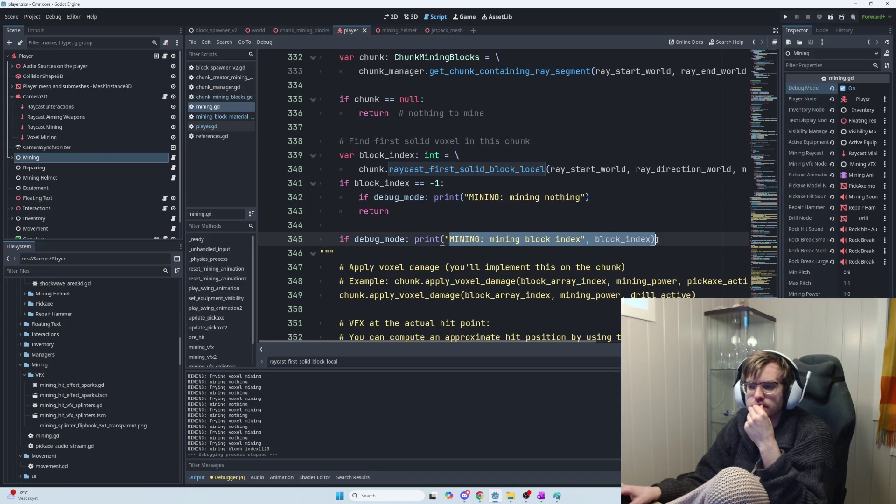
scroll(616, 243, down, 2)
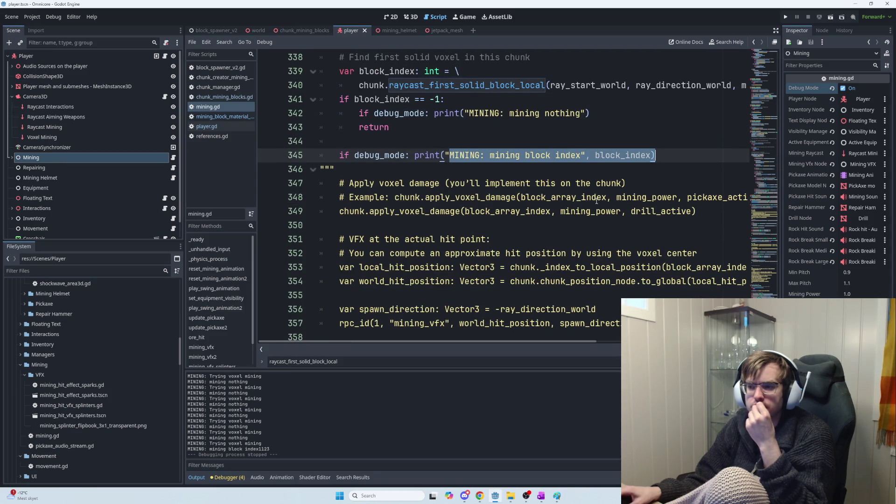
double_click(619, 156)
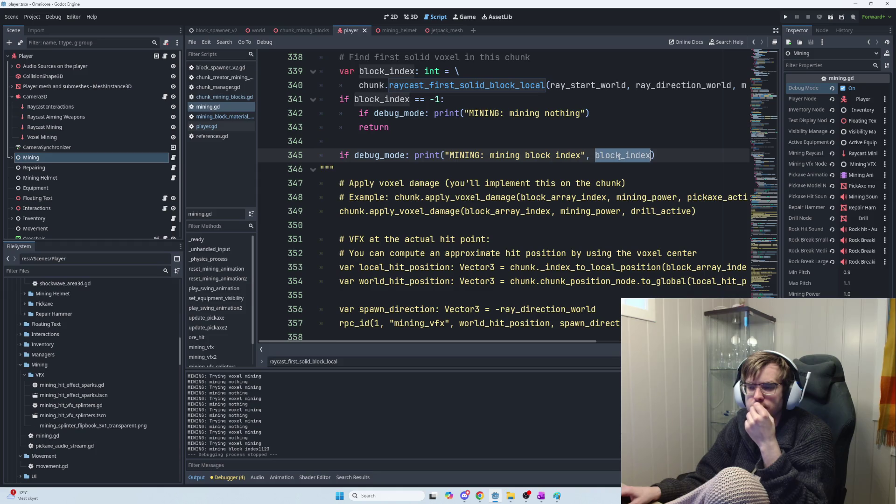
scroll(588, 197, up, 3)
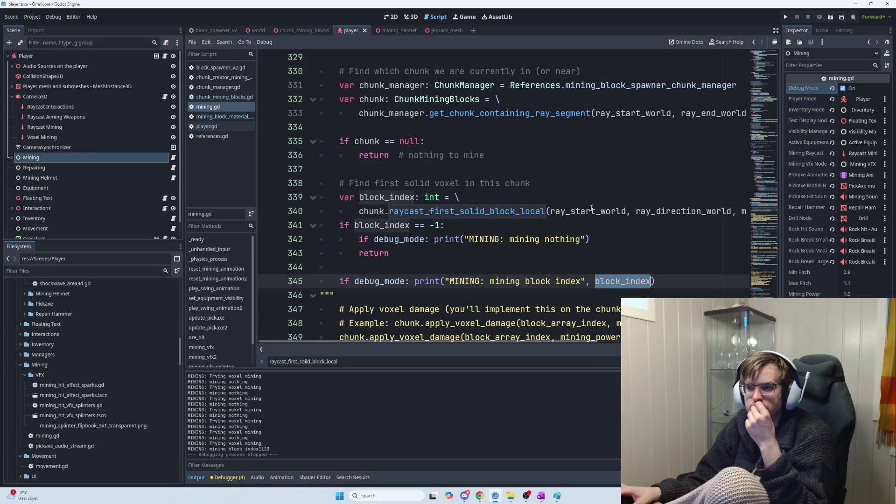
Review the chunk lookup call on line 333 and place the caret on empty line 346
mouse_move(496, 99)
mouse_down()
mouse_move(579, 113)
mouse_move(740, 118)
mouse_up()
click(738, 118)
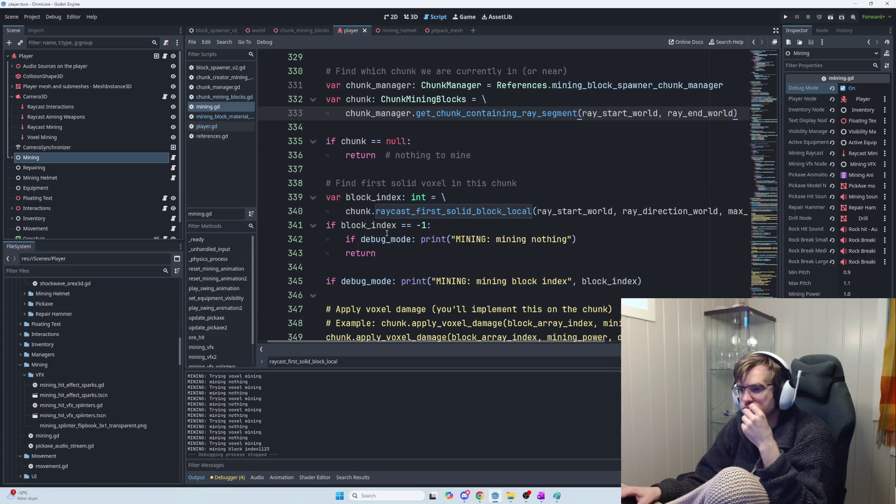
click(384, 267)
click(386, 293)
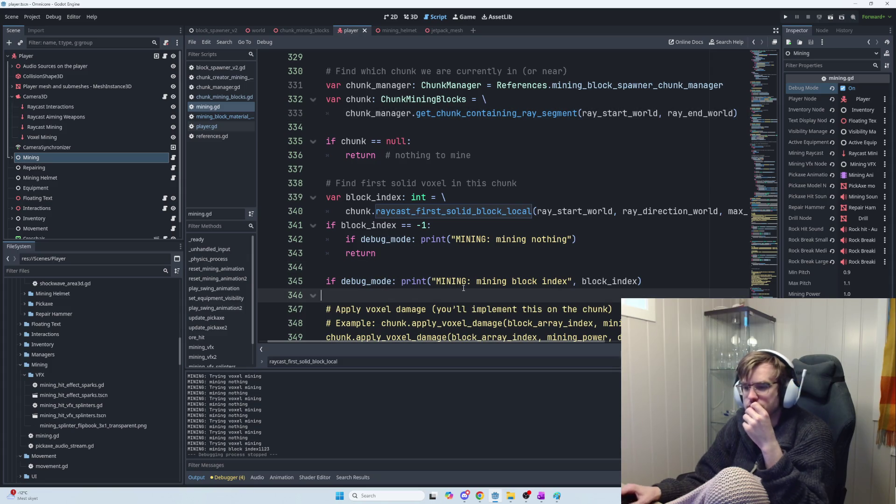
text(IF)
On a fresh line 346, type 'if debug_mode: print("MINING: block index type: ", chunk.dictionary)'
key(BackSpace)
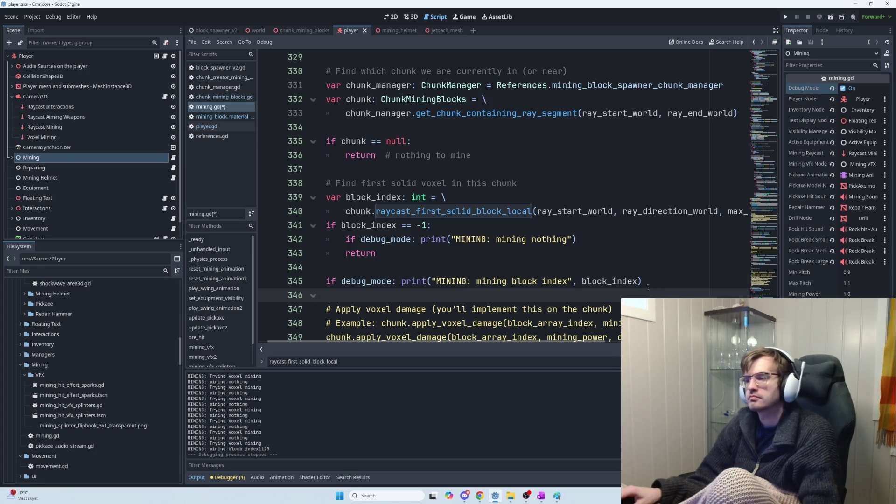
key(Return)
key(Up)
text(if debug_mode: p)
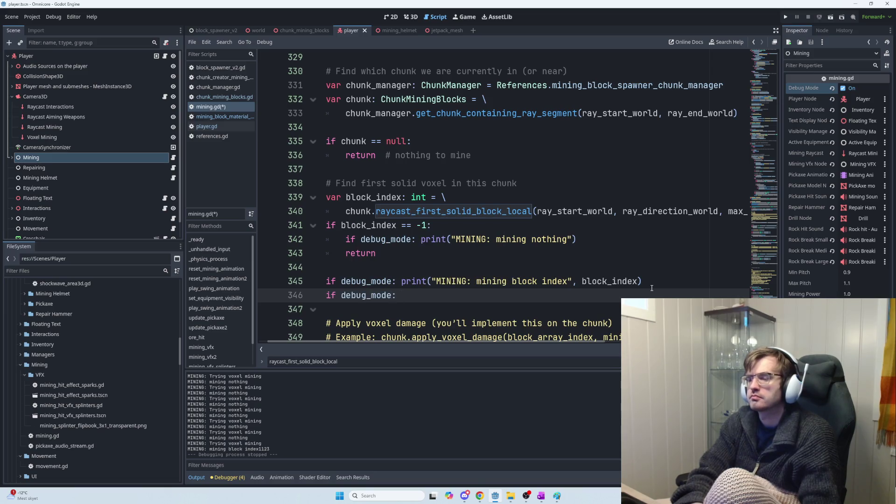
text(rint("MININ)
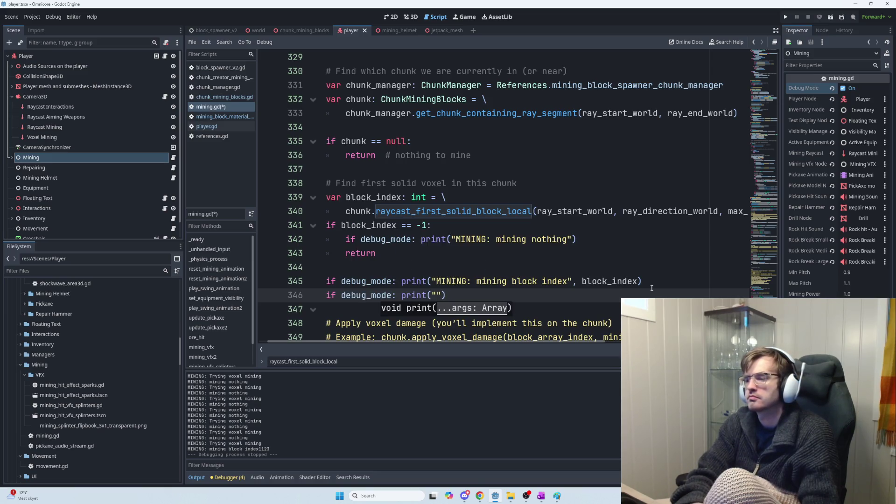
text(G: blo)
text(ck index typ)
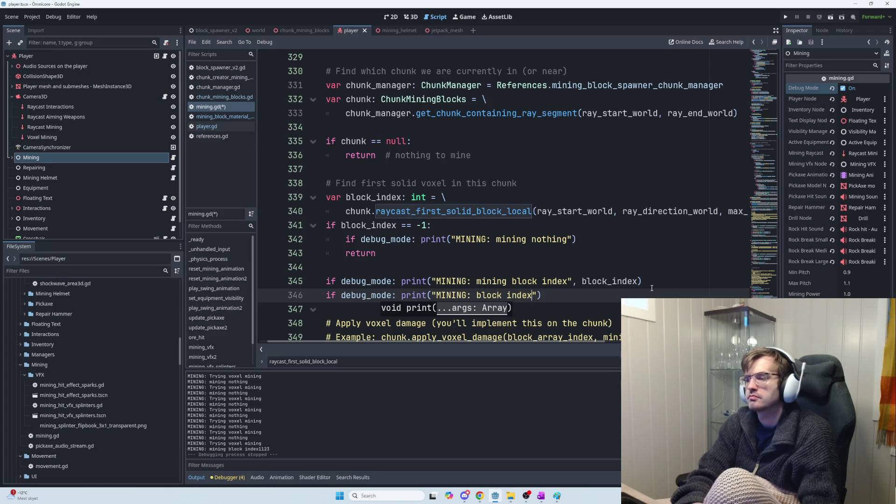
text(e: ", )
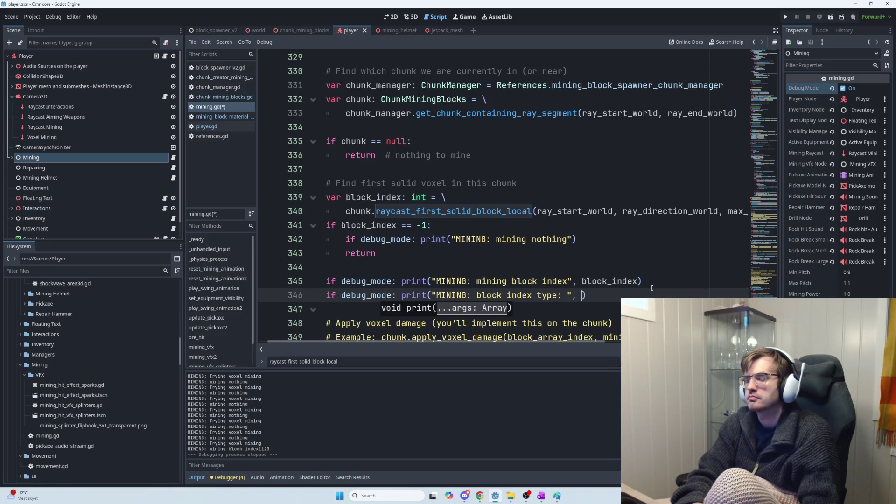
text(chunk)
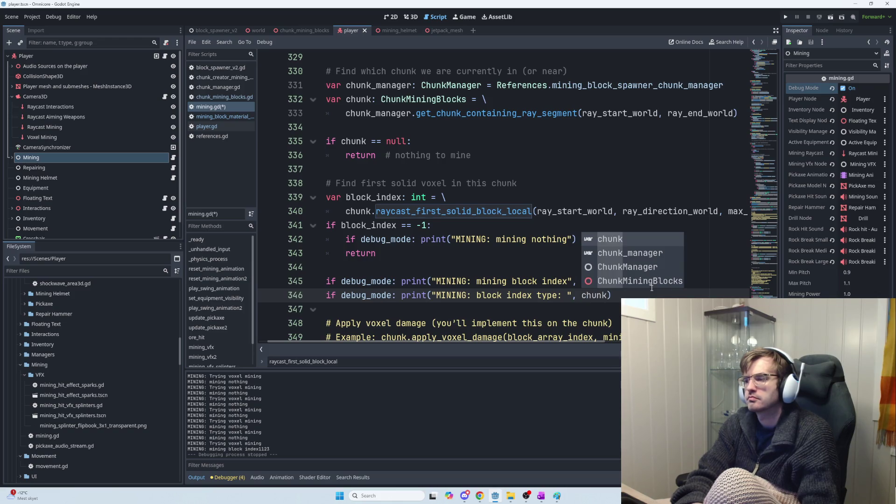
text(.)
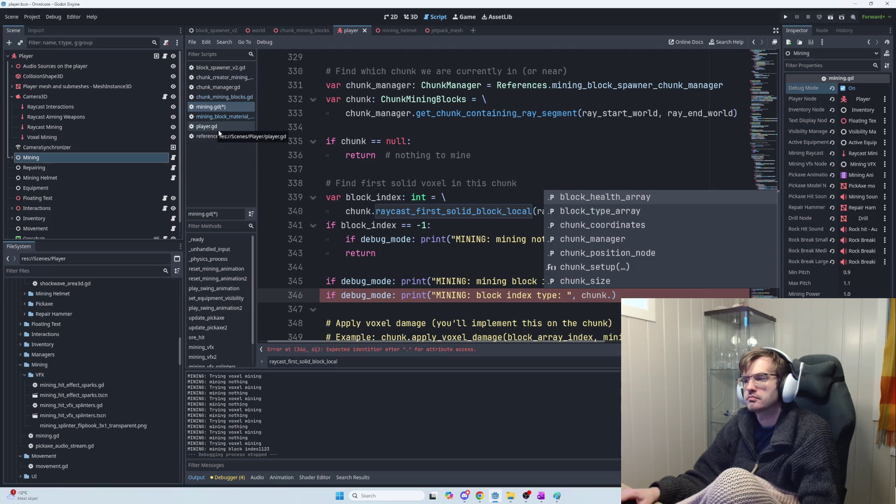
text(dic)
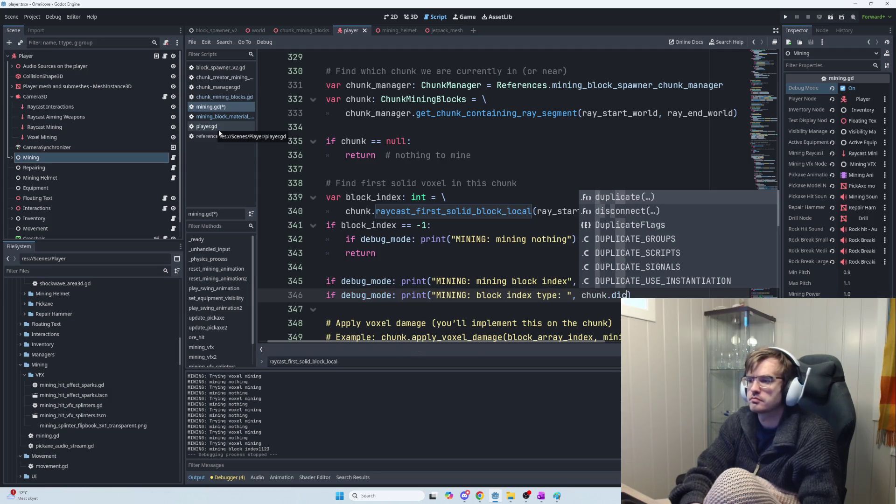
text(tionary)
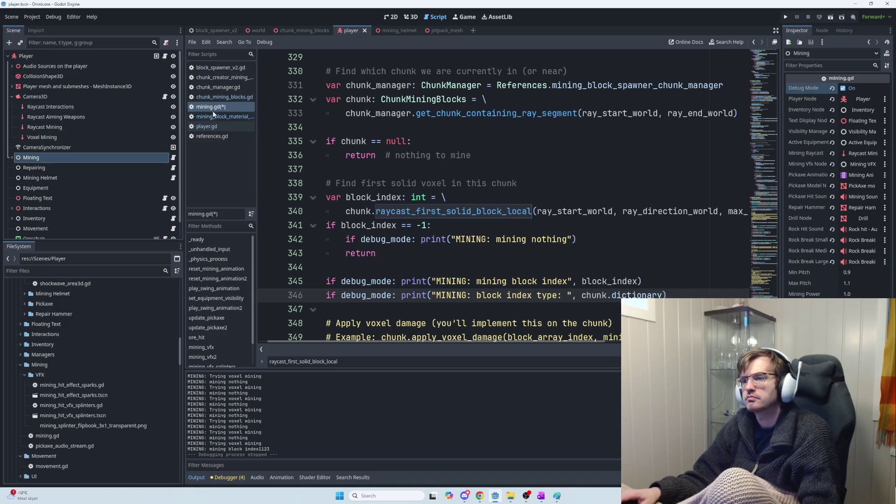
click(218, 87)
scroll(480, 175, up, 3)
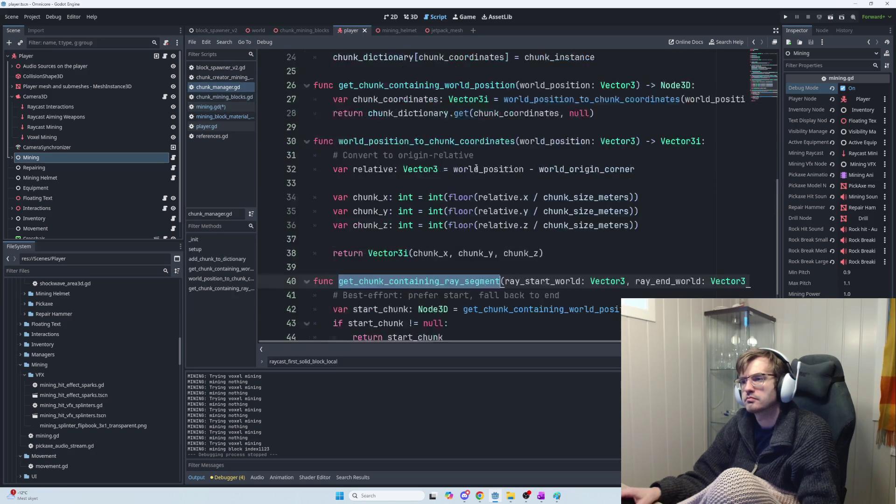
scroll(449, 141, up, 2)
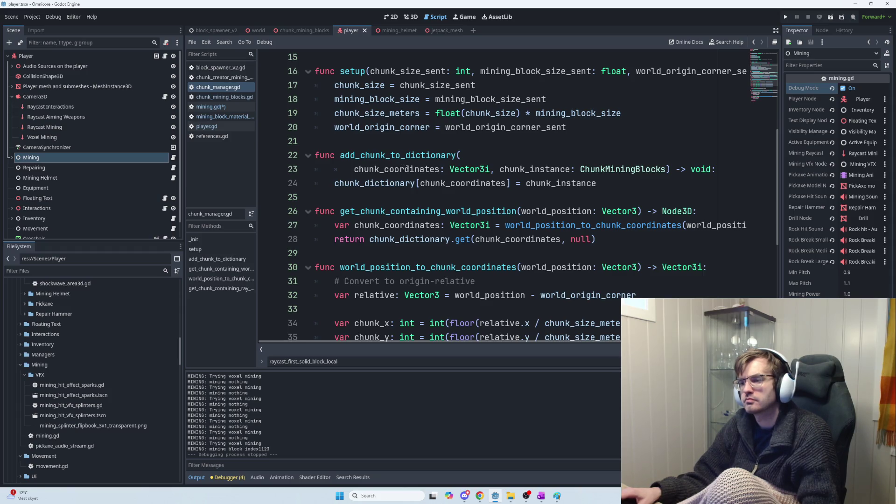
double_click(407, 169)
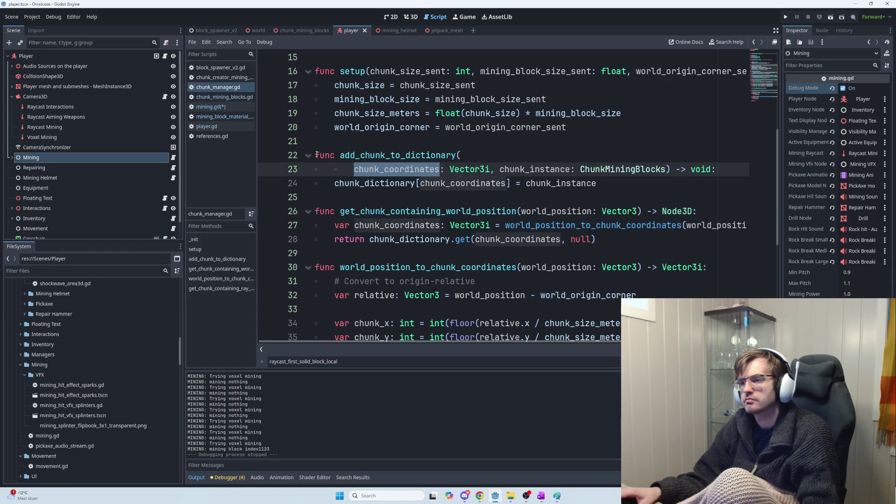
click(234, 110)
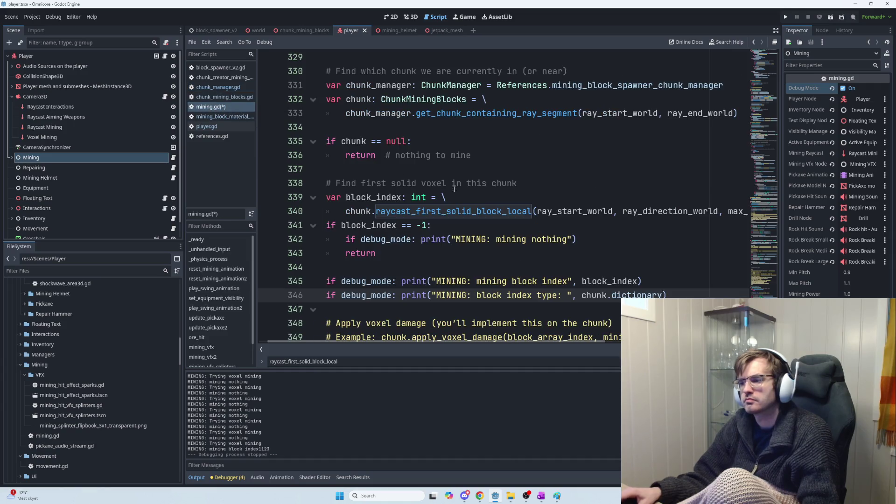
mouse_move(662, 295)
mouse_down()
mouse_move(331, 286)
mouse_move(326, 295)
mouse_up()
Start rewriting line 346 and search chunk_mining_blocks.gd for its coordinates field
key(BackSpace)
text(var chunk.c)
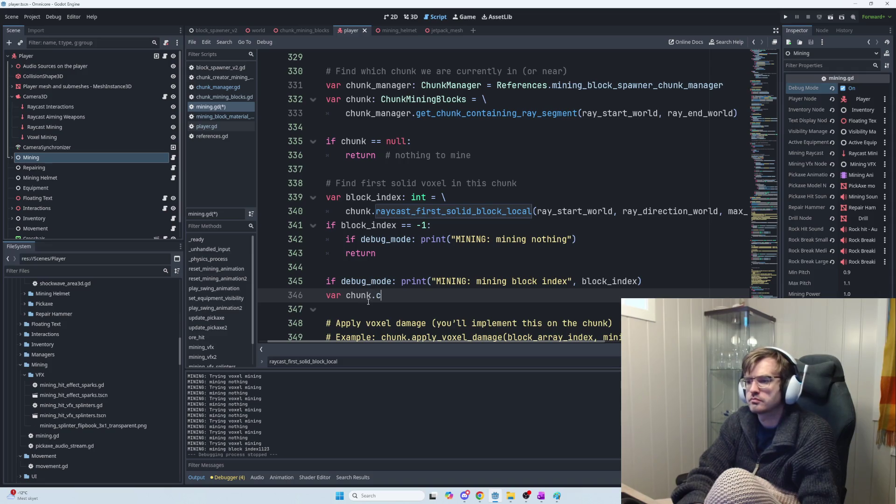
text(oord)
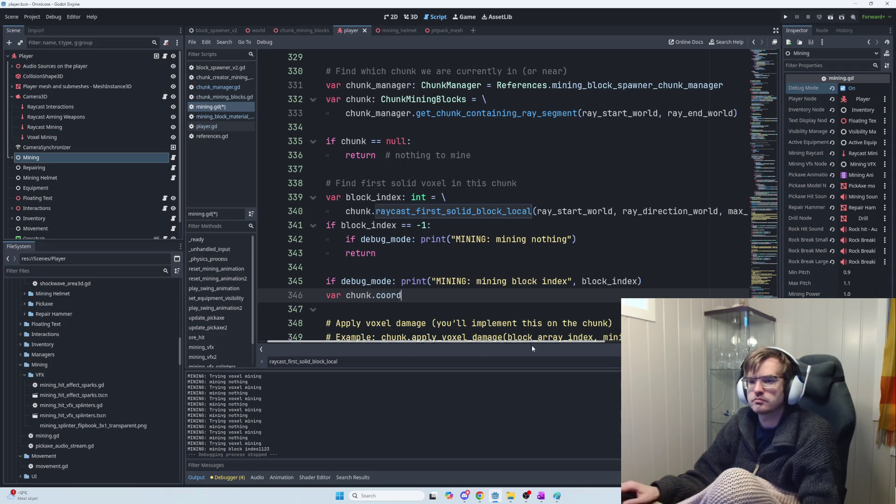
click(234, 96)
click(451, 150)
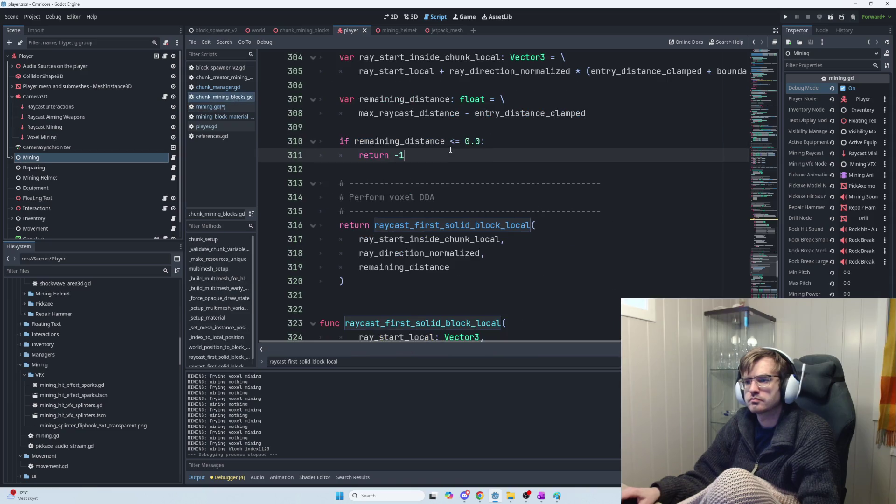
key(ctrl+f)
text(coordinates)
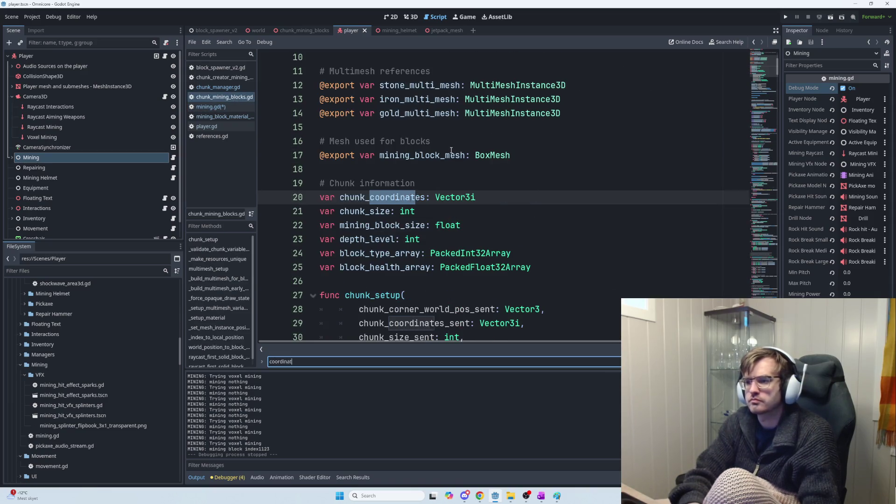
key(Escape)
key(alt+Tab)
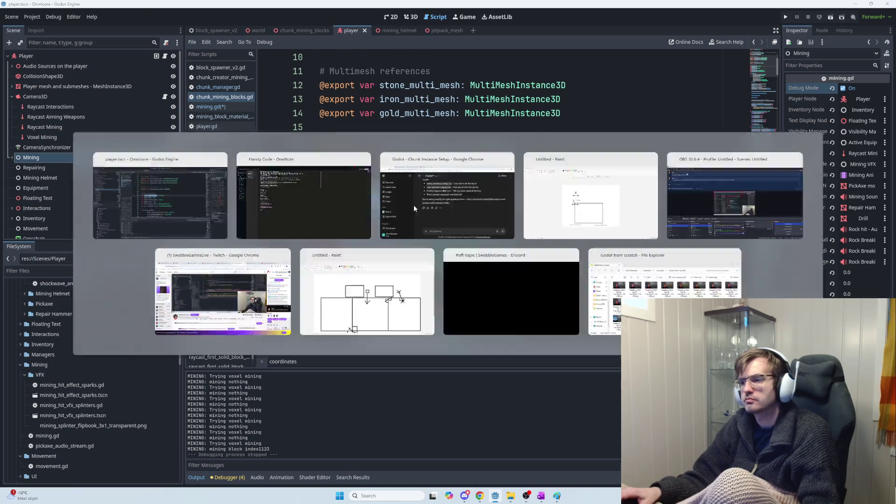
key(alt+Tab)
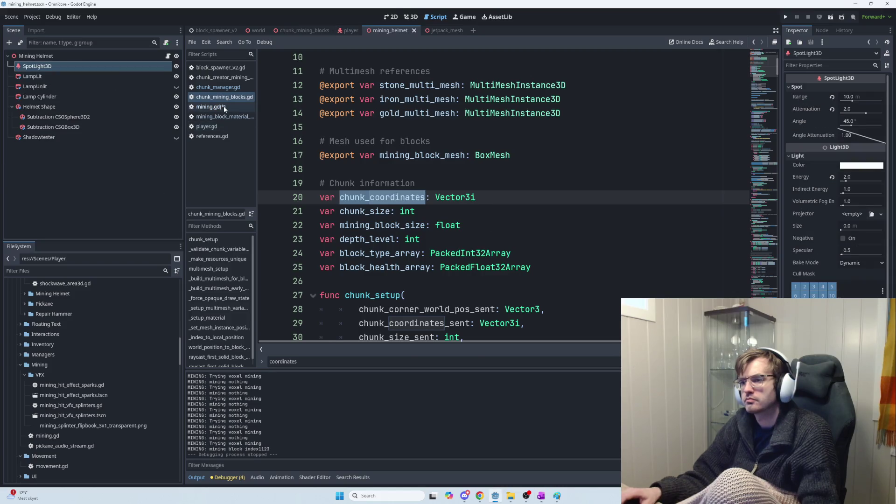
Make line 346 read 'var coordinates = chunk.chunk_coordinates', then check the chunk scripts
click(223, 106)
text(_coordinates)
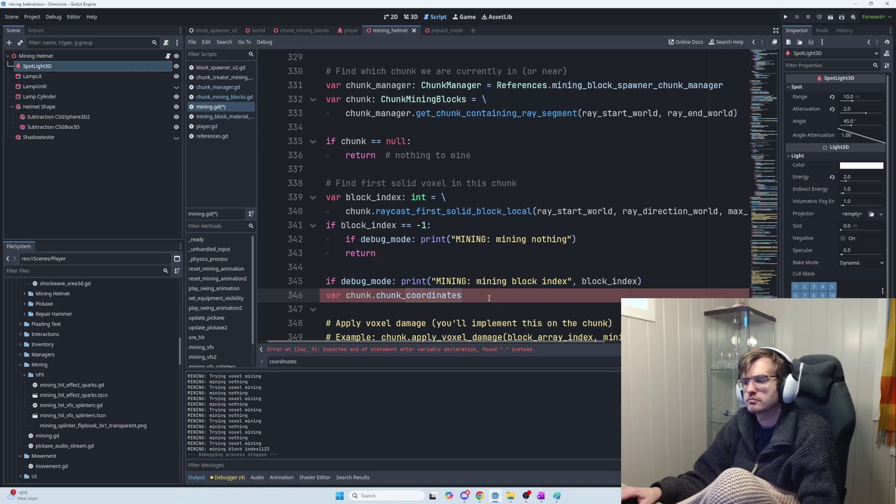
text( =)
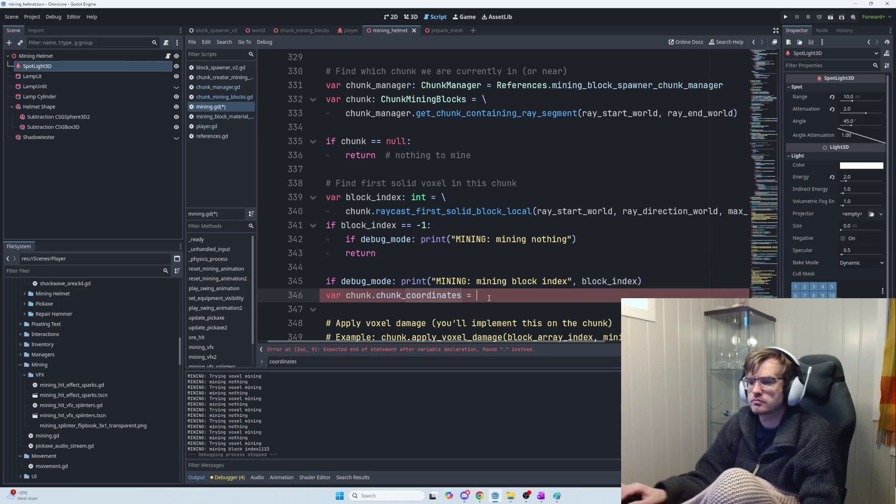
click(351, 296)
text(coordinates =)
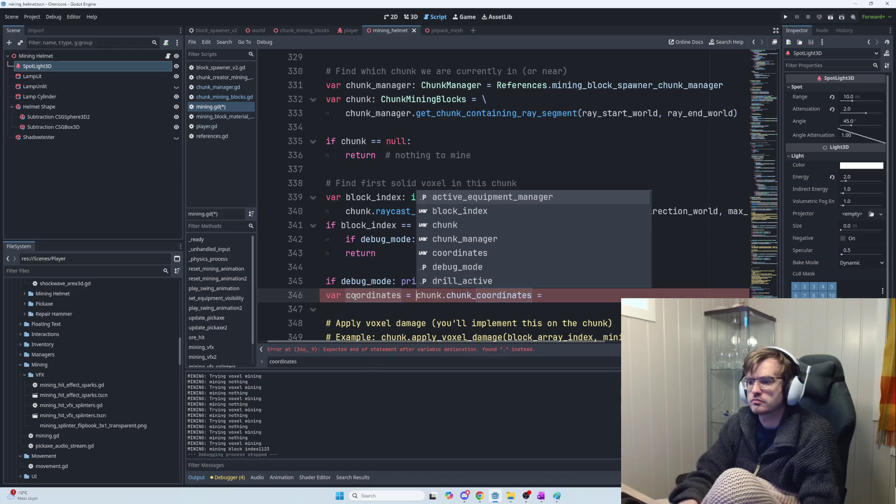
click(374, 296)
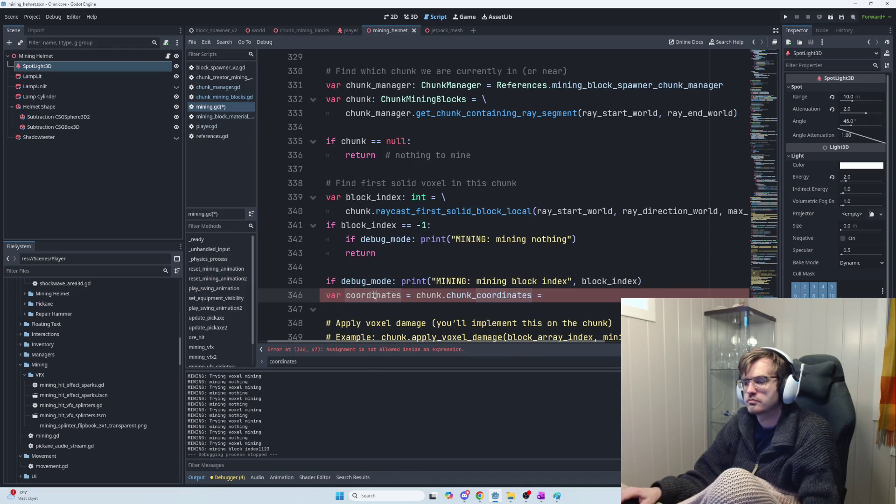
key(End)
key(BackSpace)
key(BackSpace)
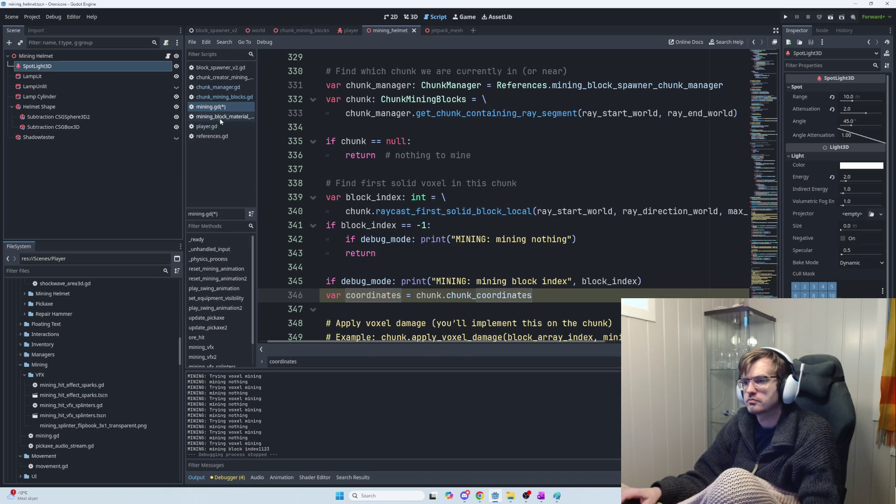
click(226, 97)
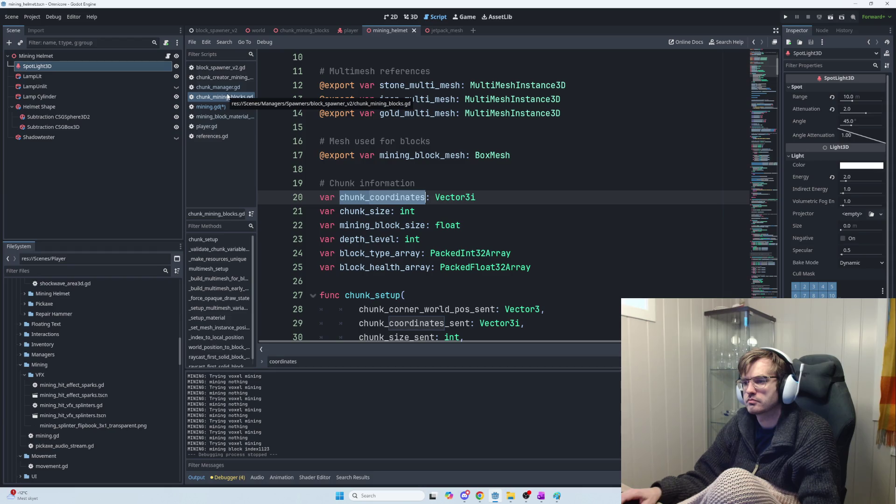
click(227, 87)
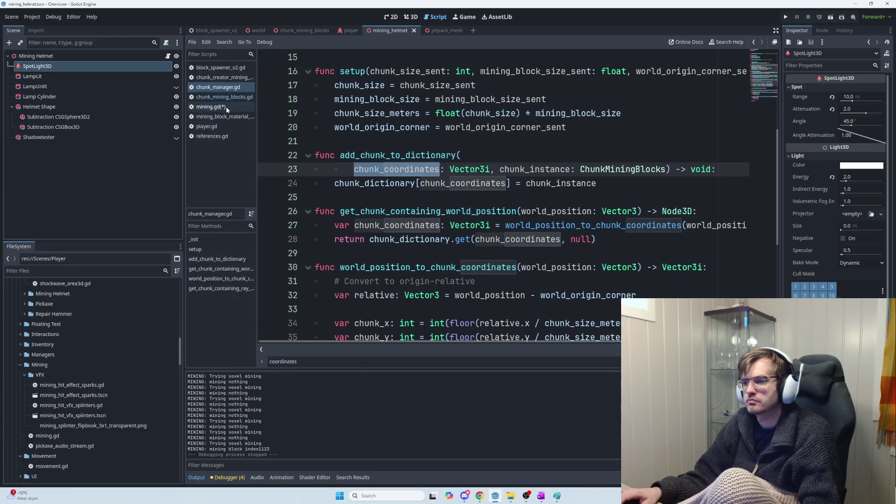
click(226, 106)
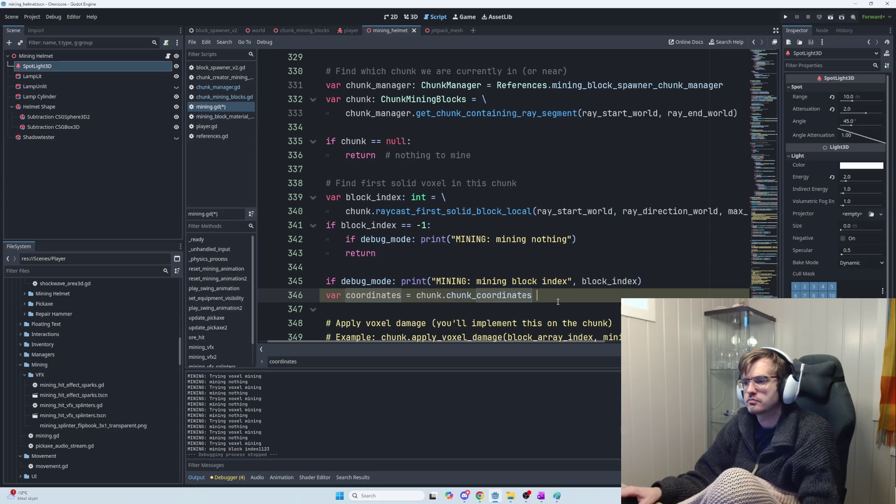
Add line 347 'chunk_manager.chunk_dictionary[chunk_coordinates' to mining.gd using autocomplete
key(Return)
text(chu)
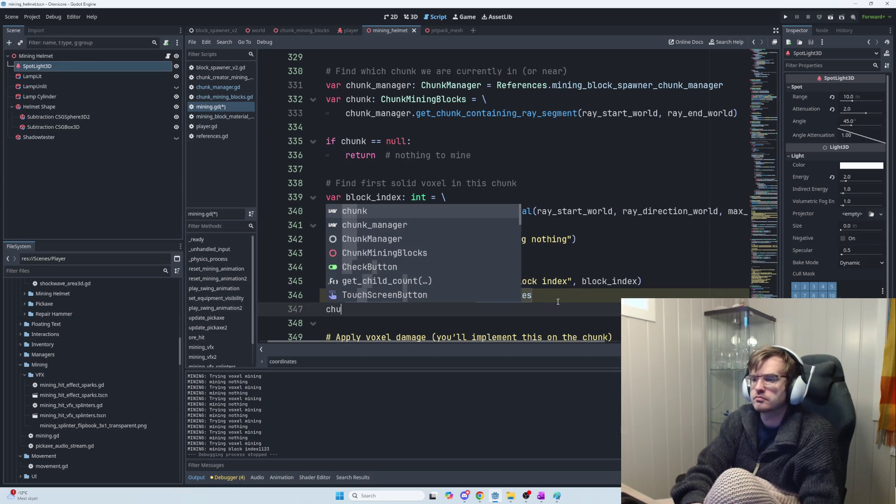
text(nk)
key(Down)
key(Return)
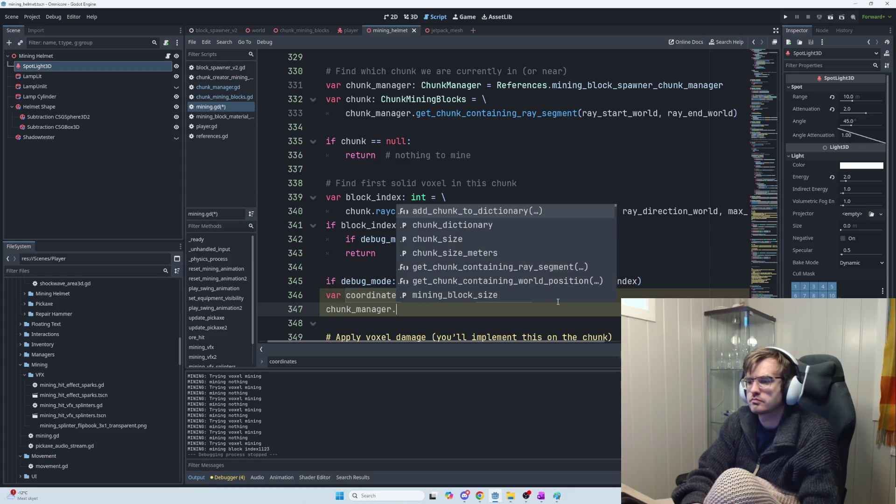
click(481, 229)
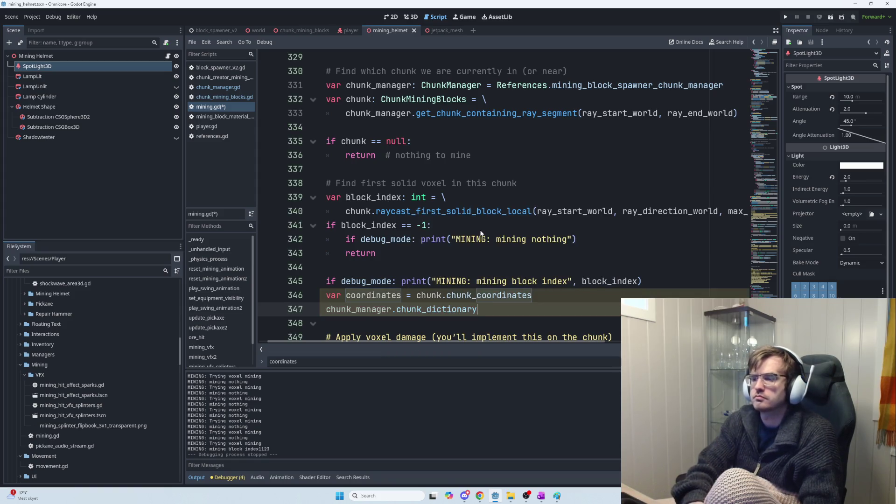
text([)
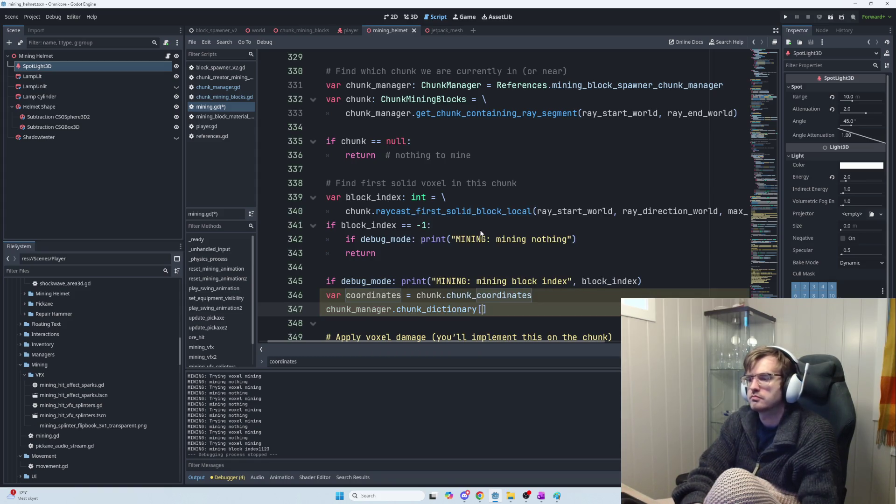
text(chunk_coordinates)
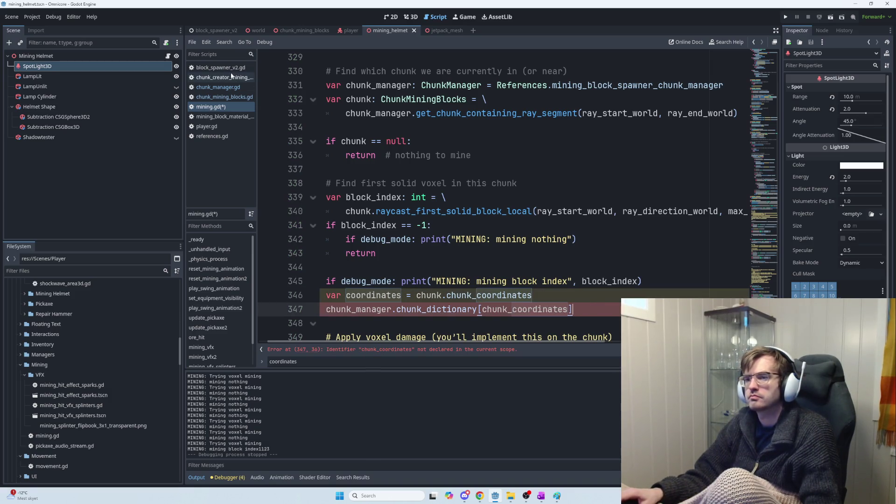
Inspect chunk_manager.gd, highlighting ChunkMiningBlocks, chunk_coordinates and chunk_instance on lines 23–24
click(224, 78)
click(218, 88)
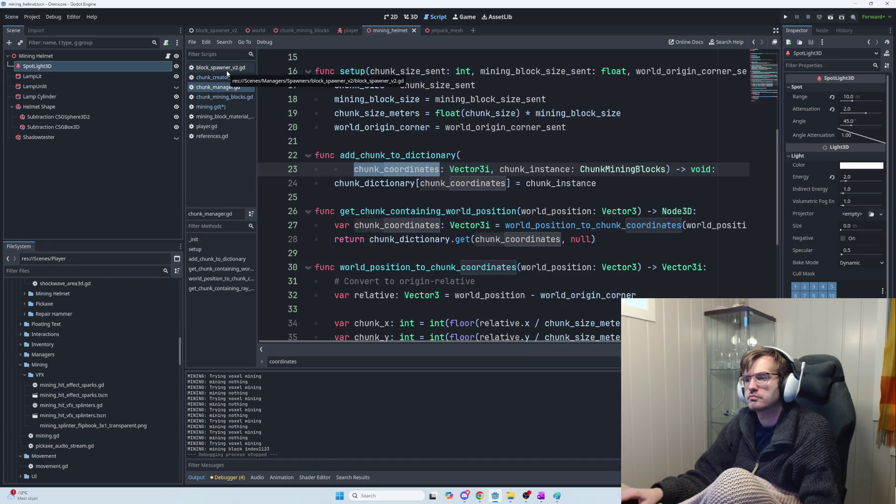
click(615, 171)
double_click(616, 170)
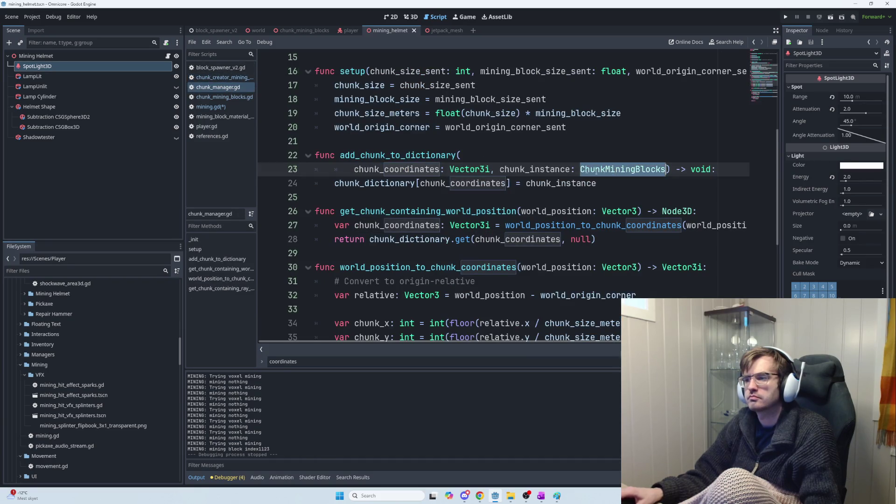
double_click(430, 184)
double_click(561, 183)
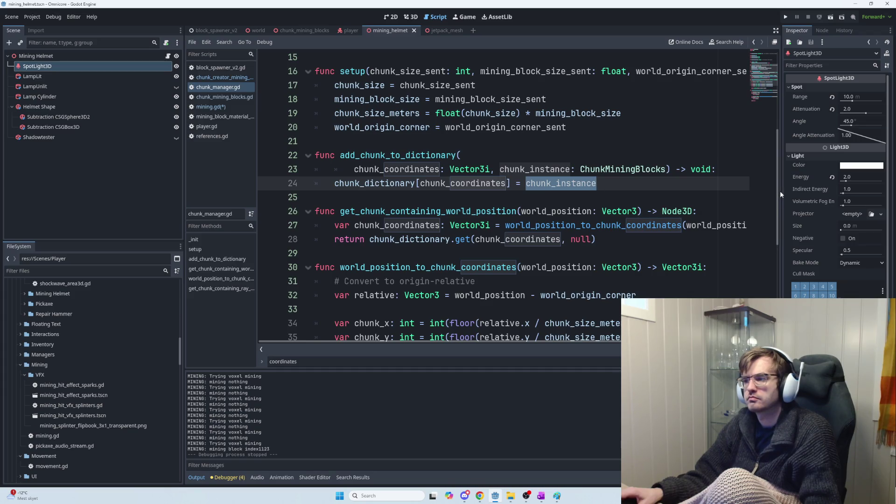
scroll(707, 190, up, 4)
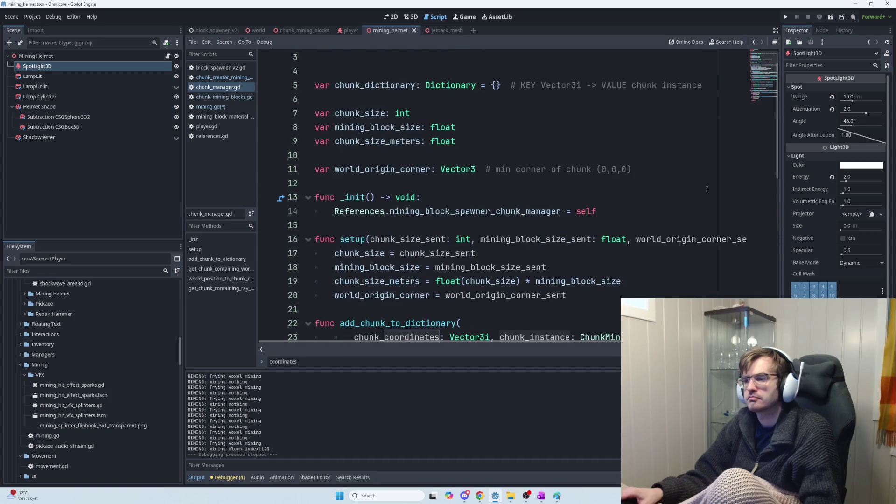
scroll(705, 192, up, 1)
scroll(703, 196, down, 2)
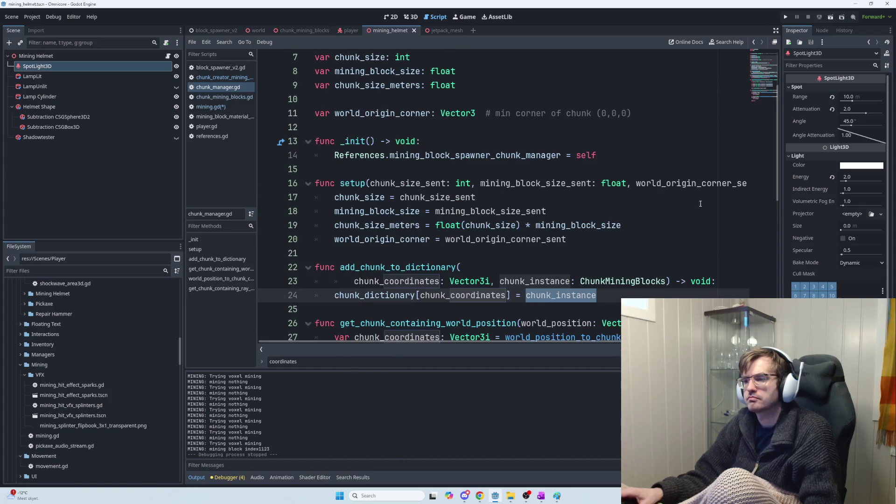
Inspect chunk_mining_blocks.gd and highlight block_type_array on line 24
click(214, 80)
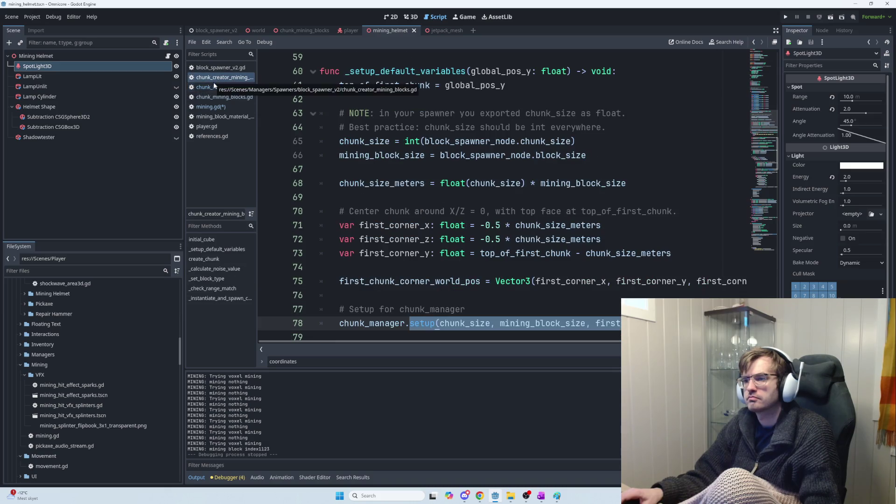
click(212, 96)
scroll(388, 180, up, 2)
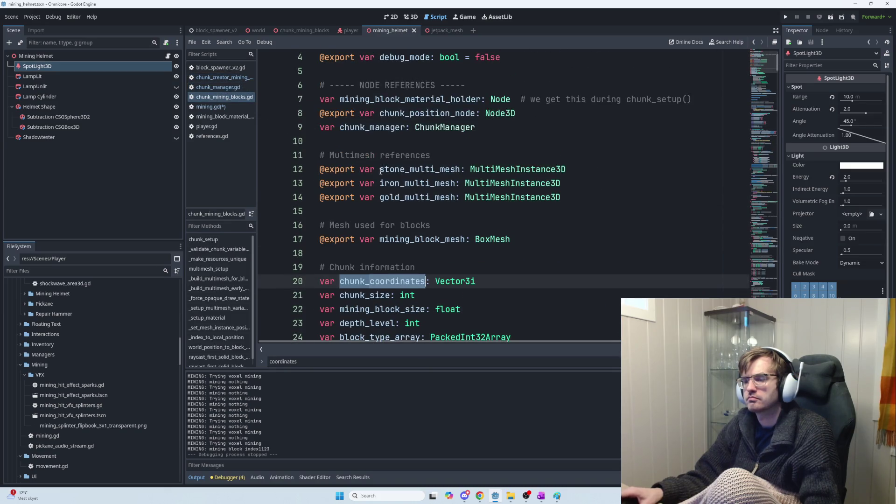
scroll(387, 180, down, 3)
scroll(388, 194, up, 1)
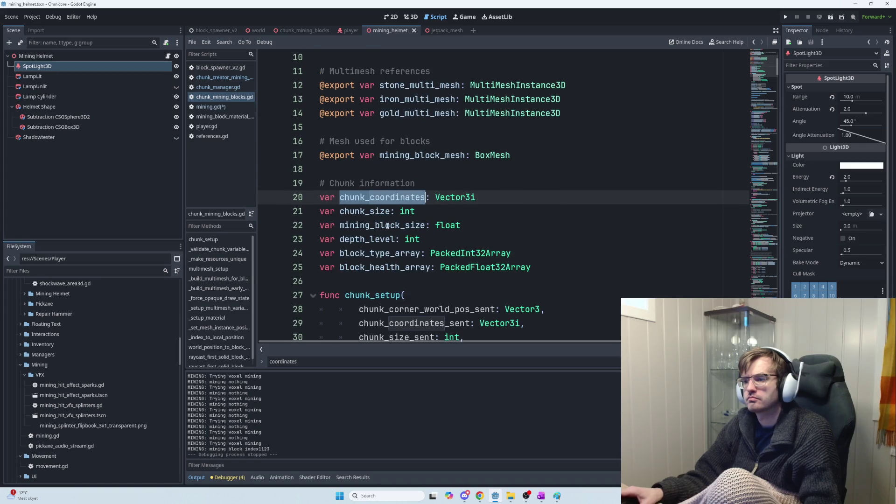
double_click(380, 253)
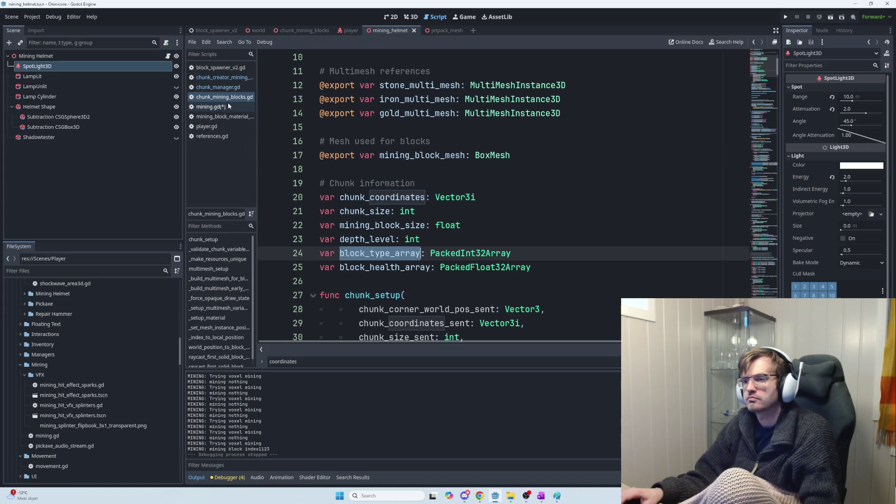
Check the notes window, view the mining helmet references script, then return to mining.gd
key(alt+Tab)
key(alt+Tab)
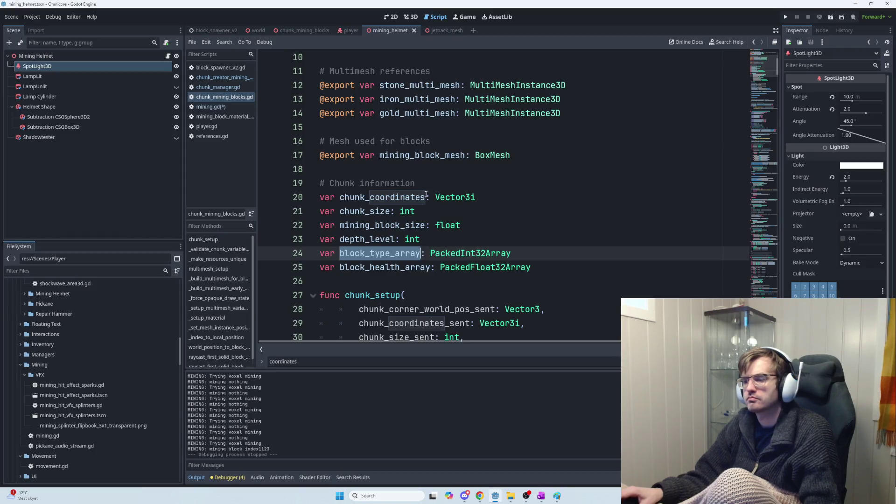
click(167, 56)
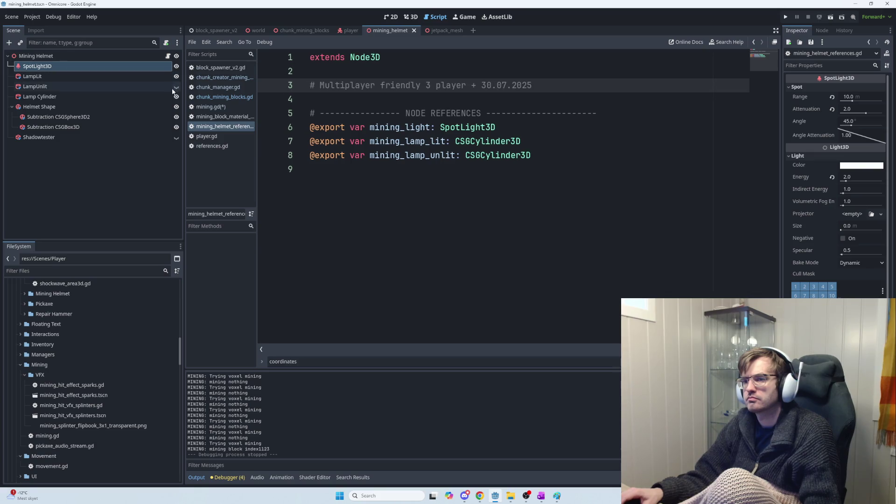
click(211, 107)
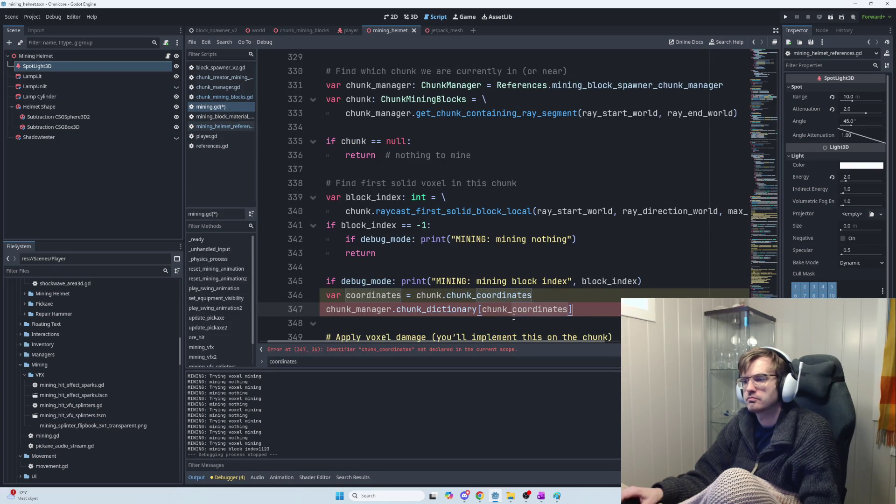
Replace lines 346–347 with print("MINING: block_type: ", Enums.ResourceType.block_type_array[block_index]
drag(594, 314, 326, 295)
text(chunk)
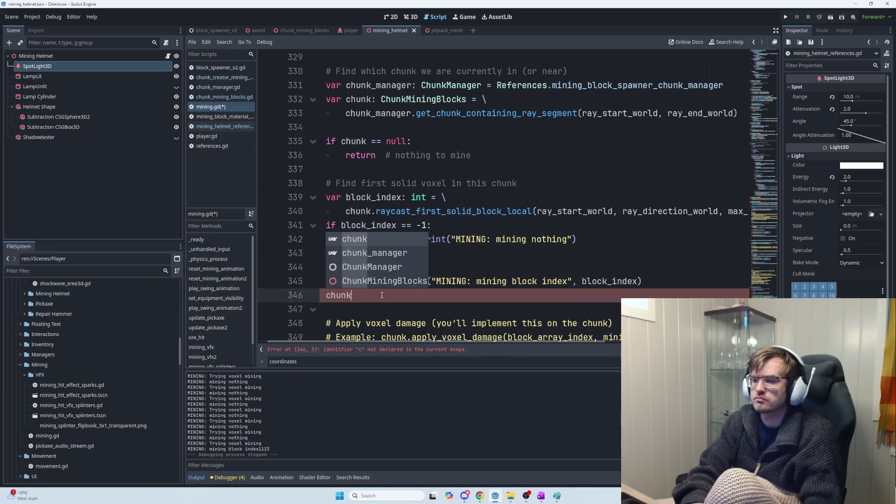
text(.block_type_array[)
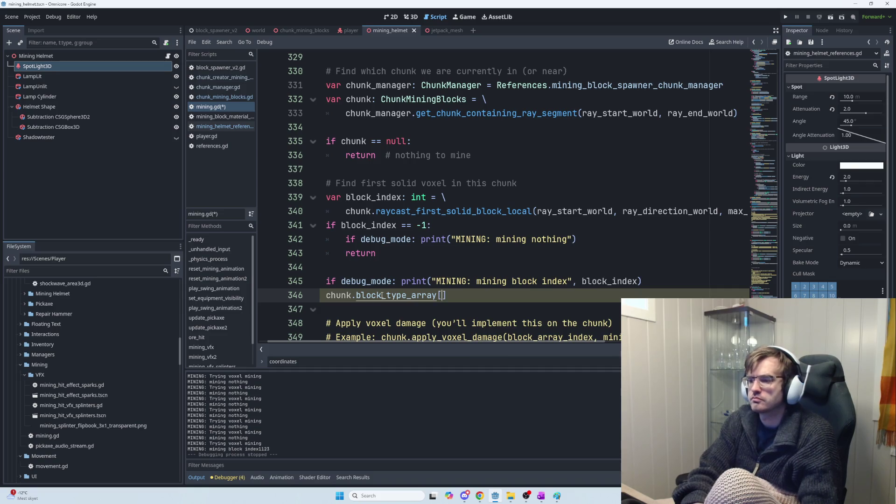
text(block)
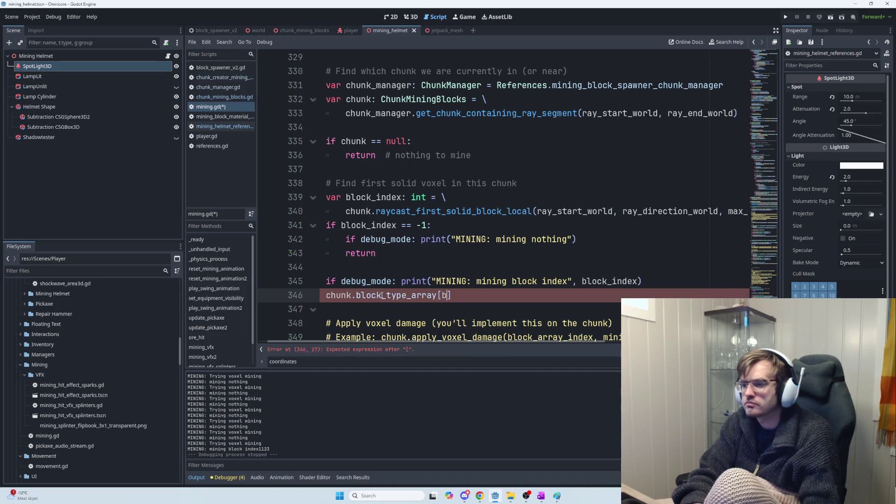
text(_index)
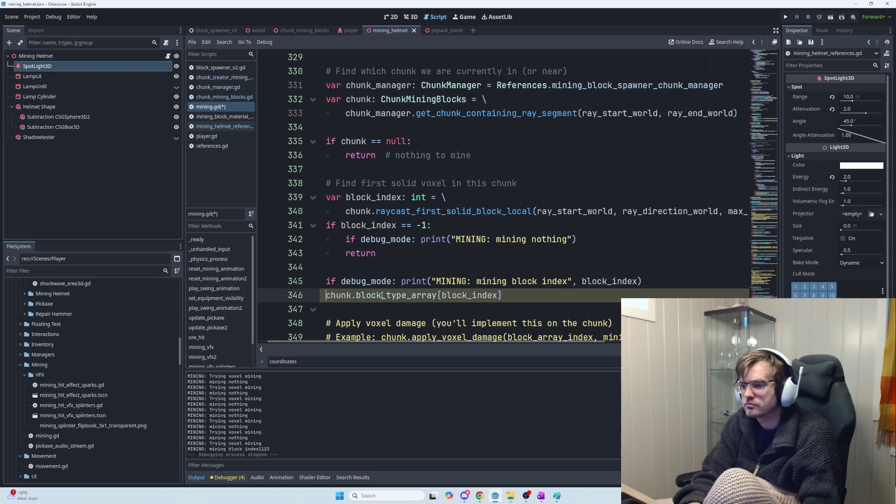
text(print(")
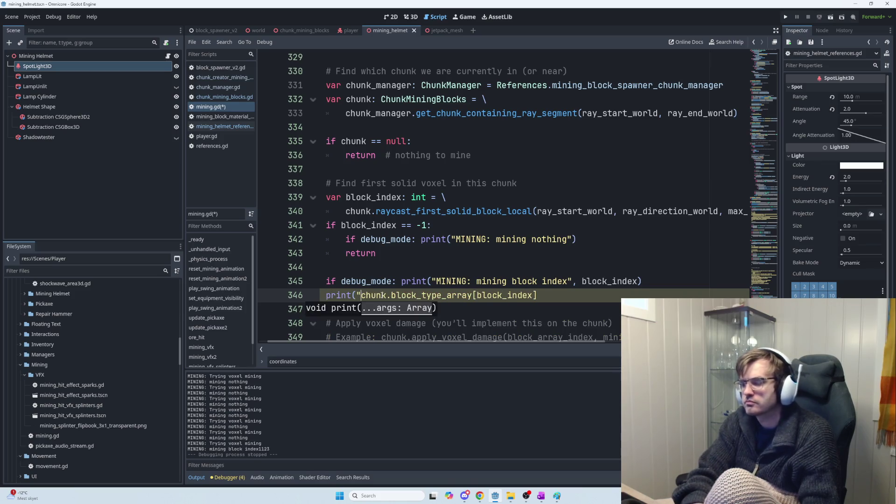
text(block_t)
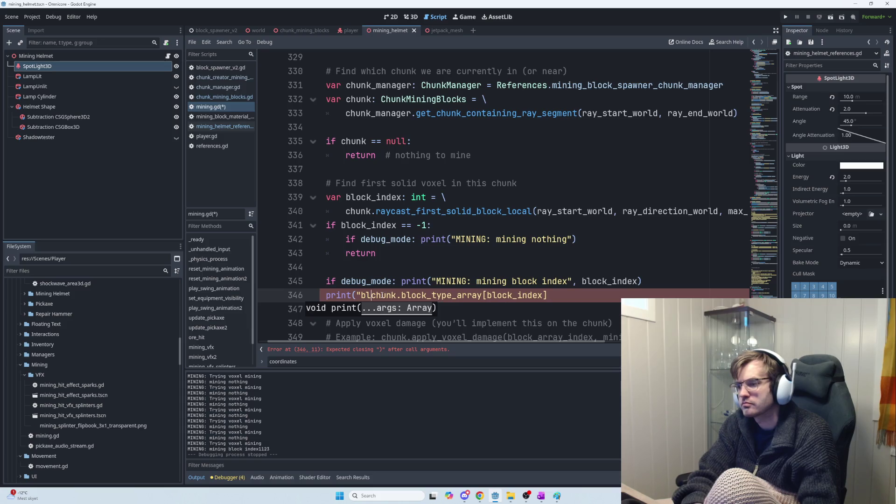
key(BackSpace)
key(BackSpace)
key(BackSpace)
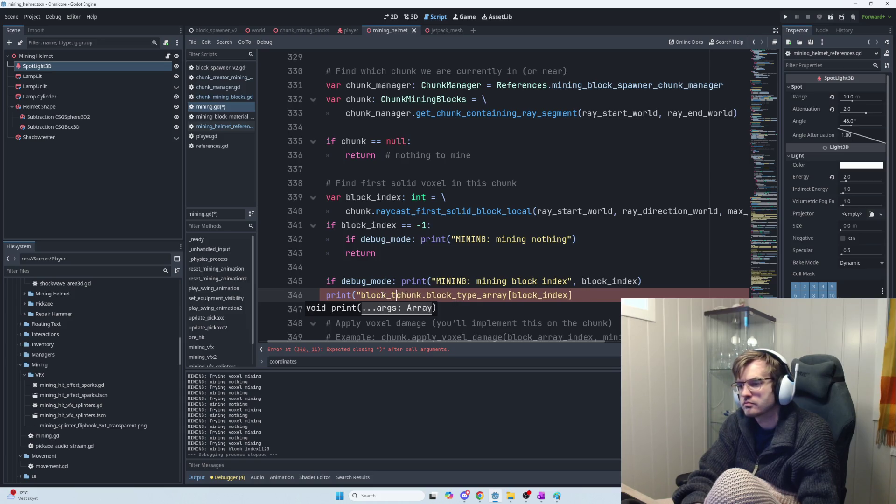
text(MINING: )
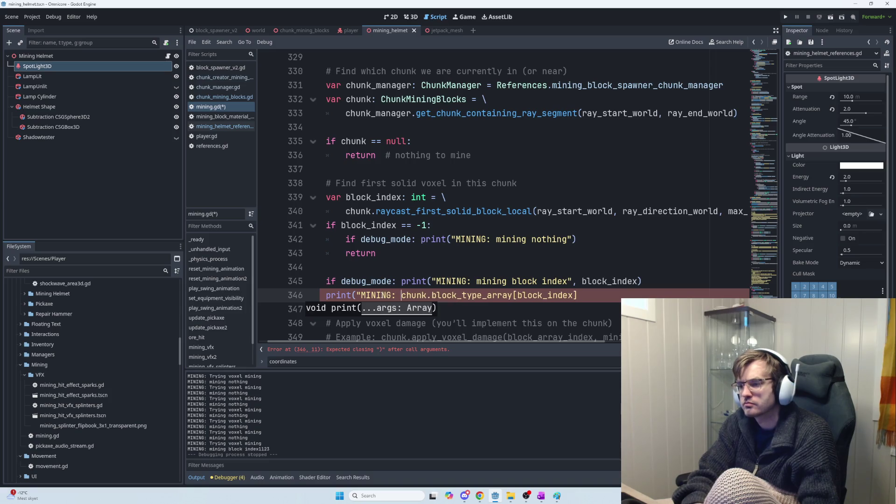
text(block_t)
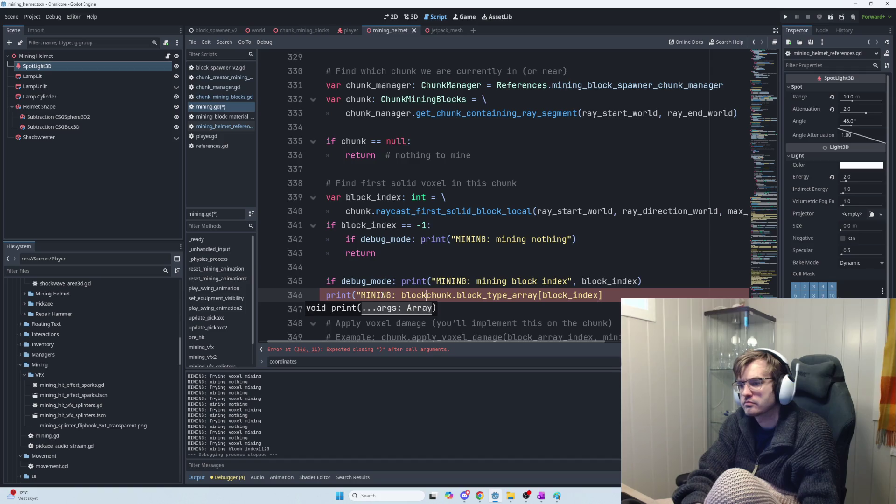
text(ype: )
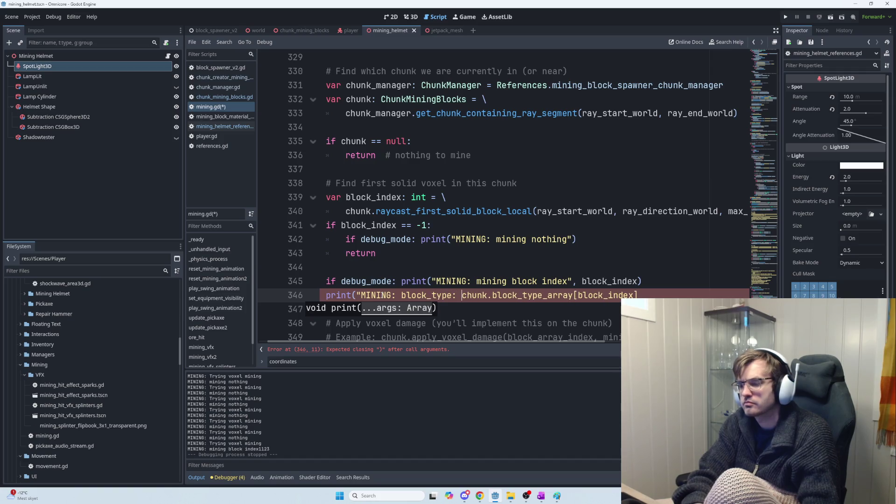
text(", )
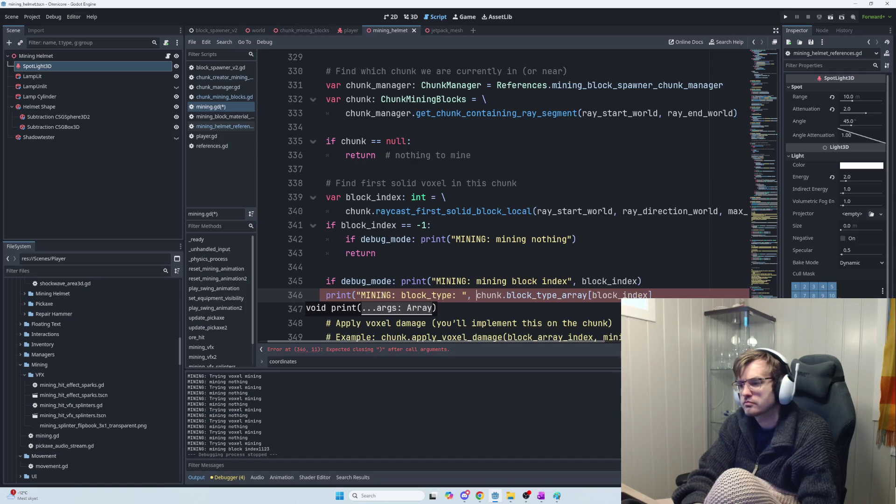
text(Enums)
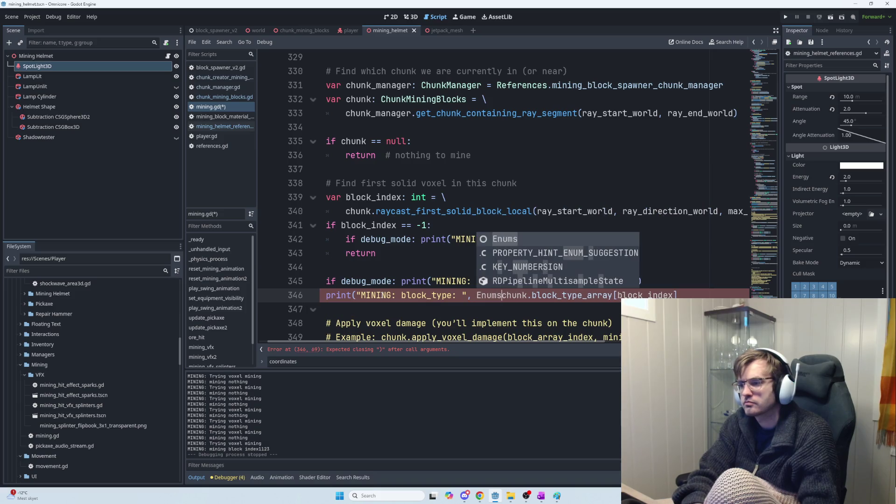
text(.Resour)
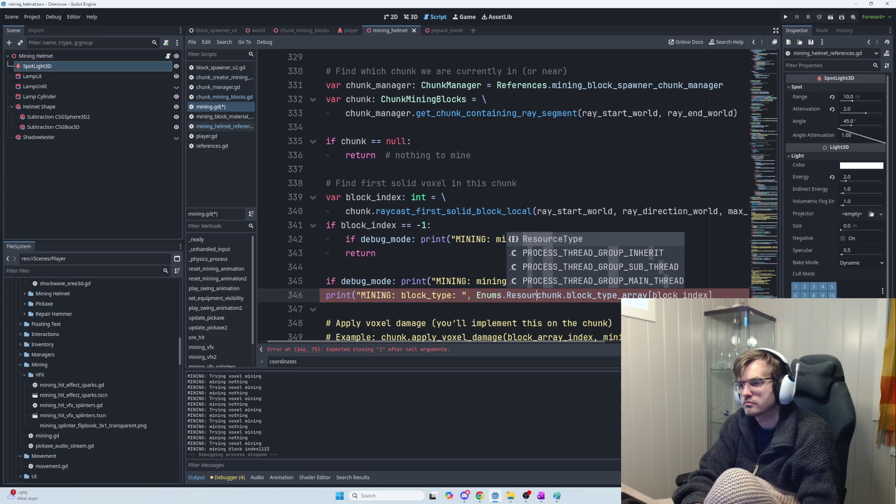
key(Tab)
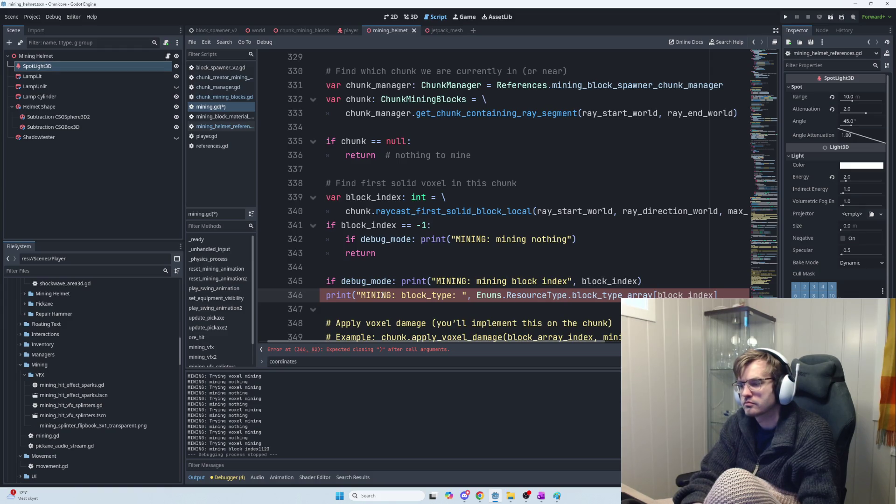
key(alt+Tab)
key(alt+Tab)
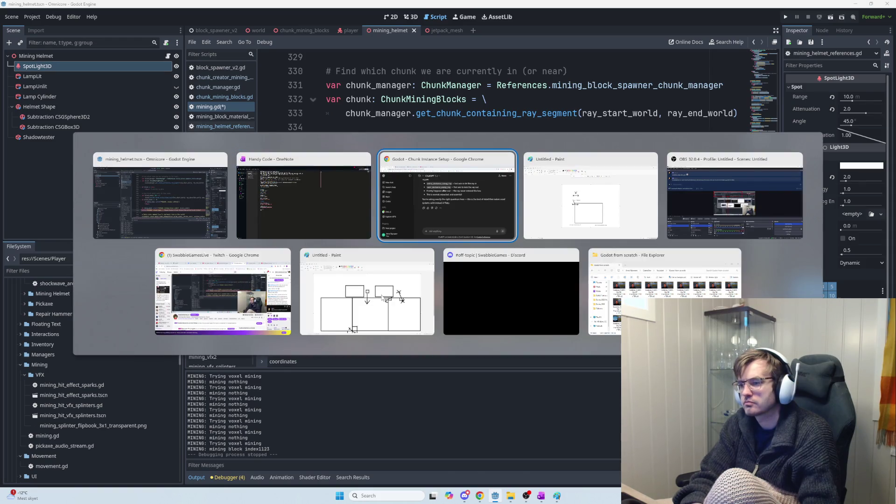
Insert keys()[ after Enums.ResourceType and close the print's parenthesis on line 346
key(alt+Tab)
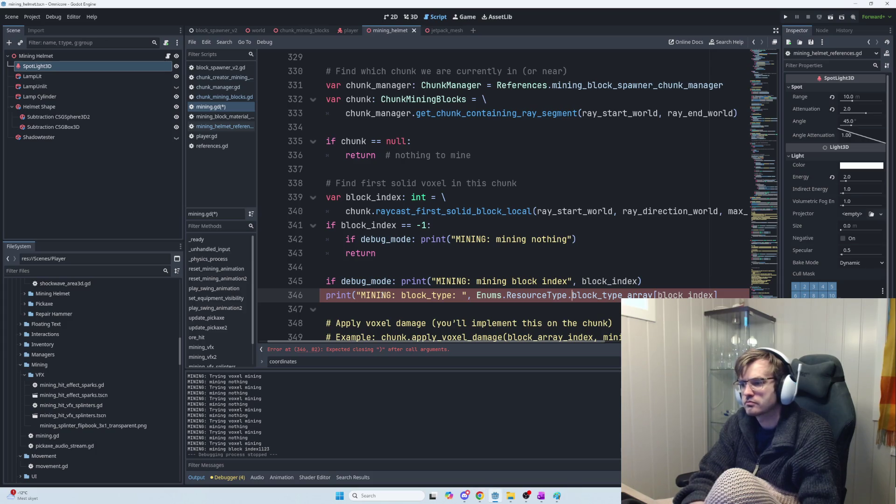
text(keys()
key(Tab)
text([)
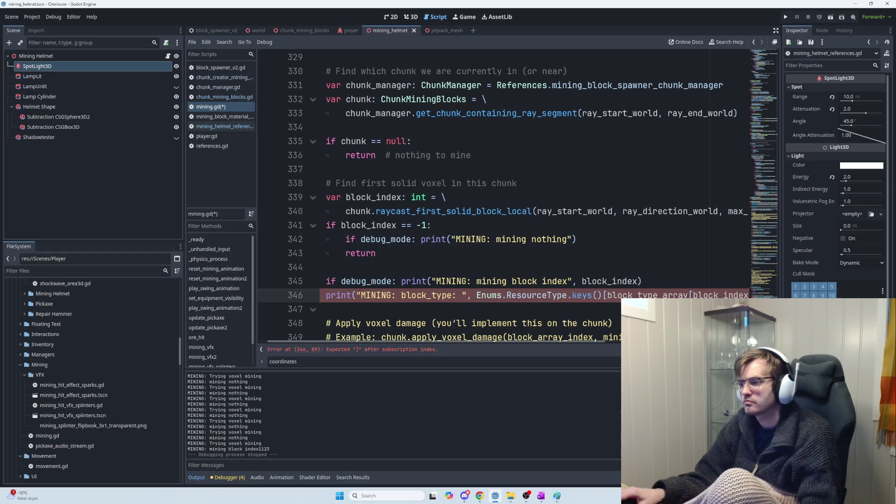
drag(597, 343, 683, 343)
click(686, 294)
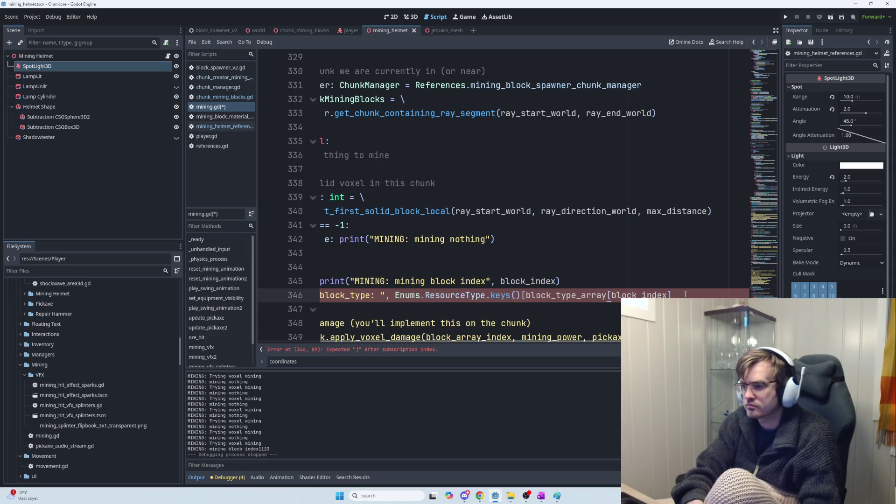
text(]))
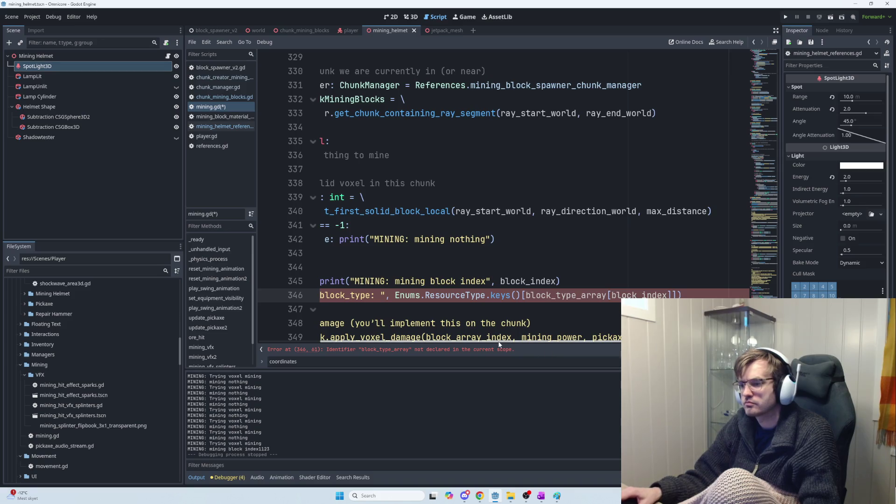
Prefix the index with chunk. so it reads keys()[chunk.block_type_array[block_index]], then run the game
drag(501, 343, 463, 342)
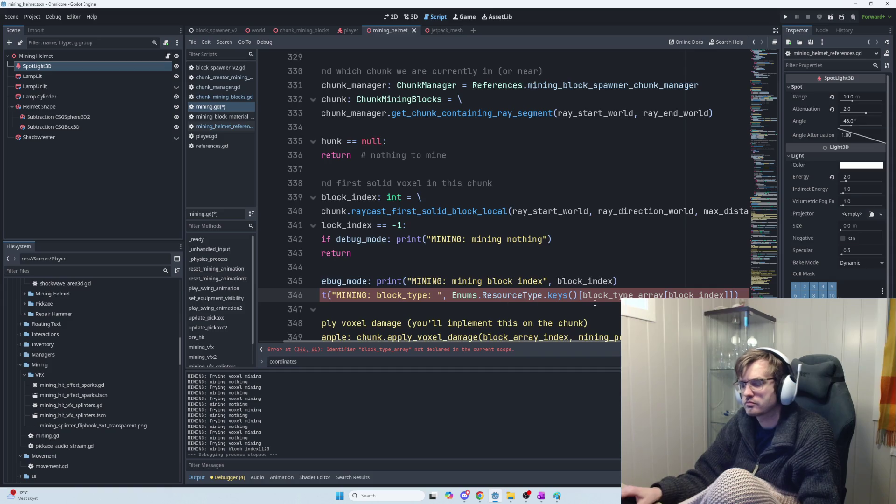
text(chunk.)
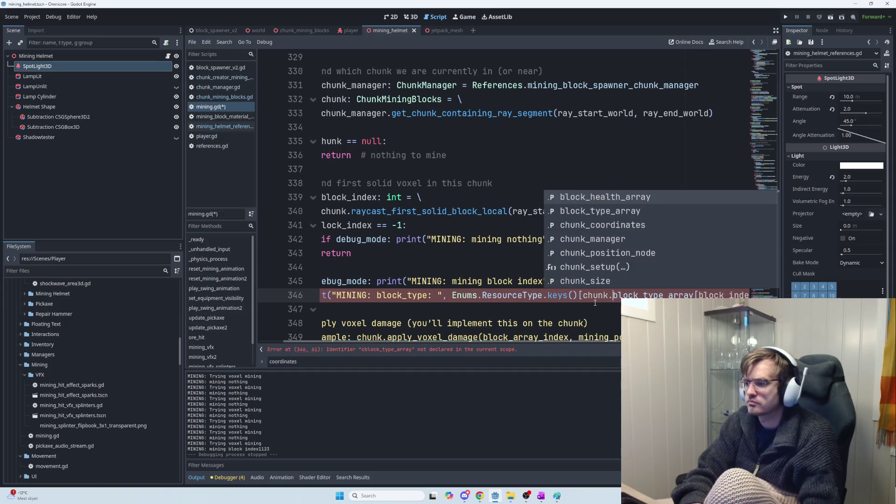
key(Escape)
key(Down)
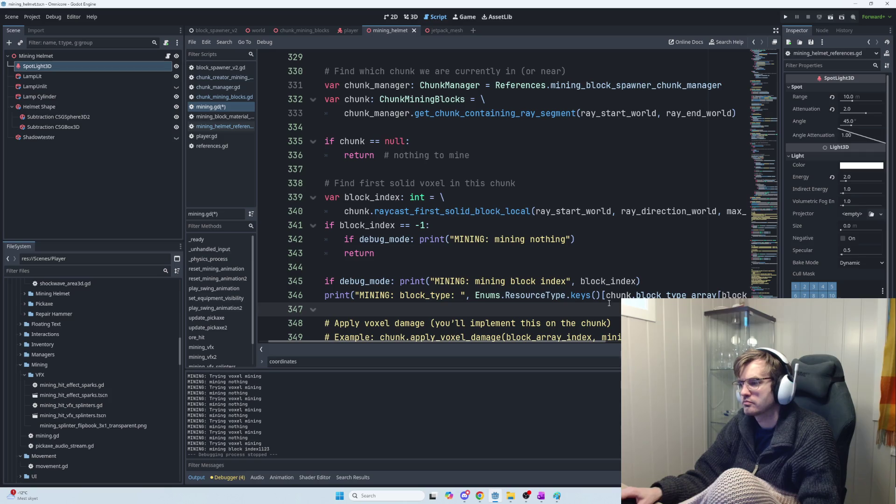
key(F5)
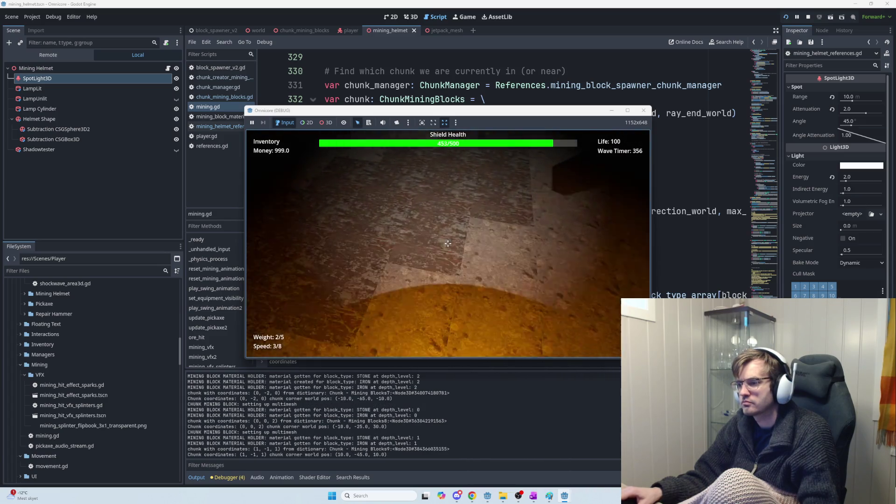
Mine floor and stone blocks in the running game so Output logs block_type: STONE
click(448, 243)
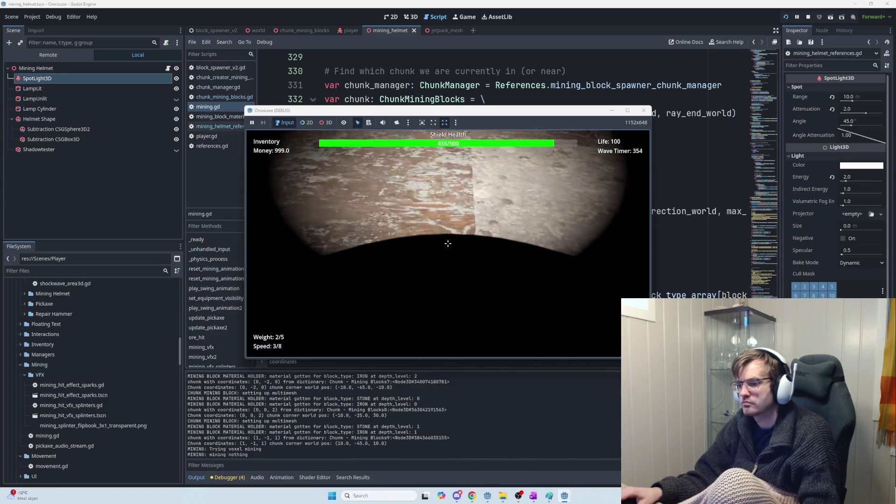
click(447, 243)
click(447, 243)
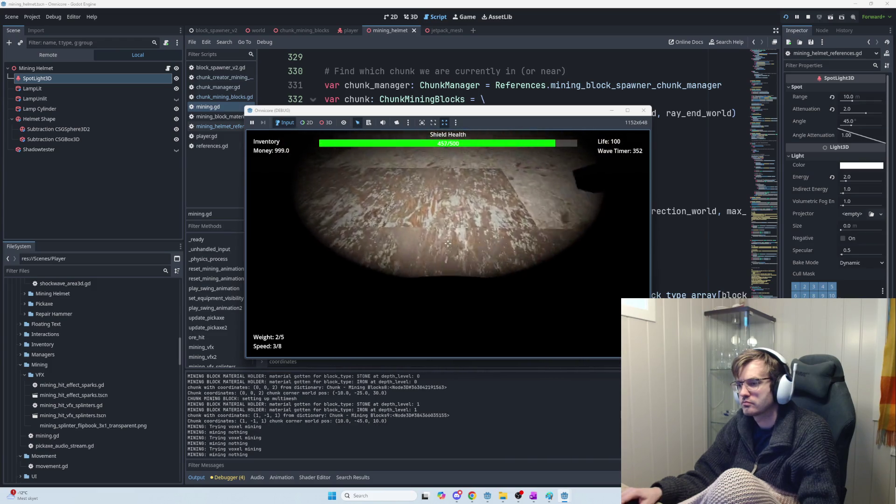
click(447, 244)
click(448, 243)
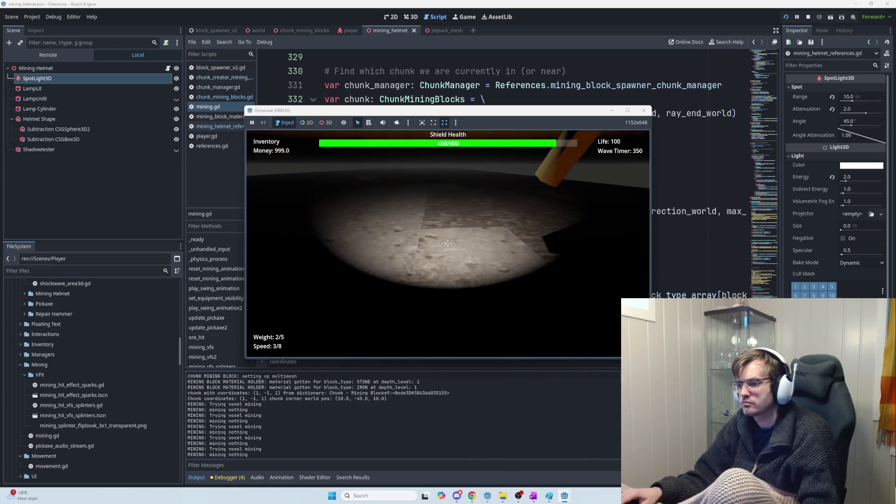
click(447, 243)
click(447, 243)
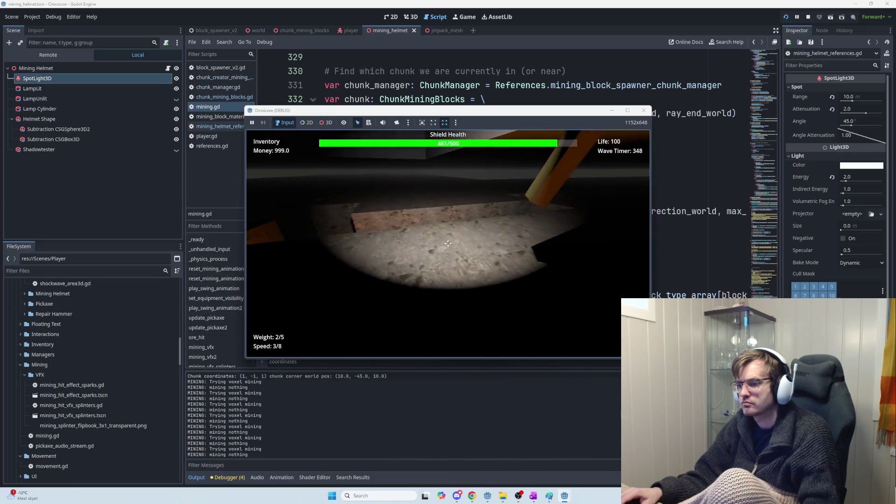
click(448, 244)
click(448, 243)
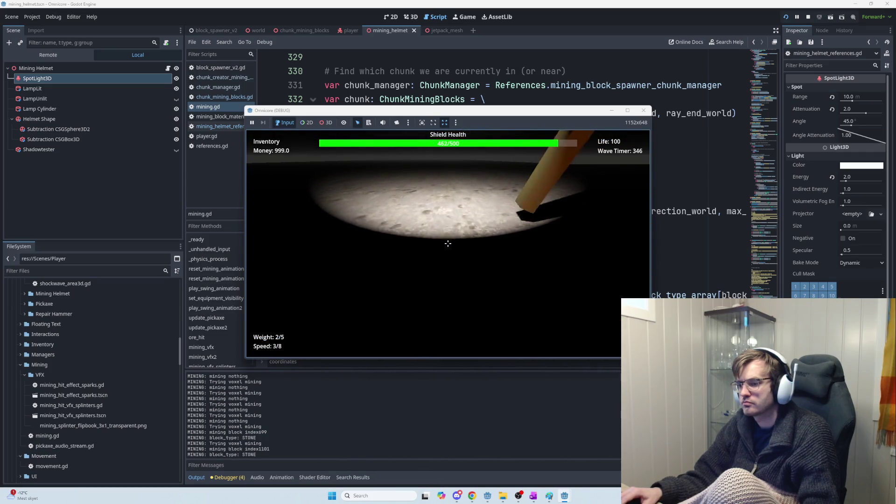
click(448, 243)
click(448, 244)
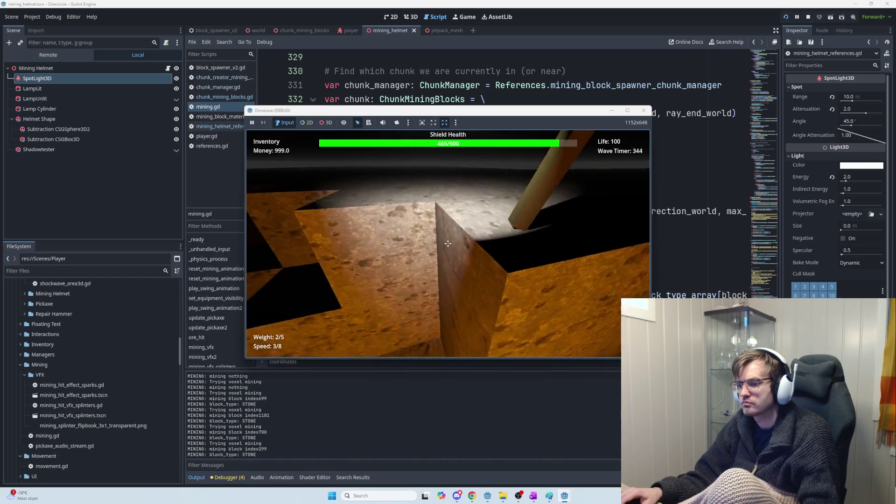
click(448, 244)
click(447, 243)
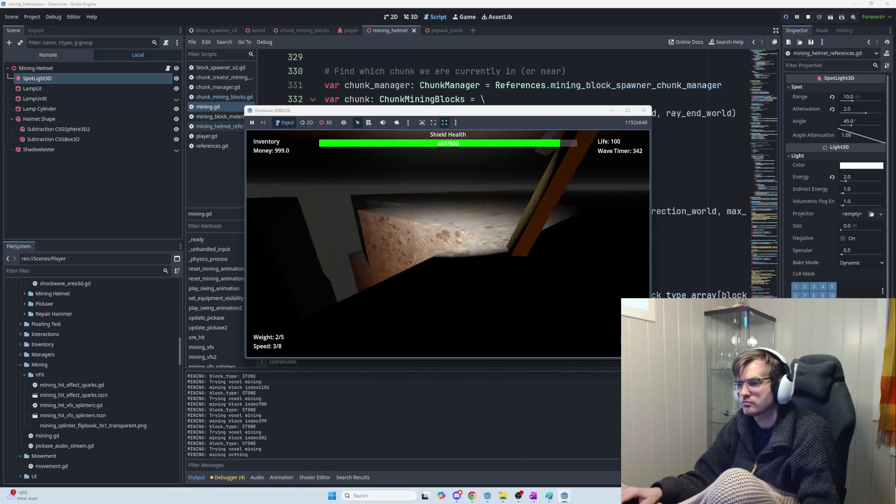
click(447, 244)
click(448, 243)
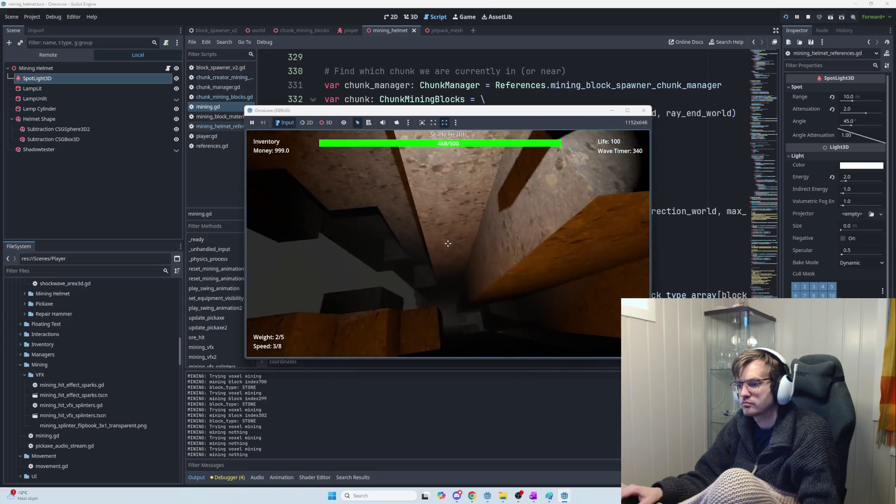
click(447, 244)
click(448, 243)
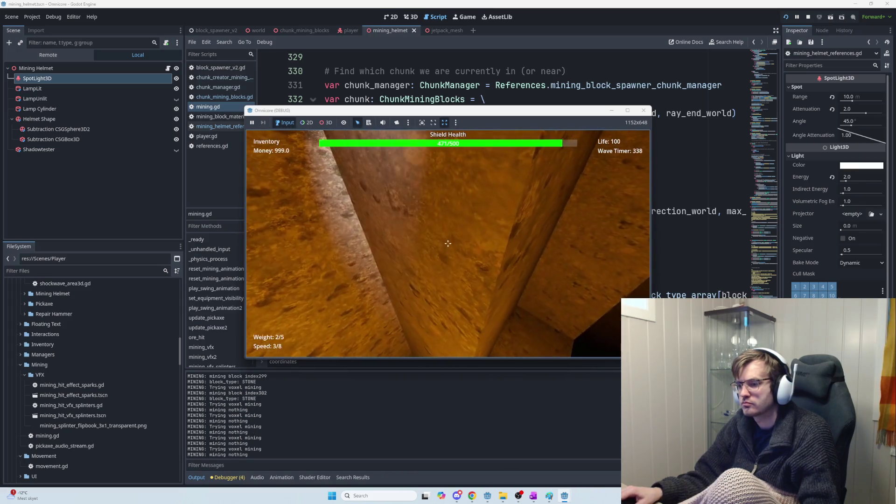
click(448, 244)
click(448, 244)
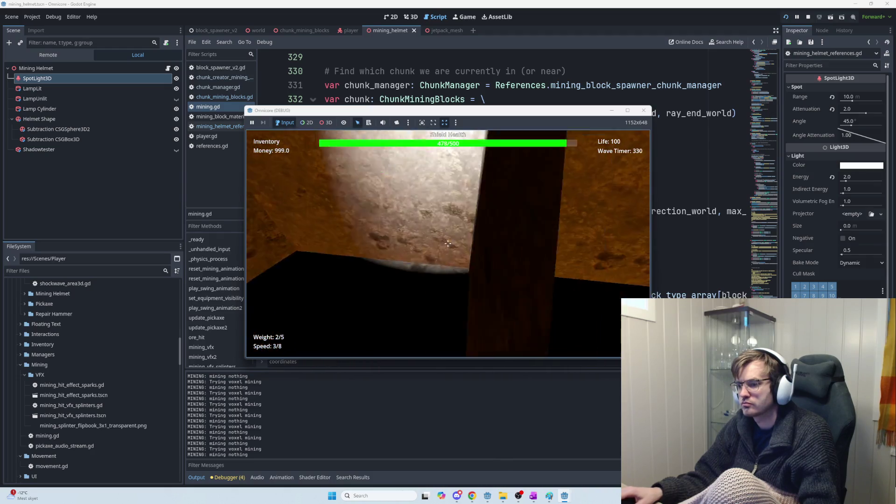
Mine the iron blocks in the lit wall, logging block_type: IRON for their indices
click(448, 243)
click(447, 243)
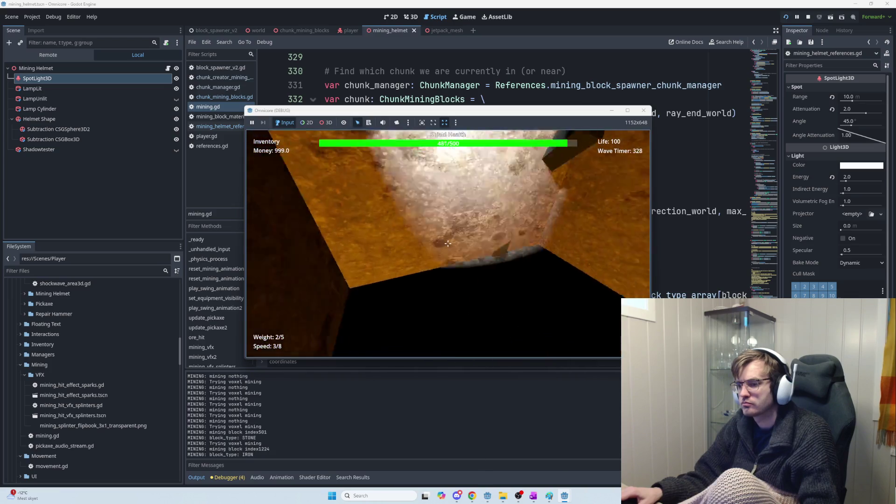
click(447, 243)
click(448, 244)
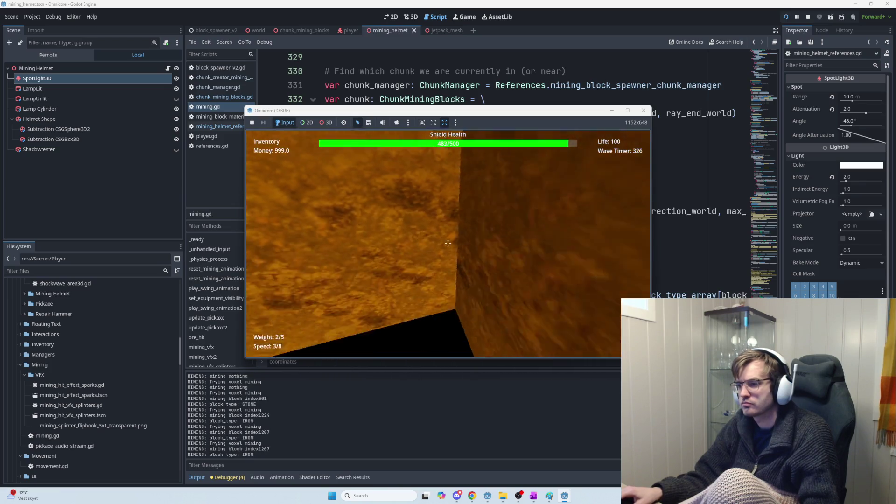
click(448, 243)
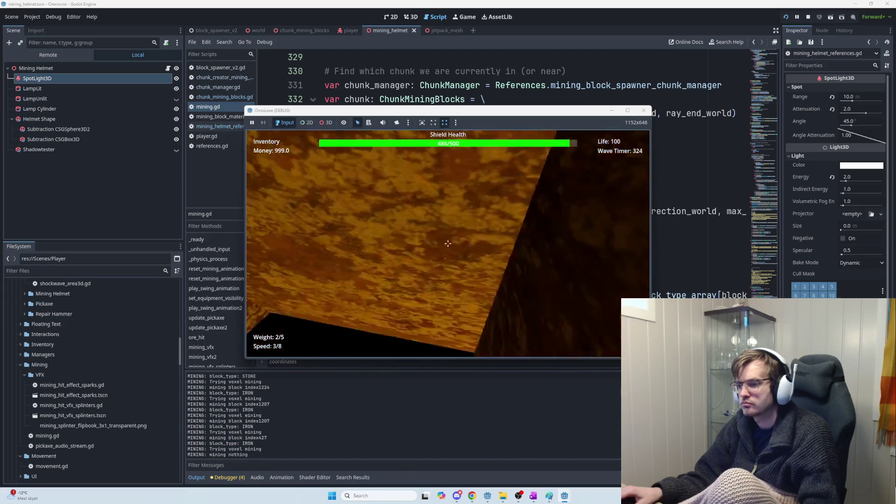
click(448, 243)
click(448, 243)
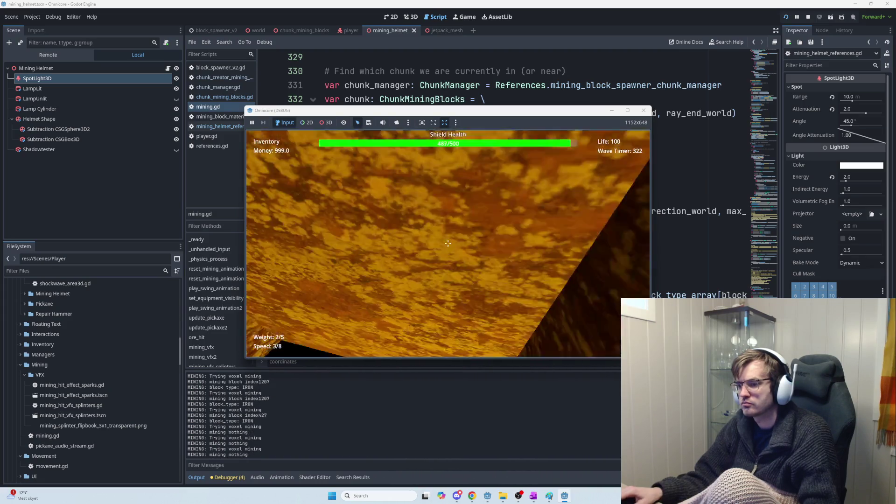
click(447, 243)
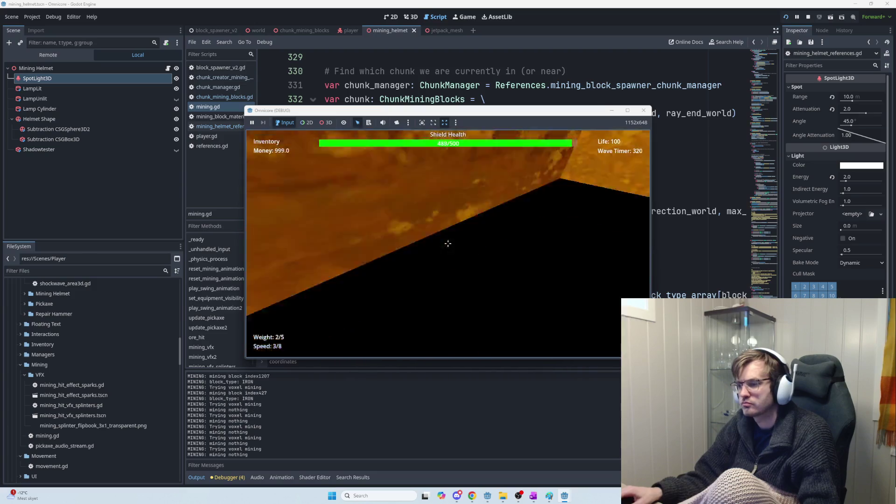
click(448, 243)
click(448, 244)
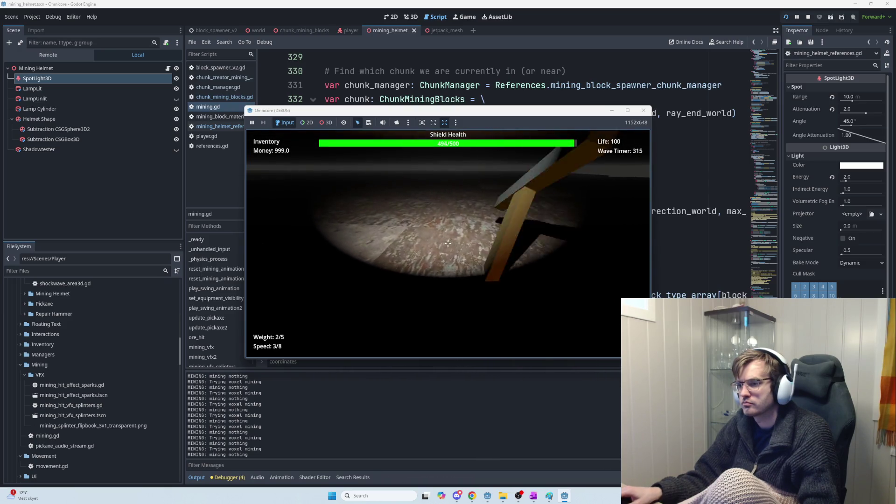
Mine a run of stone floor blocks, each logging its index and block_type: STONE
click(448, 243)
click(448, 243)
click(448, 243)
click(448, 243)
click(447, 244)
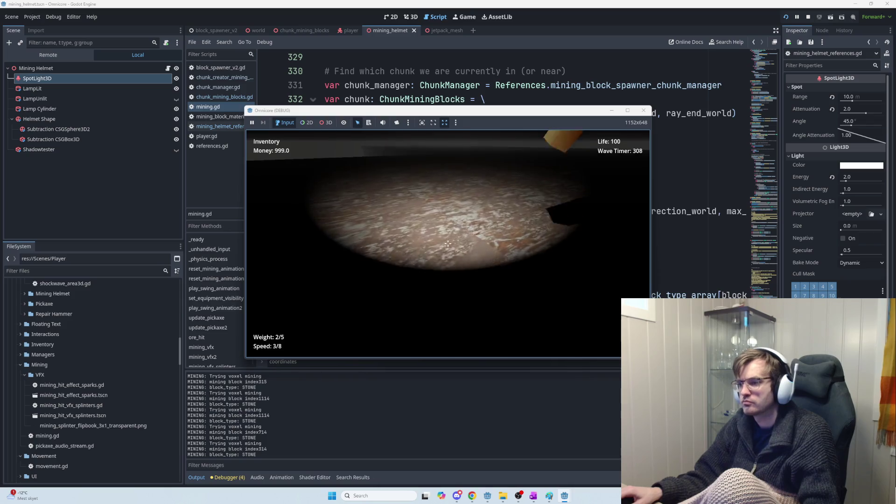
click(448, 243)
click(448, 243)
click(448, 243)
click(448, 243)
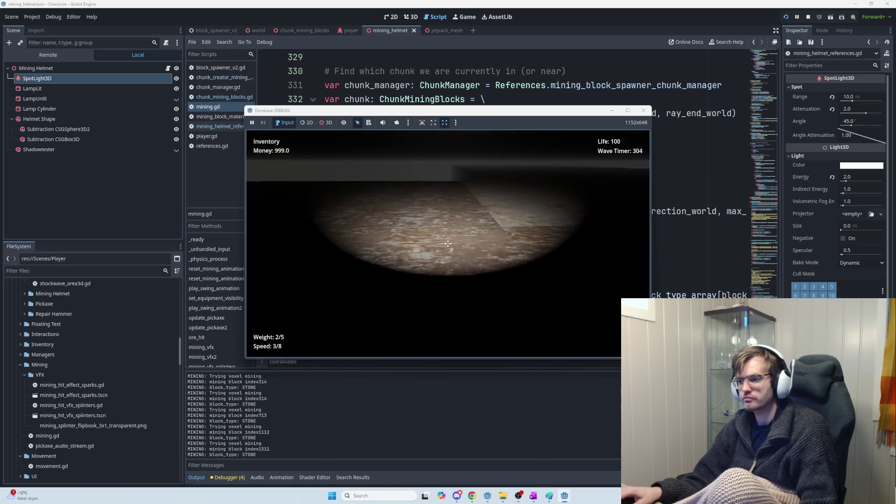
click(448, 244)
click(448, 243)
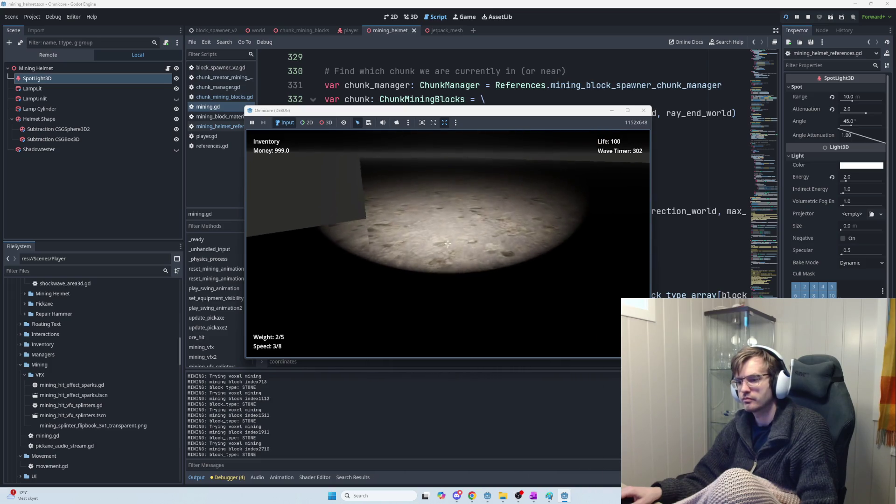
click(448, 243)
click(447, 243)
click(448, 243)
click(448, 244)
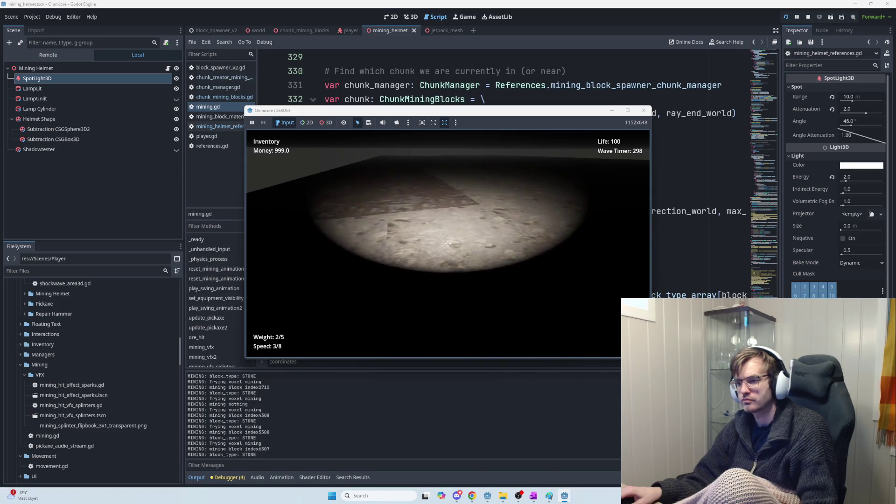
click(448, 243)
click(448, 243)
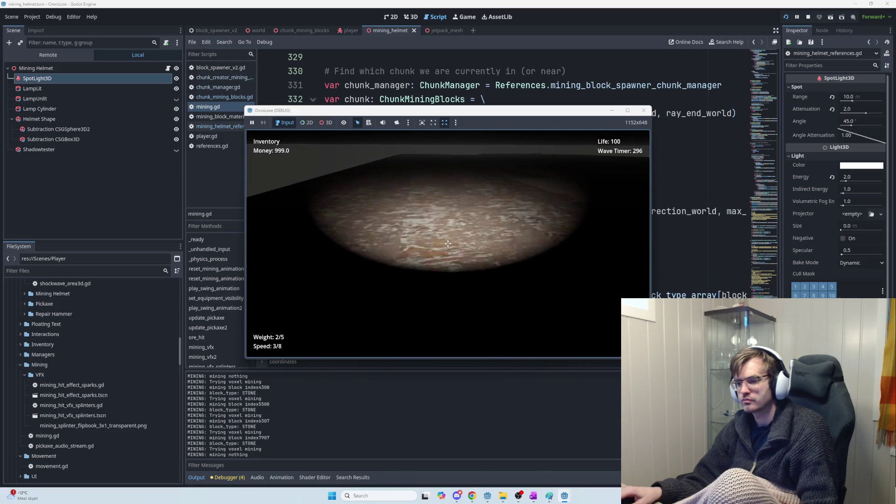
click(448, 243)
click(448, 243)
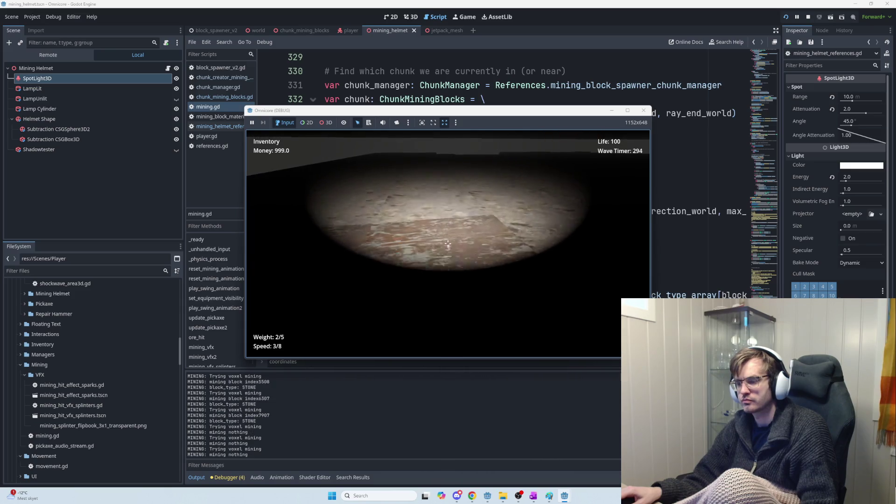
click(448, 243)
click(448, 243)
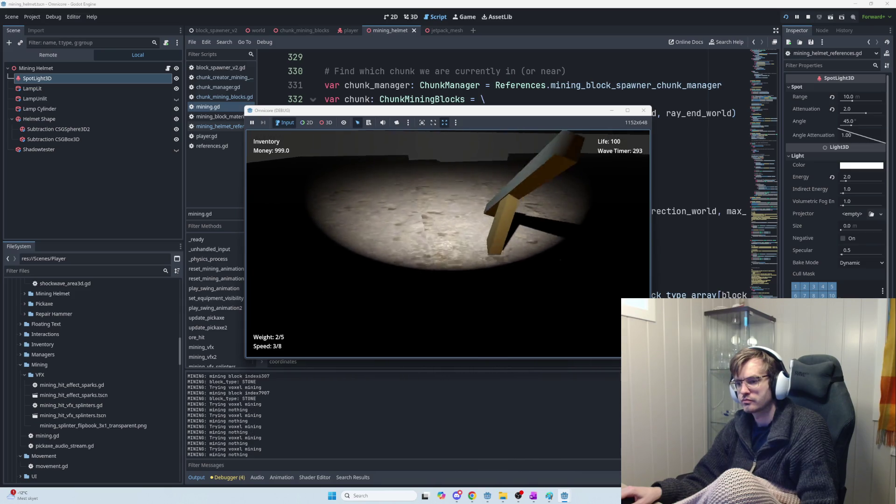
click(447, 244)
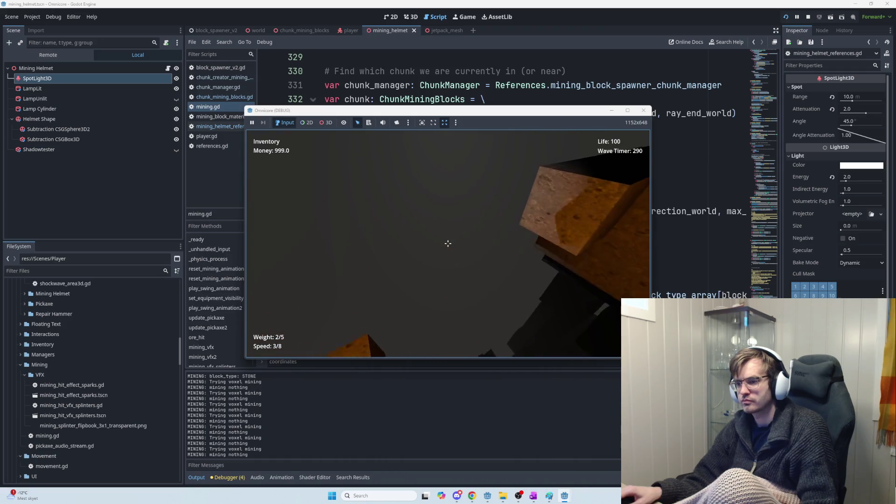
Mine the rock face, orange stone and wall blocks, logging STONE for indices like 4990, 5405, 5809
click(447, 244)
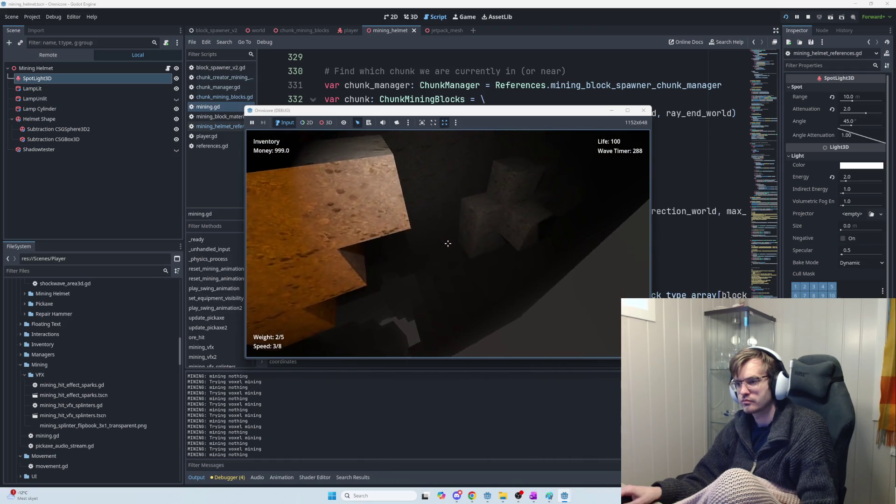
click(447, 243)
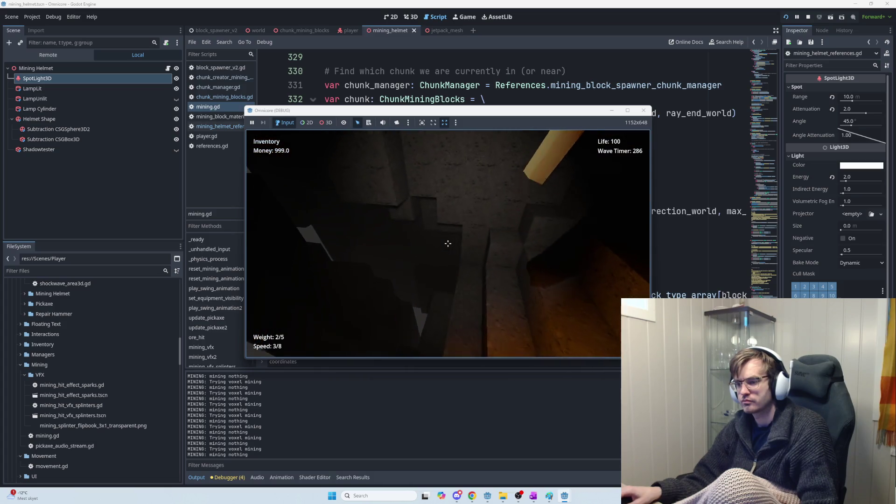
click(448, 243)
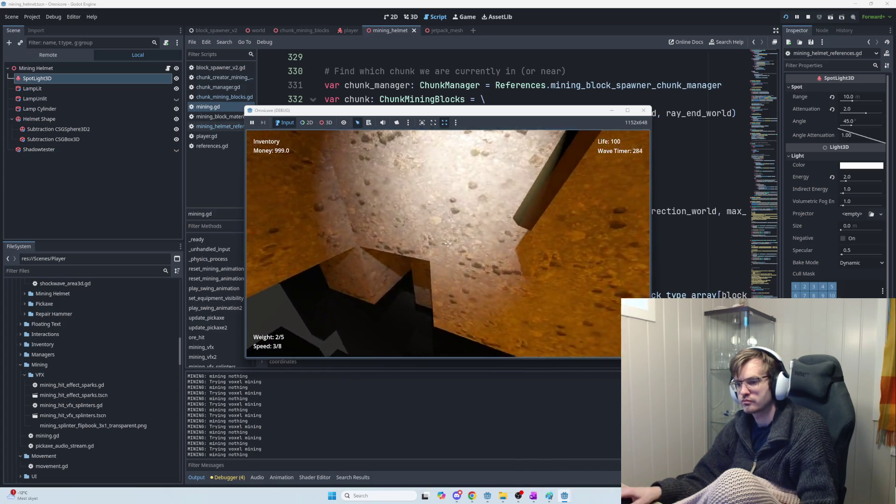
click(447, 243)
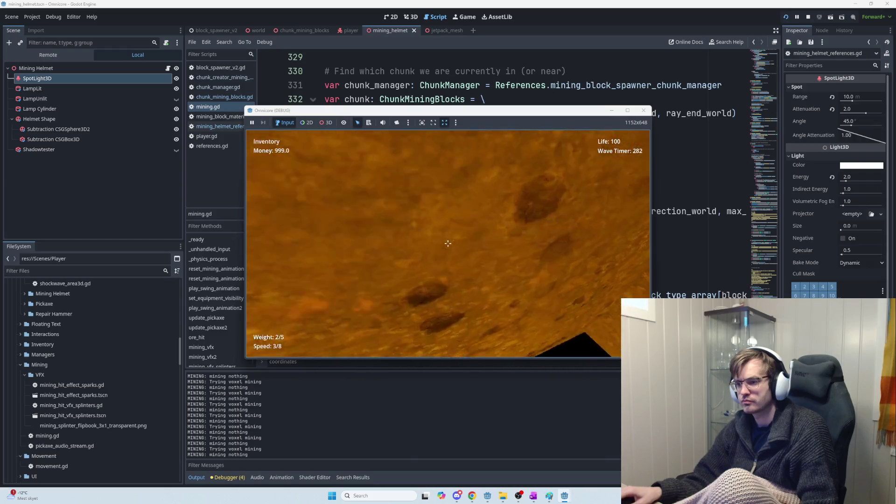
click(448, 243)
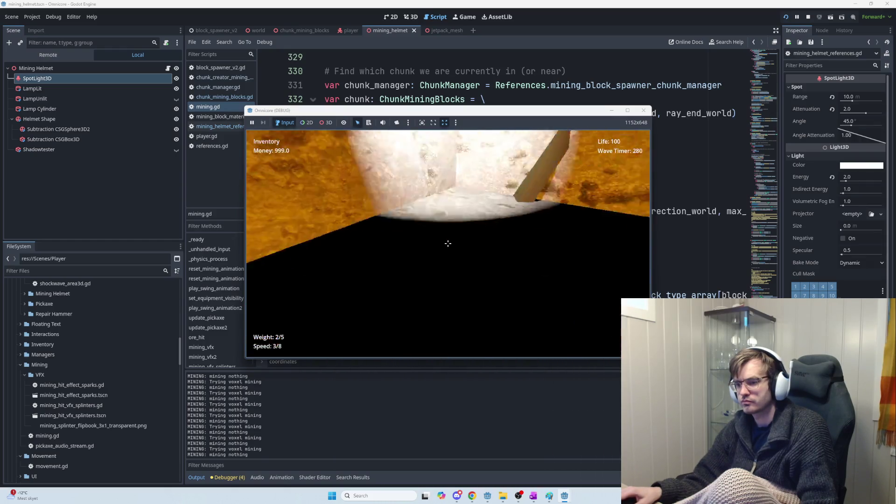
click(447, 243)
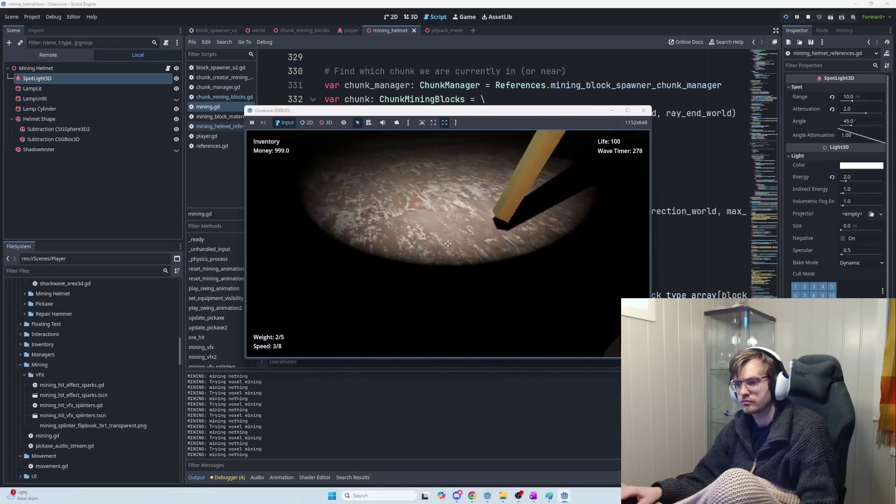
click(448, 243)
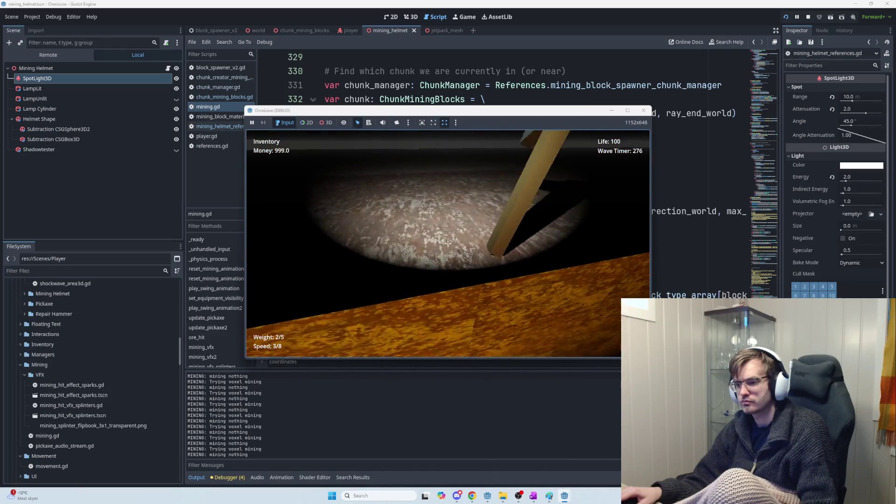
click(448, 243)
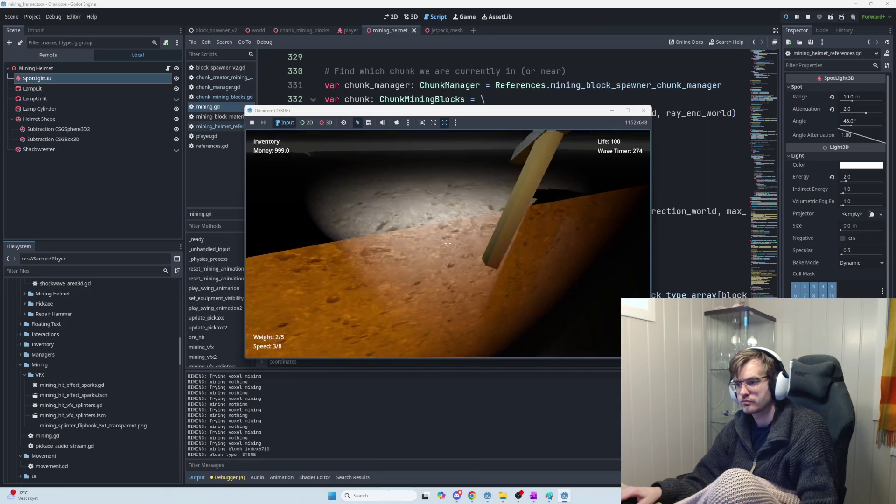
click(448, 243)
click(448, 243)
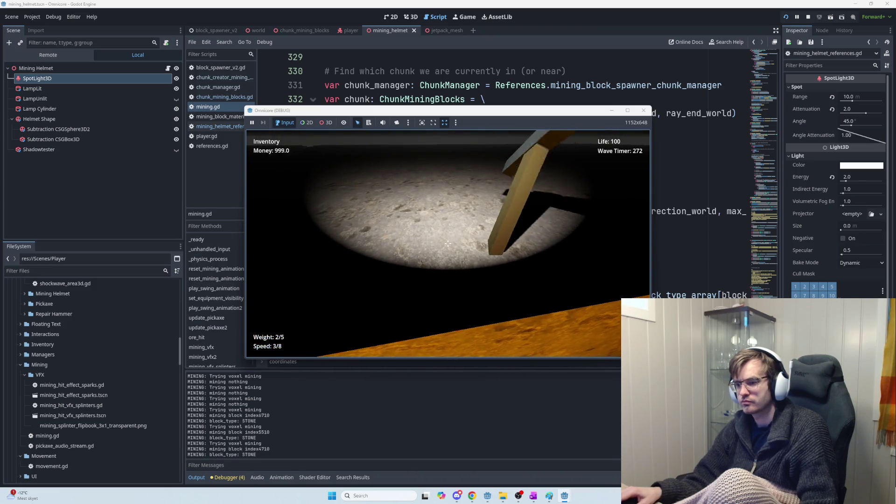
click(448, 243)
click(447, 243)
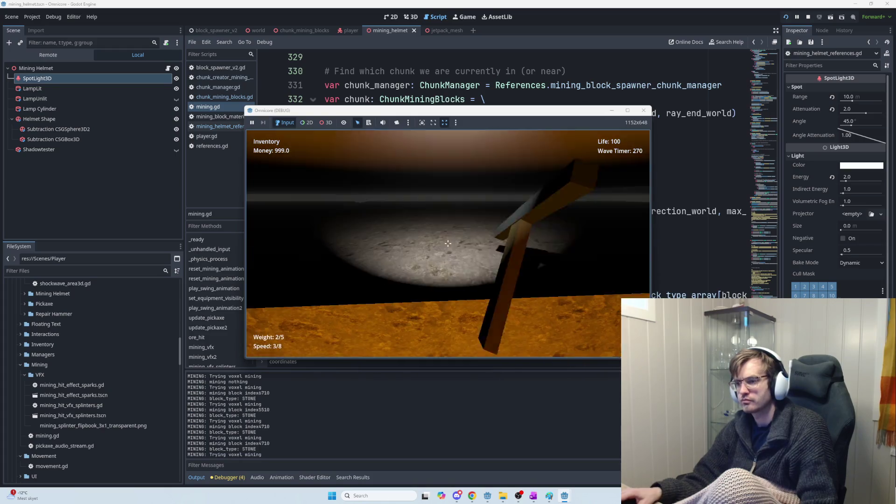
click(447, 243)
click(447, 244)
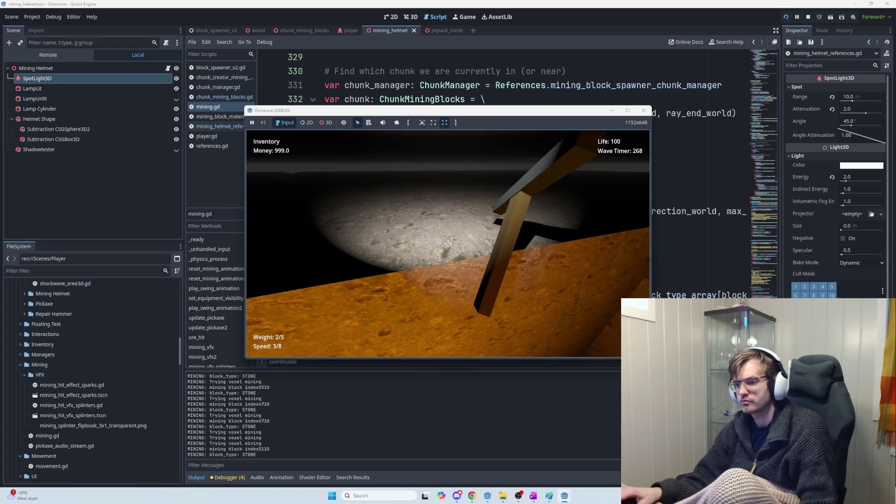
click(448, 244)
click(447, 243)
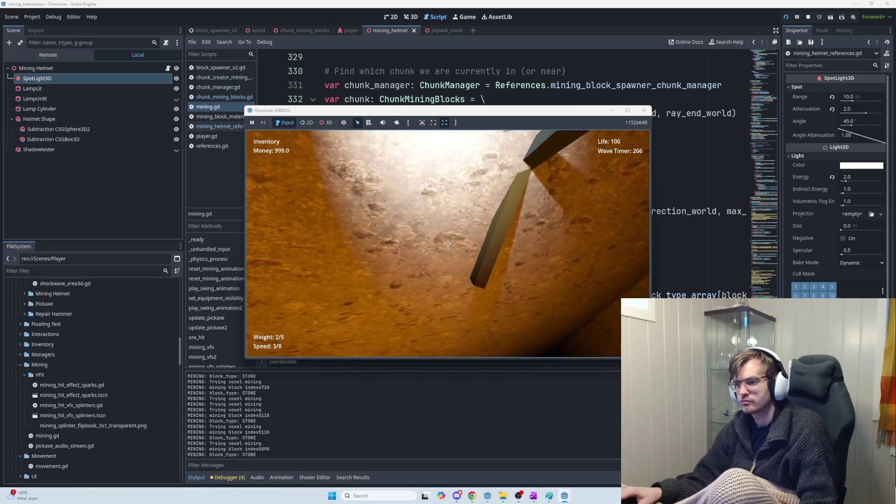
click(448, 243)
click(448, 243)
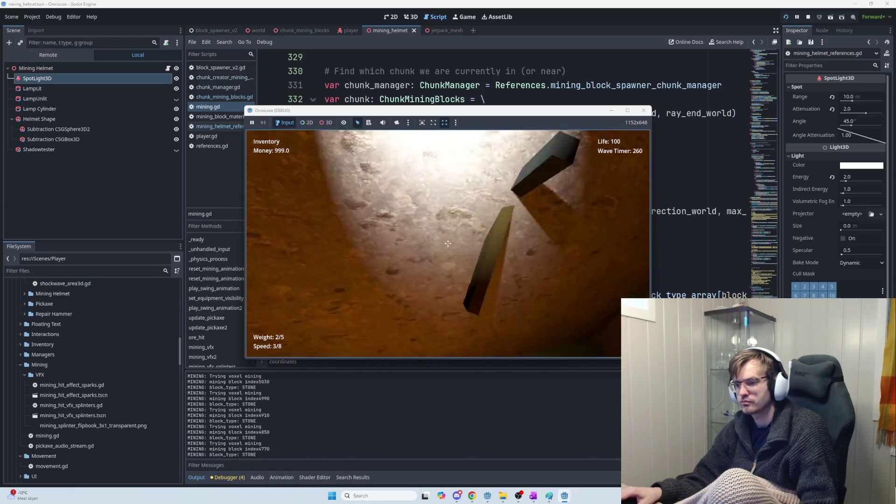
click(448, 243)
click(448, 243)
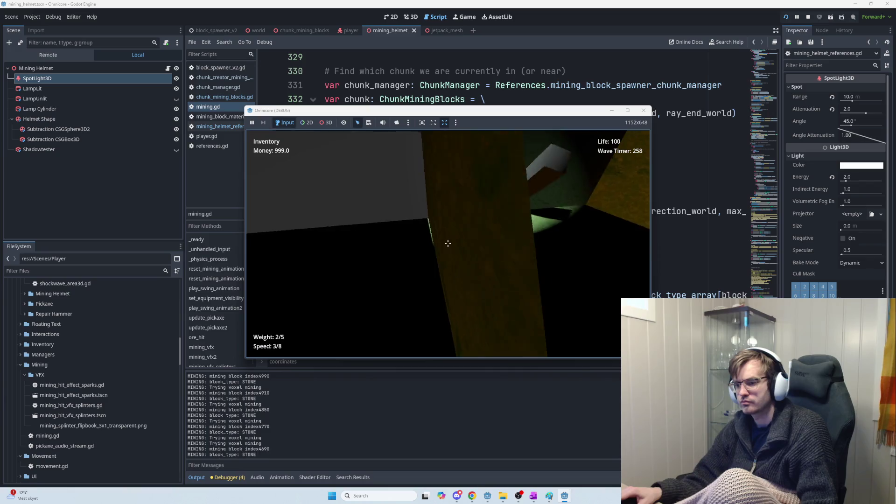
click(448, 244)
click(448, 243)
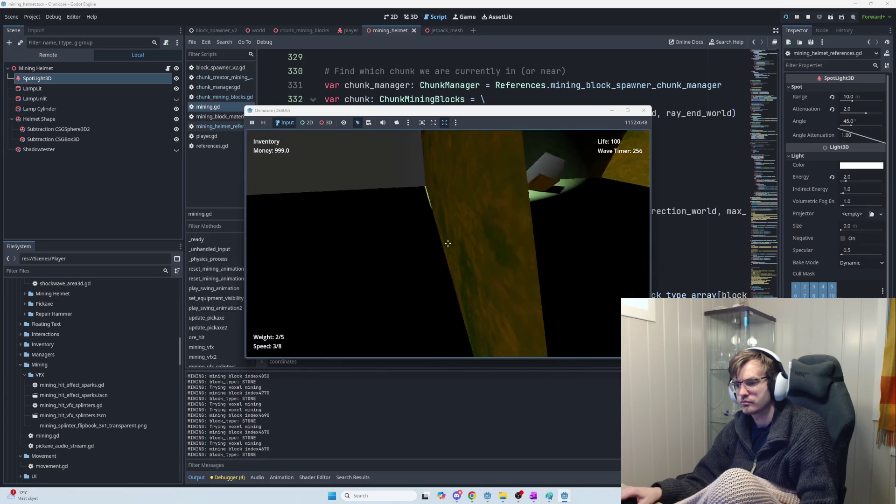
click(448, 244)
click(447, 243)
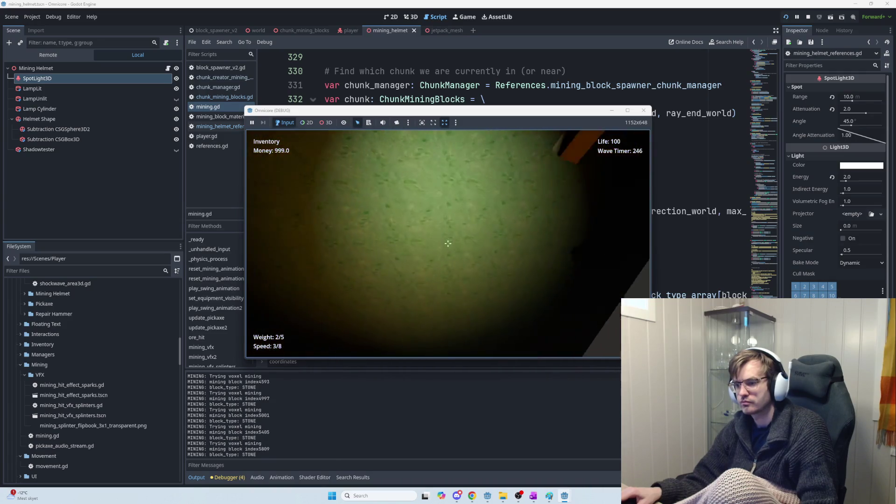
Mine the wall blocks ahead and below so their STONE block_type lines print in Output
click(448, 243)
click(448, 243)
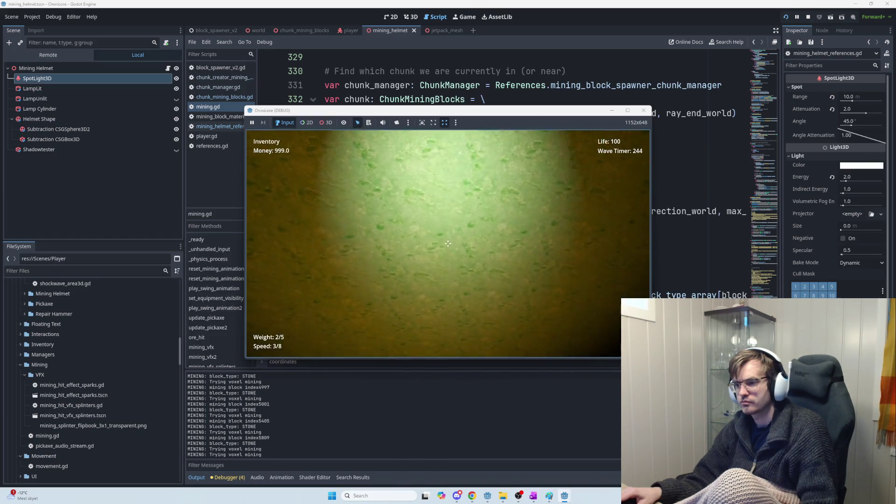
click(448, 243)
click(448, 244)
click(447, 243)
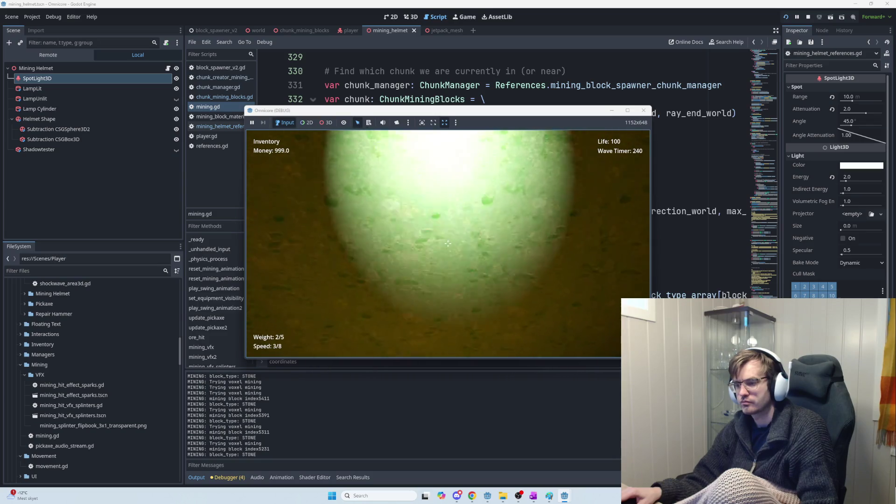
click(448, 243)
click(448, 243)
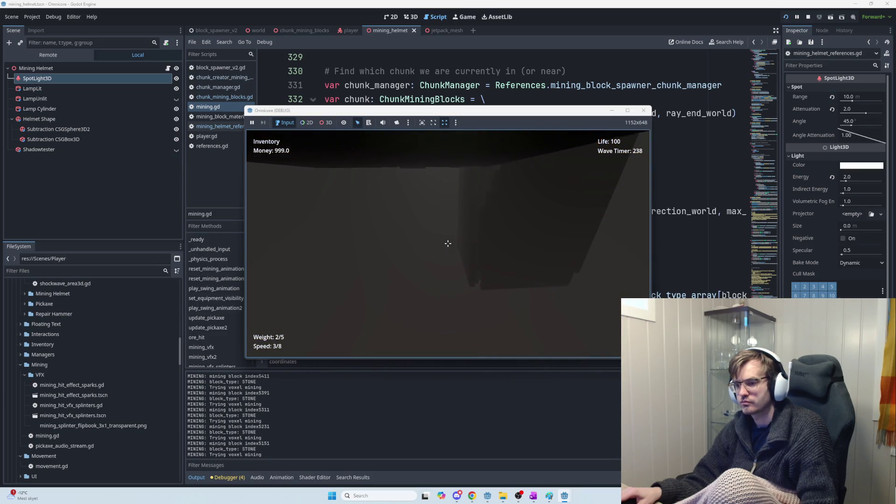
click(448, 243)
click(448, 243)
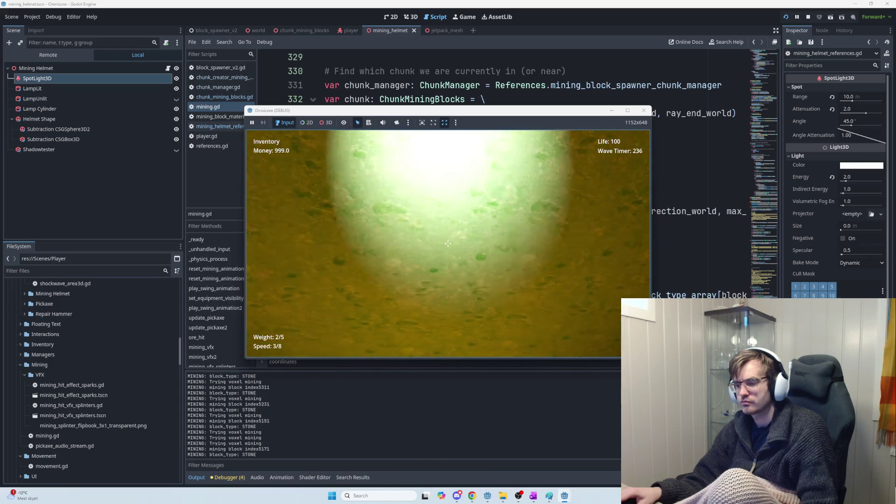
click(447, 243)
click(447, 243)
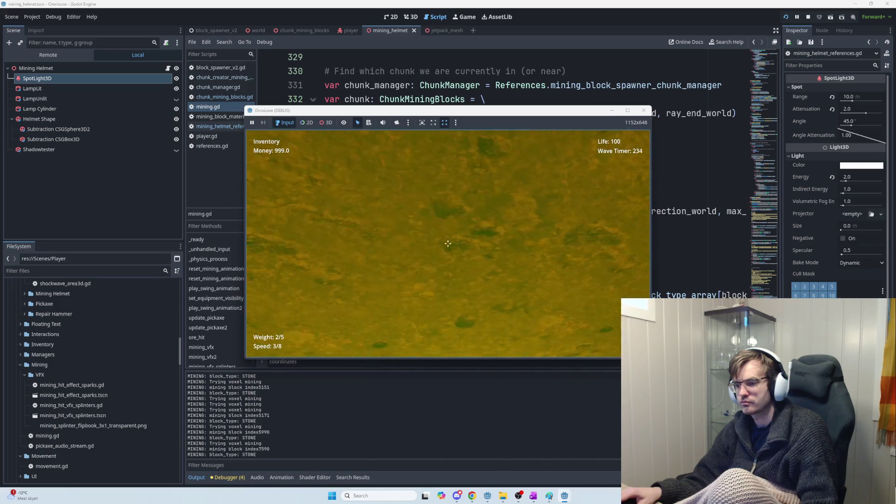
click(448, 243)
click(448, 244)
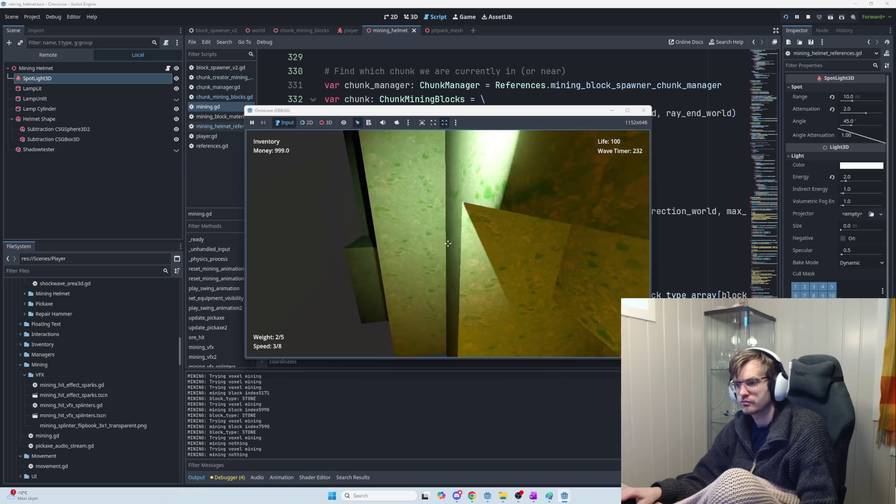
click(448, 243)
click(448, 243)
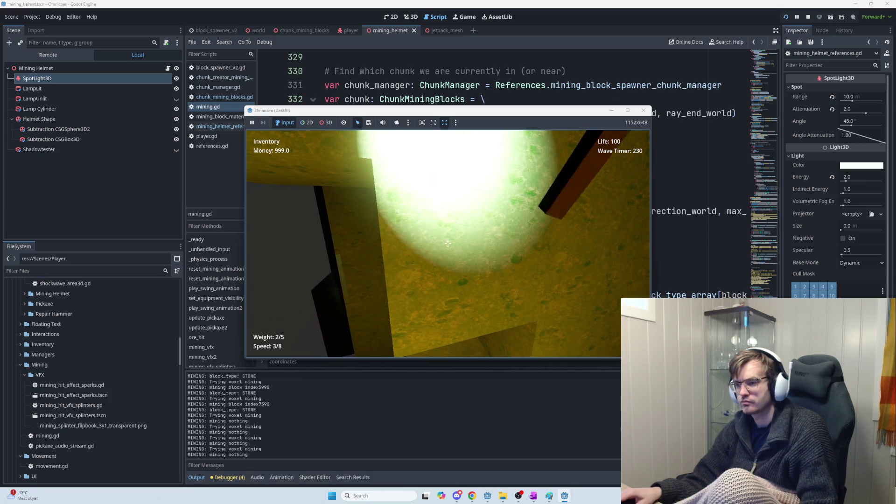
click(448, 244)
click(447, 243)
click(447, 243)
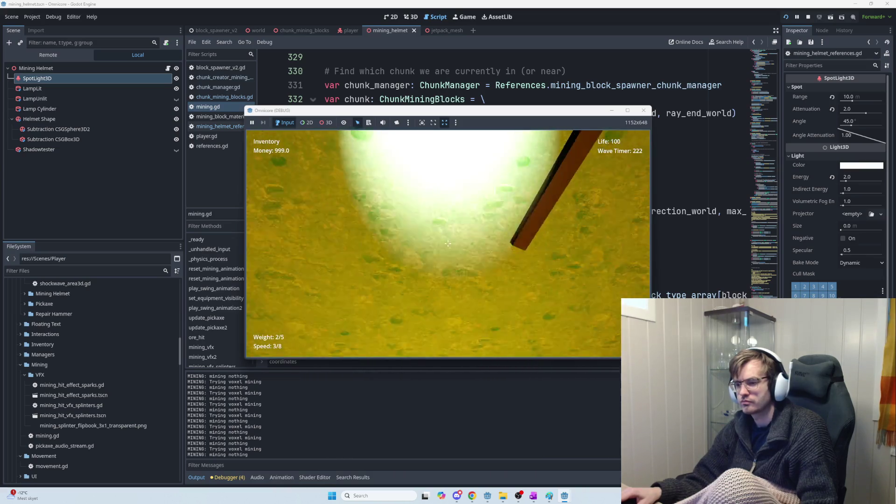
Mine the green floor and brown wall blocks, then stop the game with F8
click(447, 243)
click(447, 243)
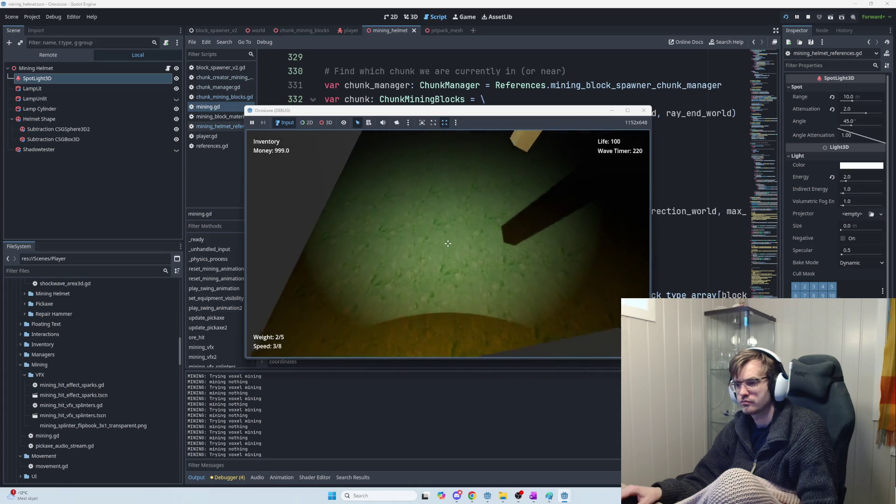
click(448, 243)
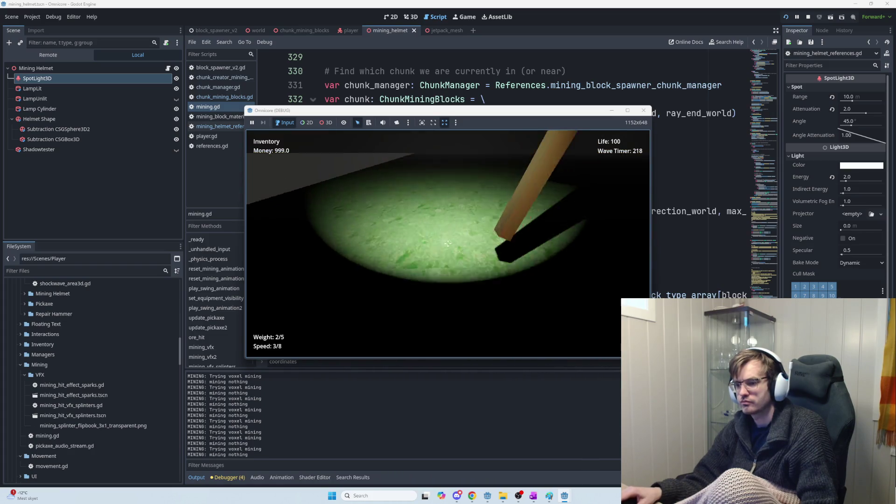
click(448, 244)
click(448, 243)
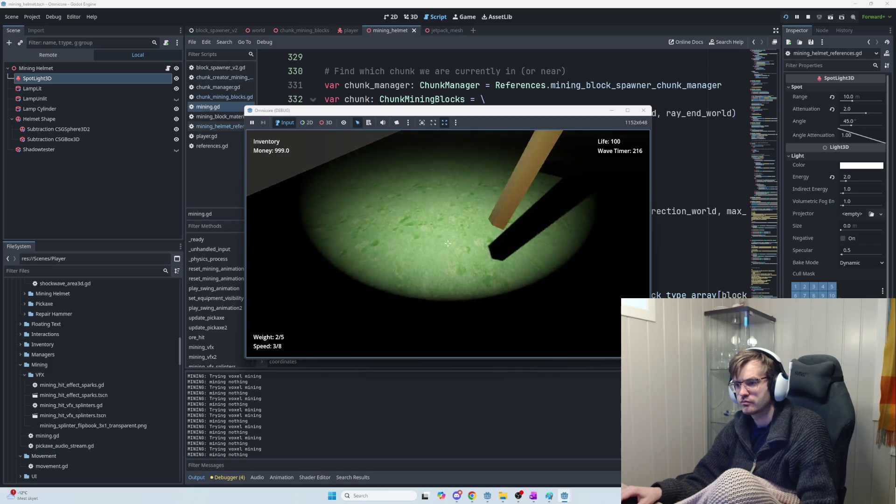
click(448, 243)
click(449, 243)
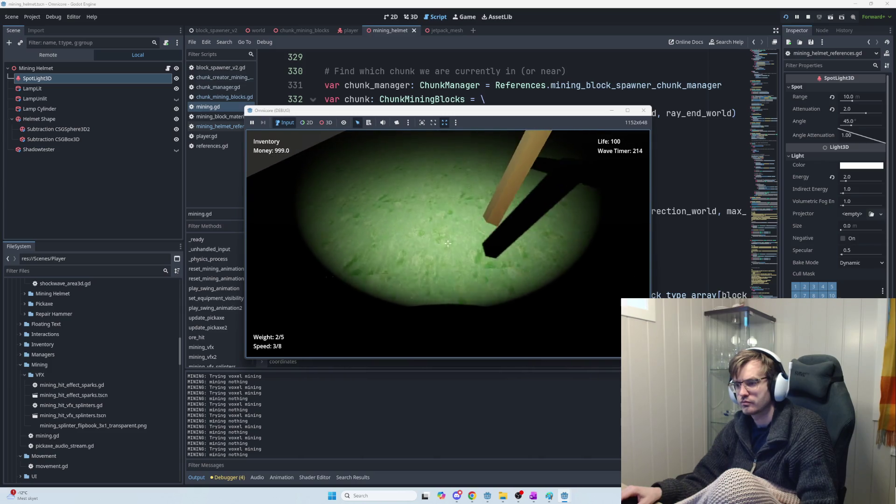
click(448, 243)
click(448, 243)
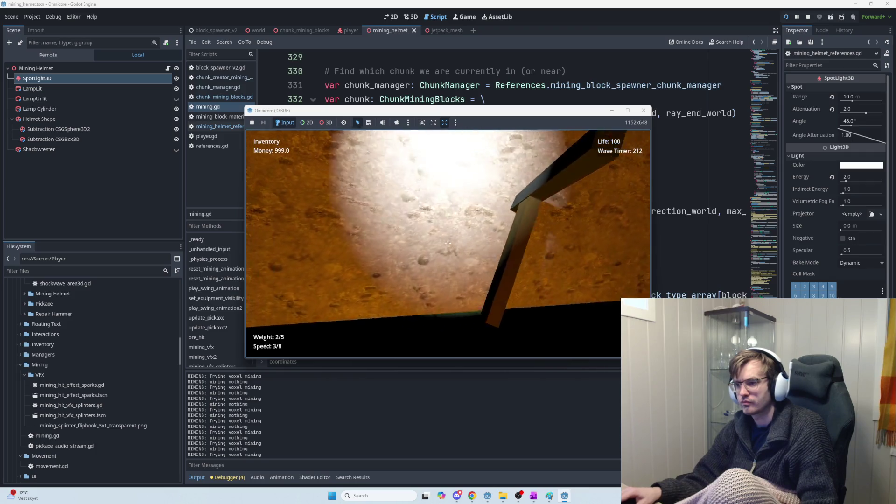
click(449, 244)
key(F8)
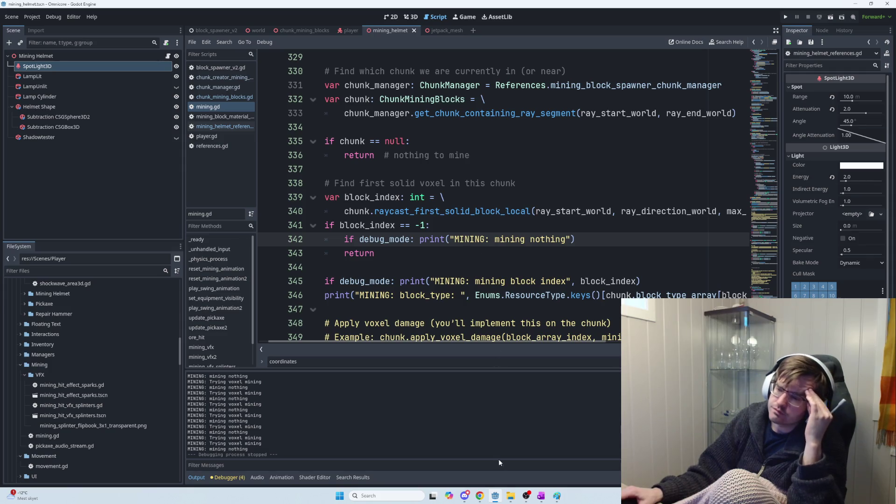
click(541, 496)
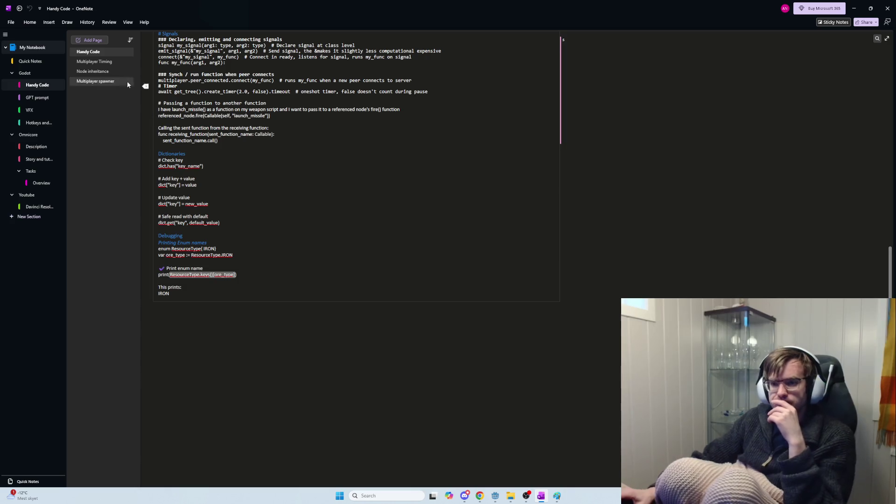
On Current task, delete the 'Make collider on entire chunk', 'Update what chunk we are in' and chunk-tracking notes
click(41, 183)
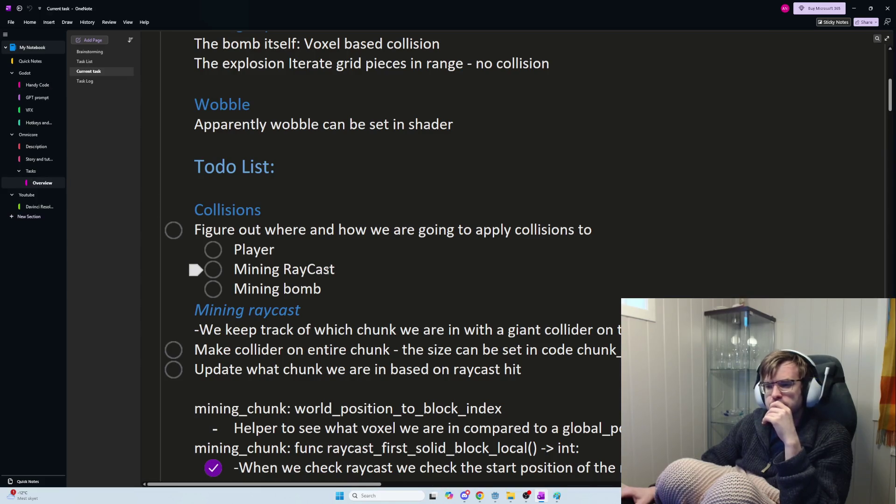
scroll(342, 273, down, 5)
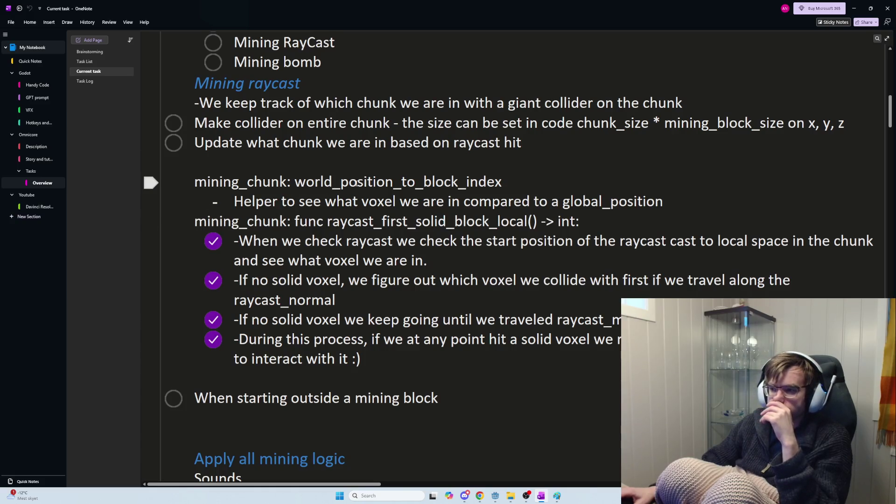
drag(850, 123, 192, 124)
key(BackSpace)
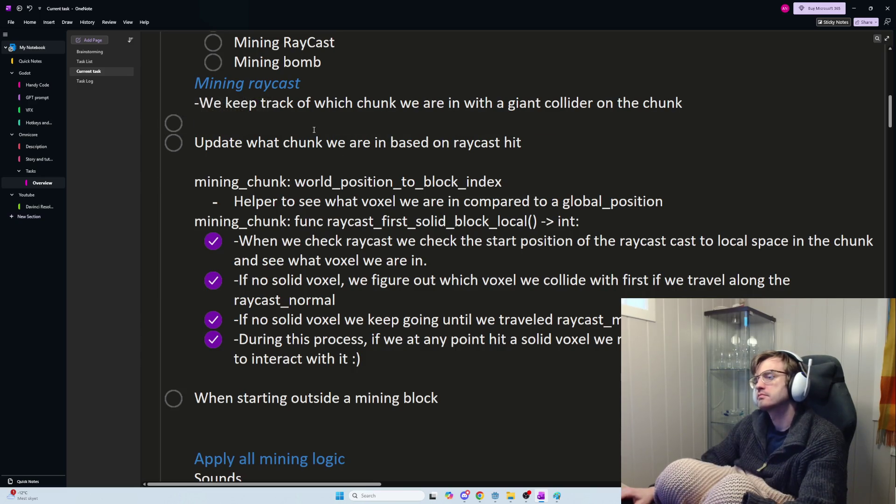
key(BackSpace)
key(BackSpace)
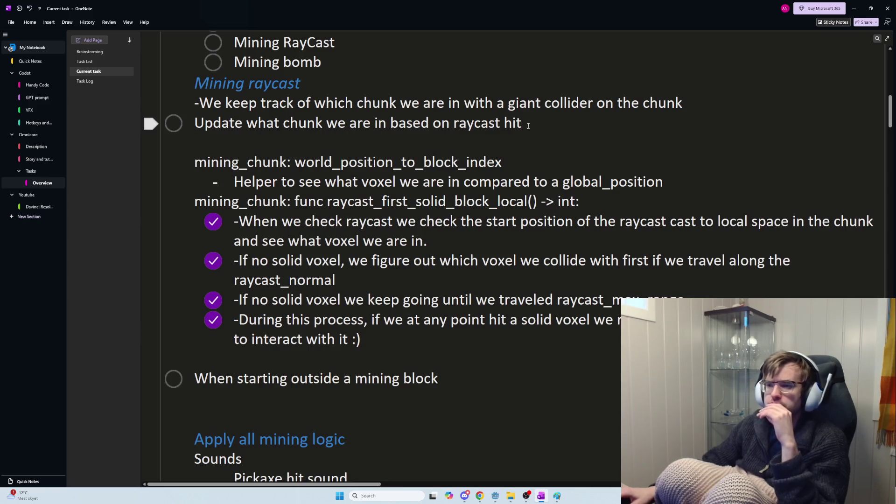
drag(519, 131, 192, 124)
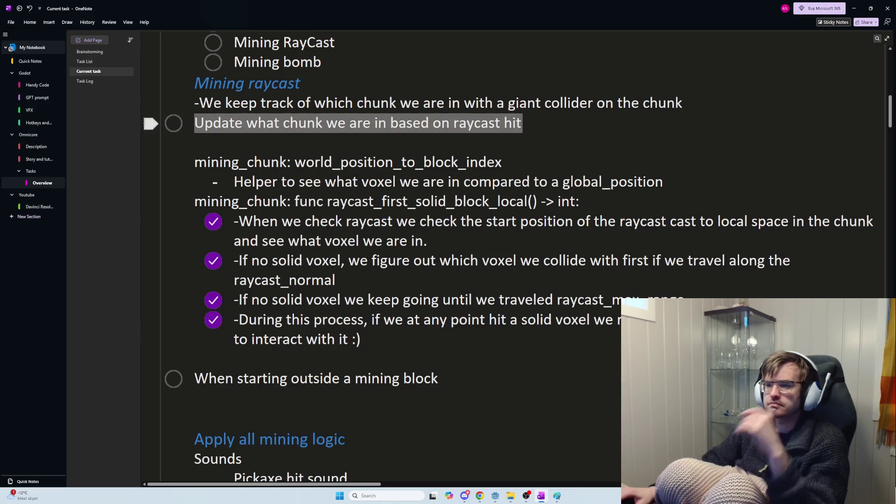
key(BackSpace)
key(BackSpace)
key(BackSpace)
drag(683, 103, 193, 104)
key(BackSpace)
key(BackSpace)
key(BackSpace)
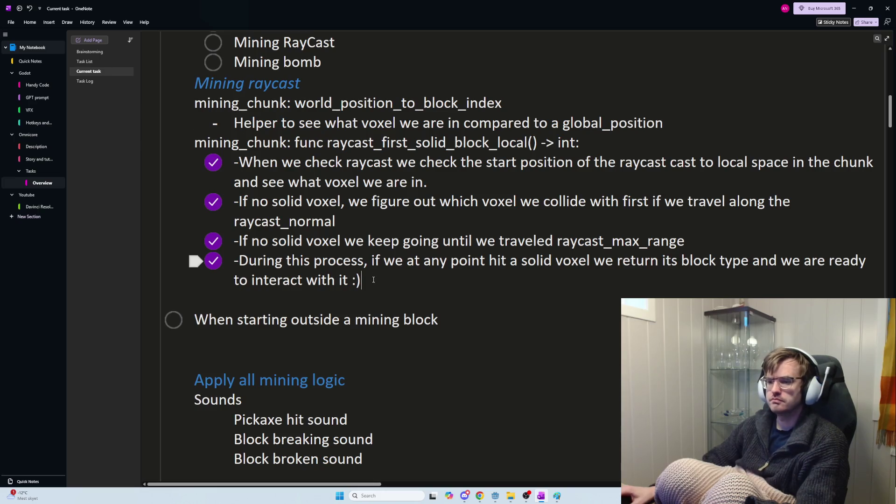
Finish the 'When starting outside a mining block' item with 'we require extra logic' and check it off
click(443, 320)
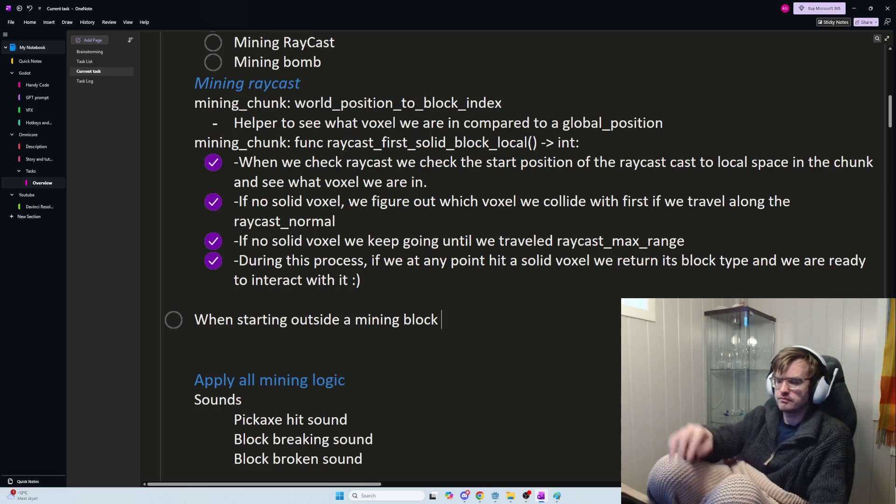
text(we require e)
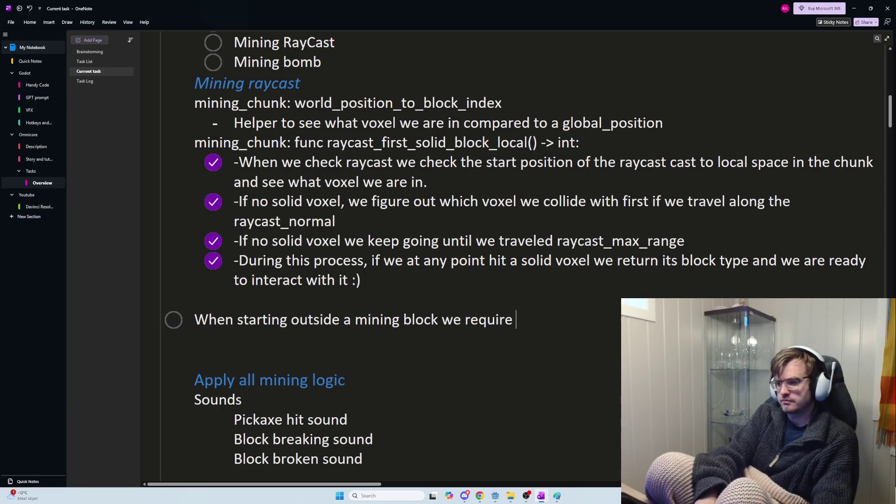
text(xtra logic)
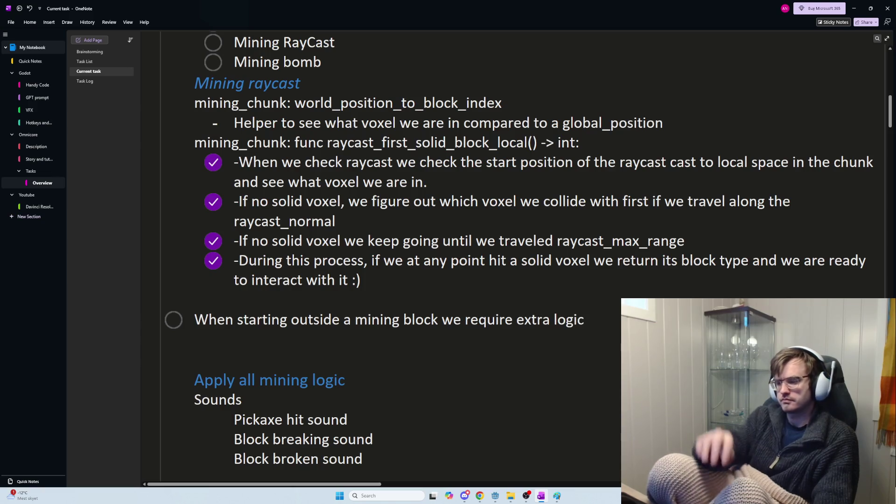
key(ctrl+1)
key(Return)
key(Return)
Add the to-do 'Mining may recognize block hits sometimes but not always.' below it
text(')
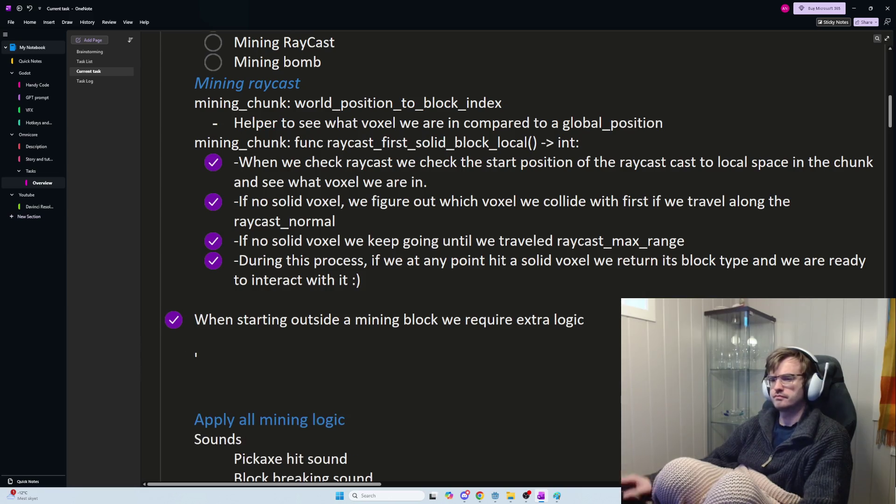
key(BackSpace)
key(ctrl+1)
text(There ar e)
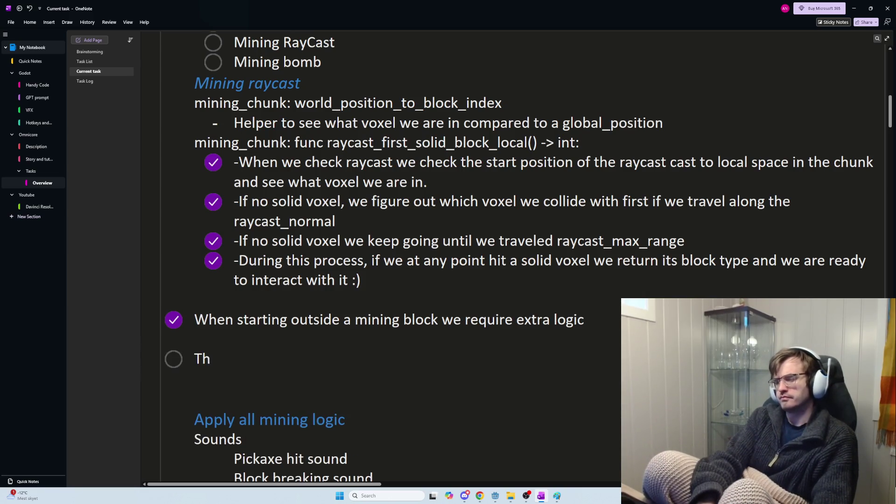
key(BackSpace)
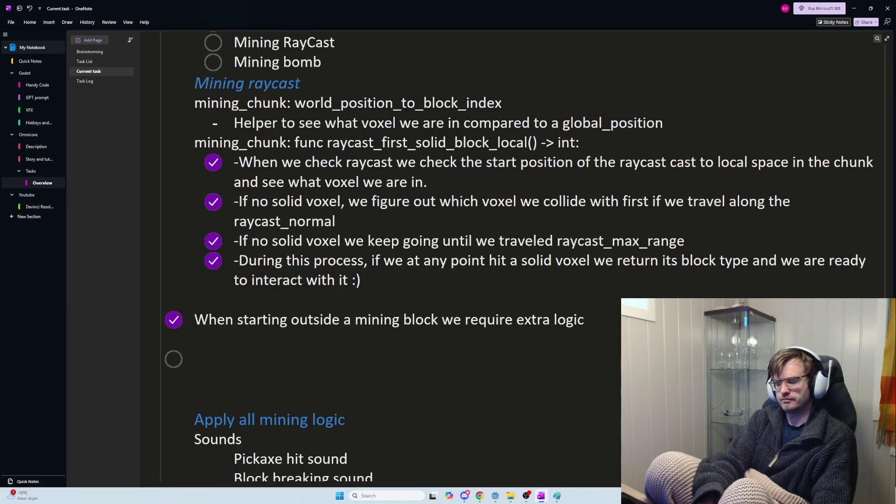
text(M)
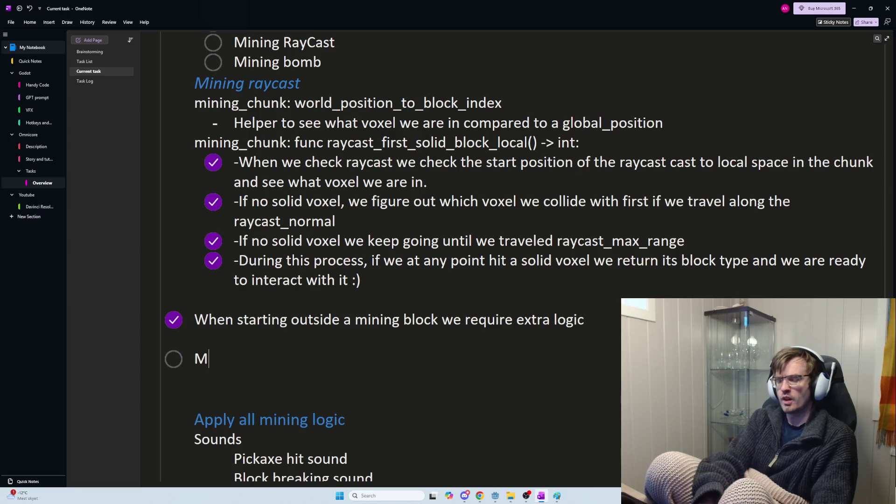
text(ining)
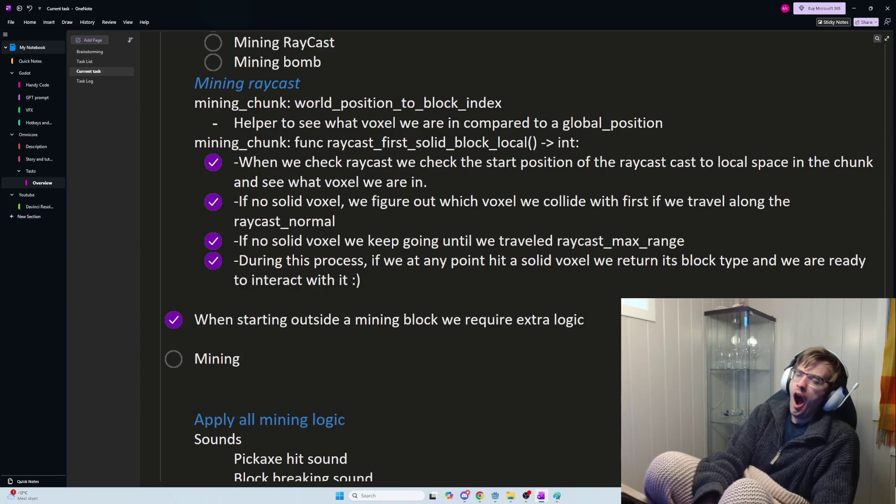
text( may recognize block)
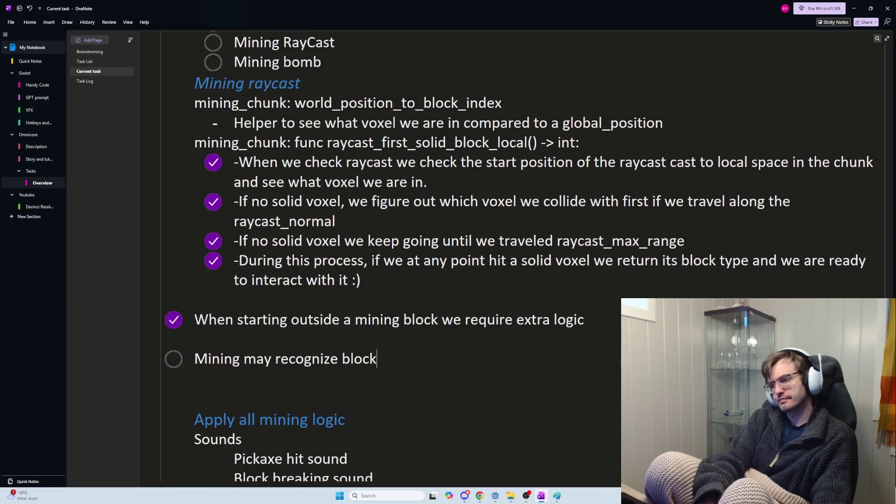
text( hits)
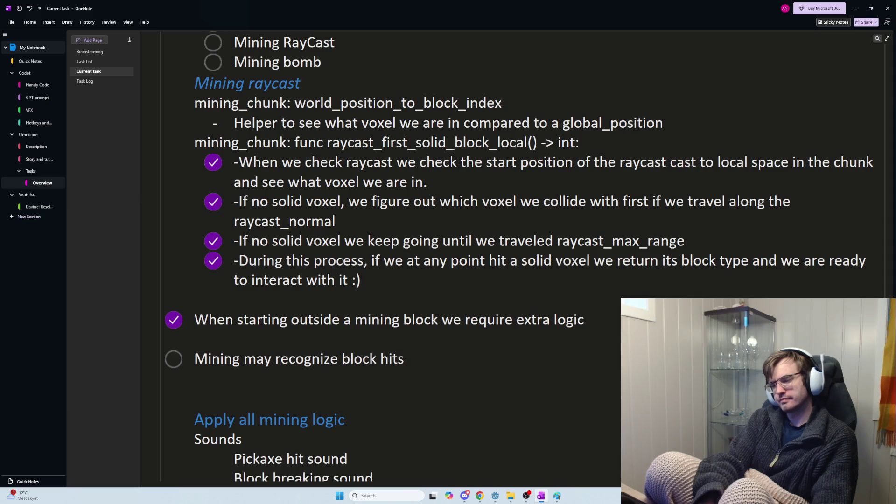
text( sometimes but n)
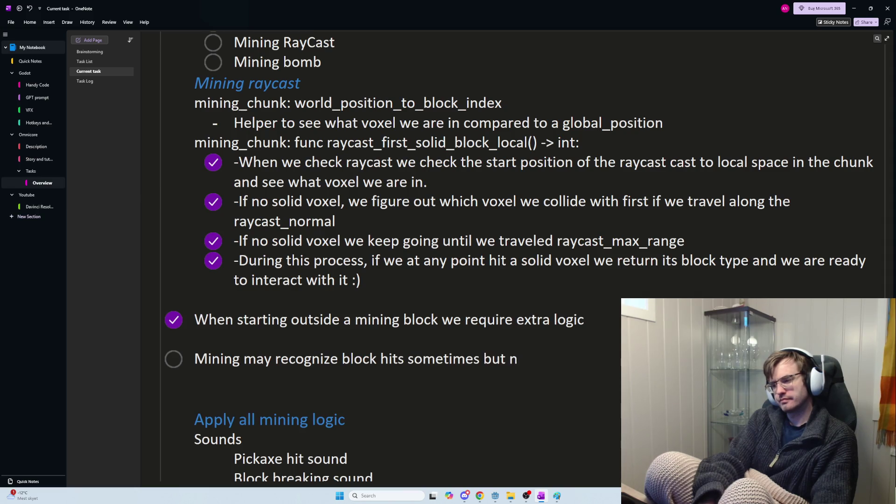
text(ot always. P)
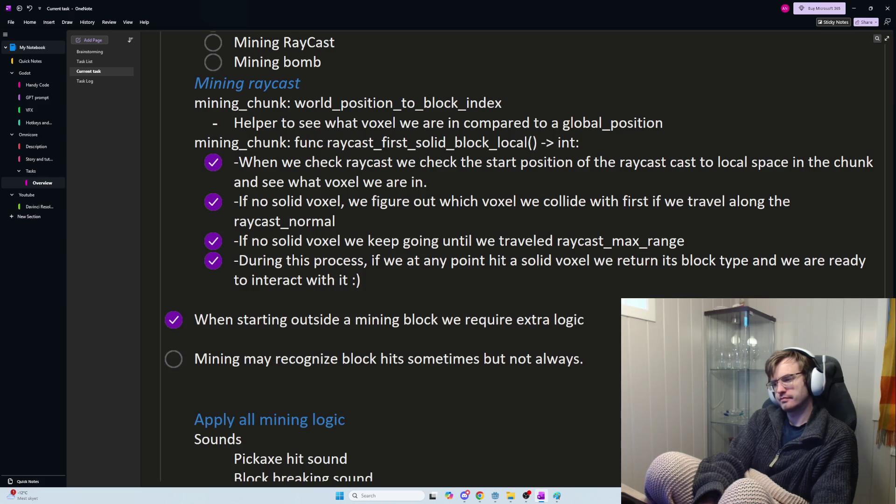
text(ossi)
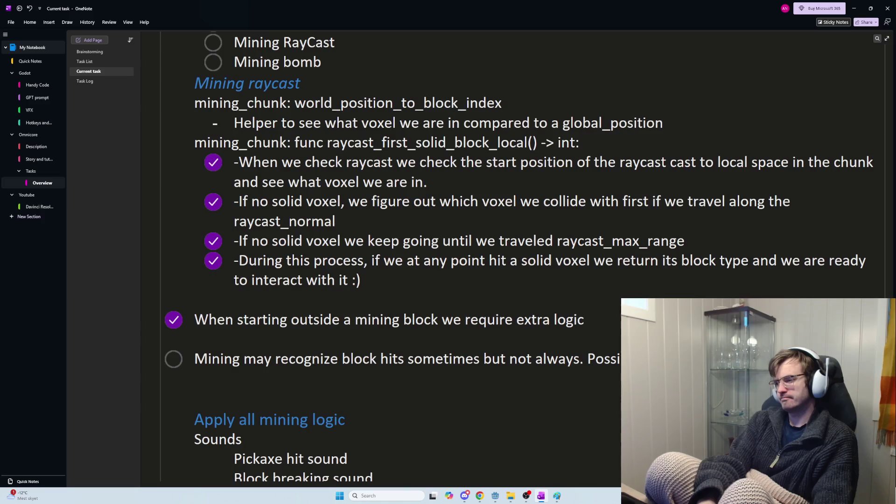
key(BackSpace)
key(BackSpace)
key(BackSpace)
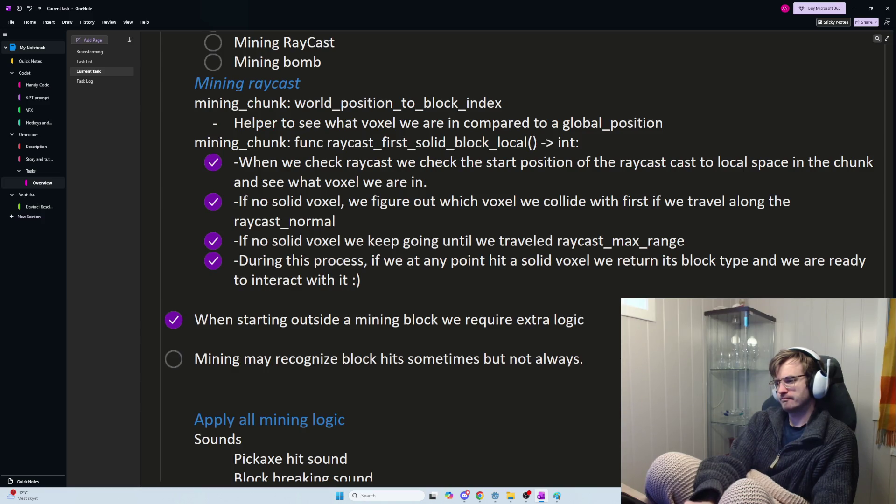
key(alt+Tab)
key(alt+Tab)
key(alt+Tab)
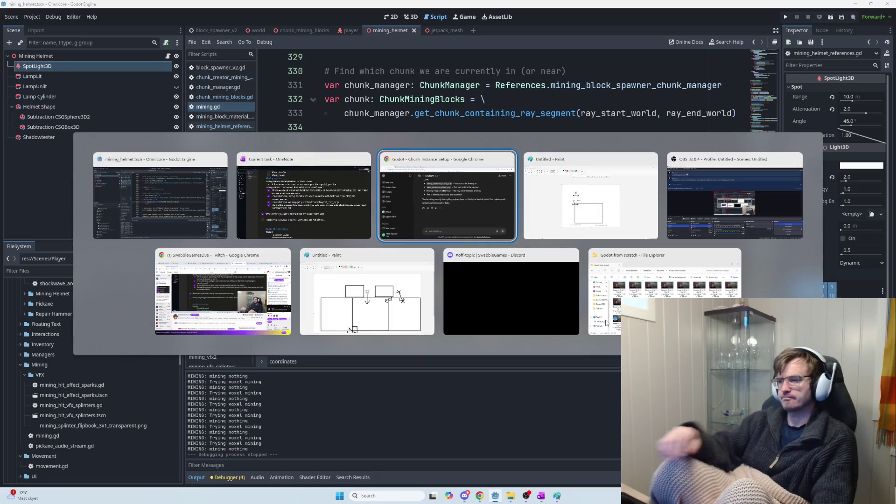
key(alt+Tab)
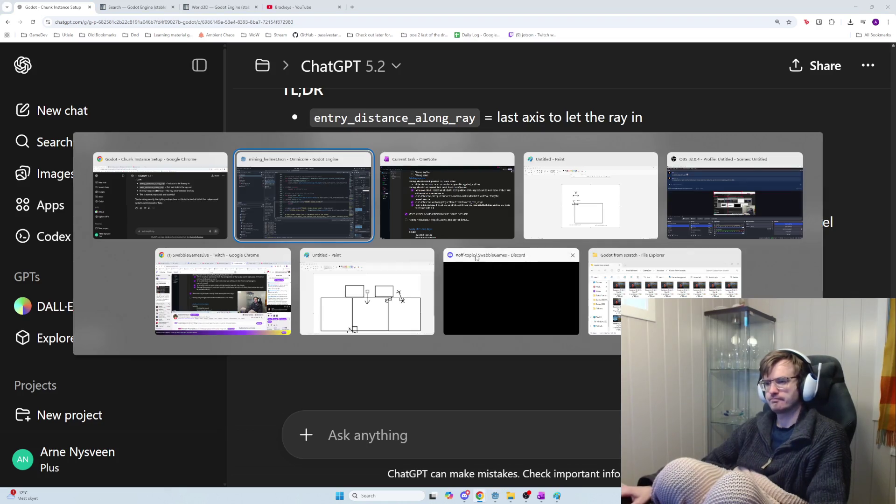
Back in Godot, run the game with F5 and swing the pickaxe at the rock wall
key(alt+shift+Tab)
key(F5)
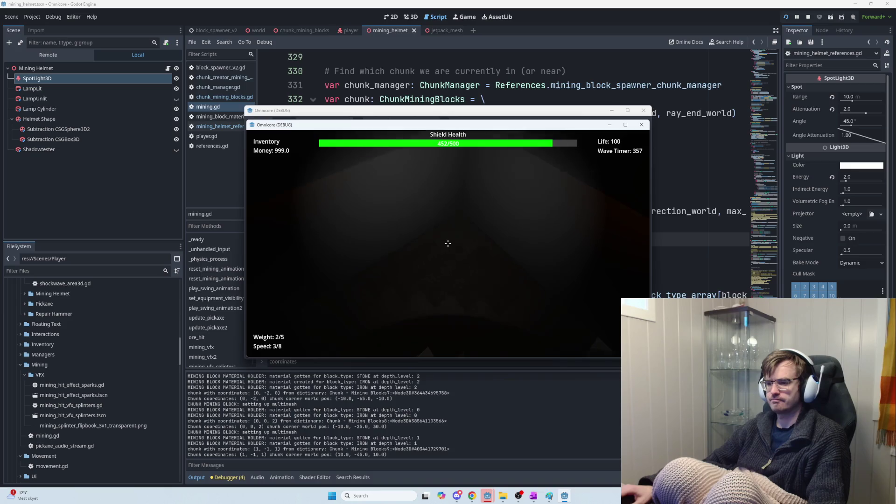
click(447, 243)
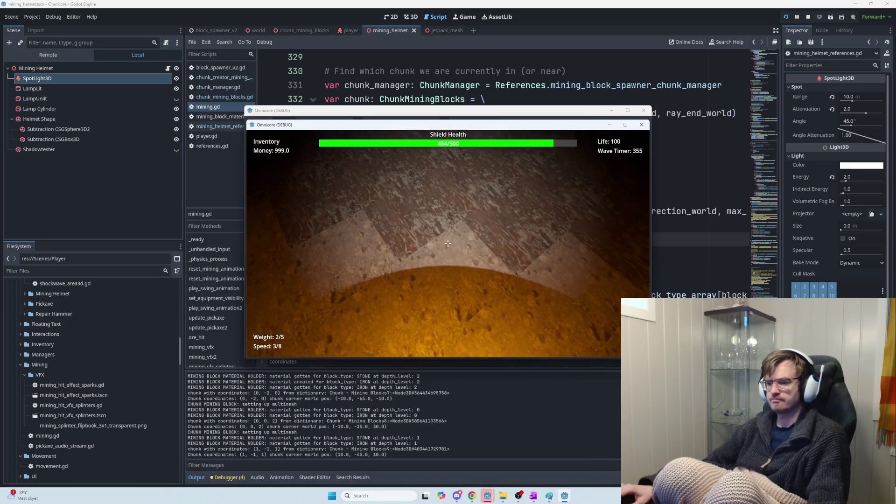
click(448, 243)
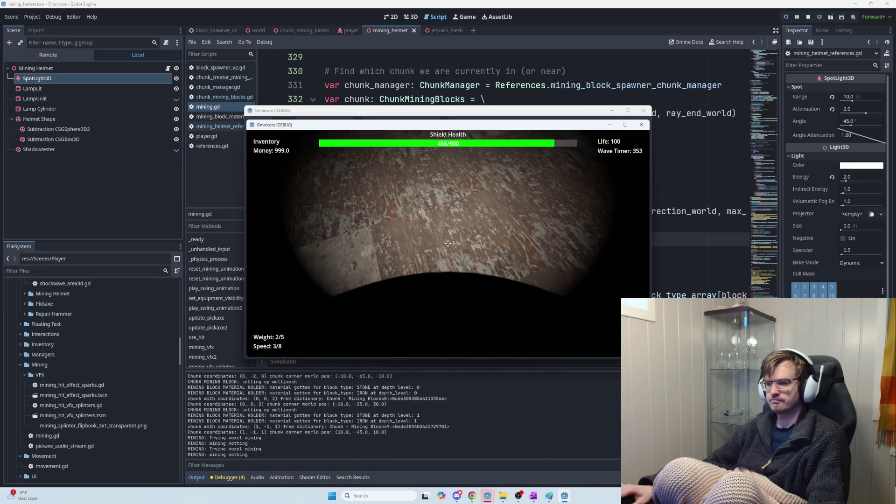
click(447, 243)
click(448, 243)
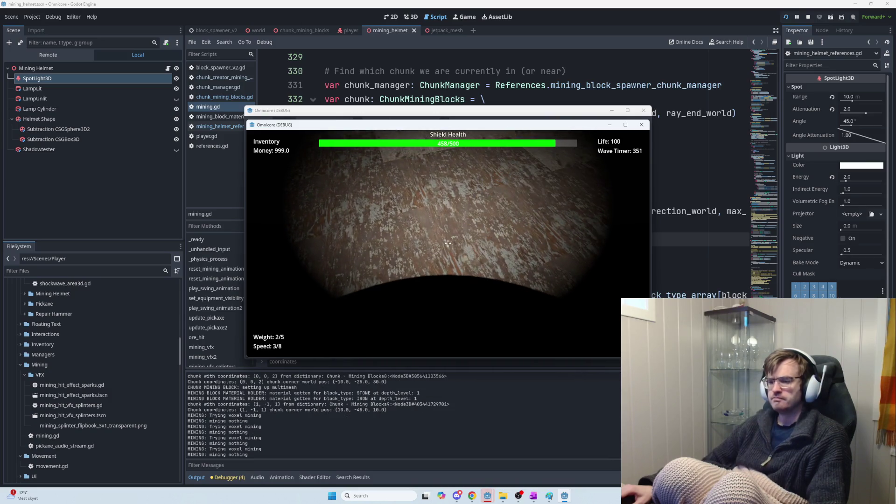
click(448, 243)
click(448, 244)
click(447, 243)
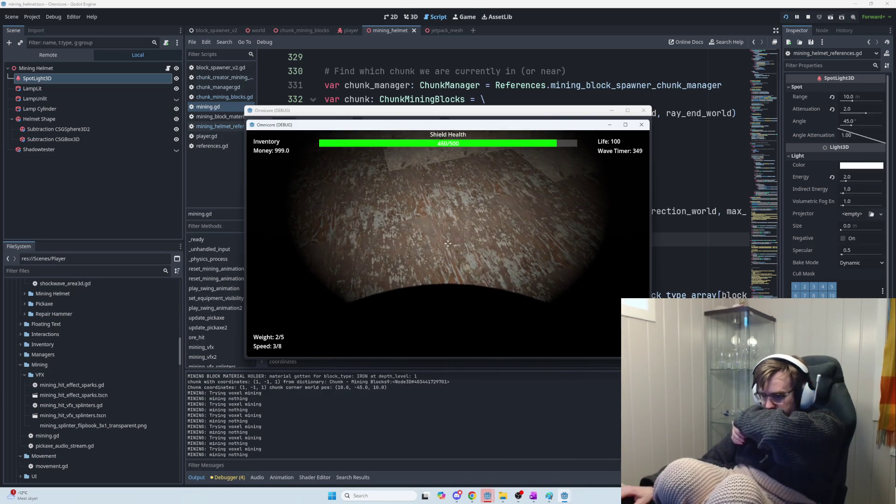
click(447, 243)
click(448, 243)
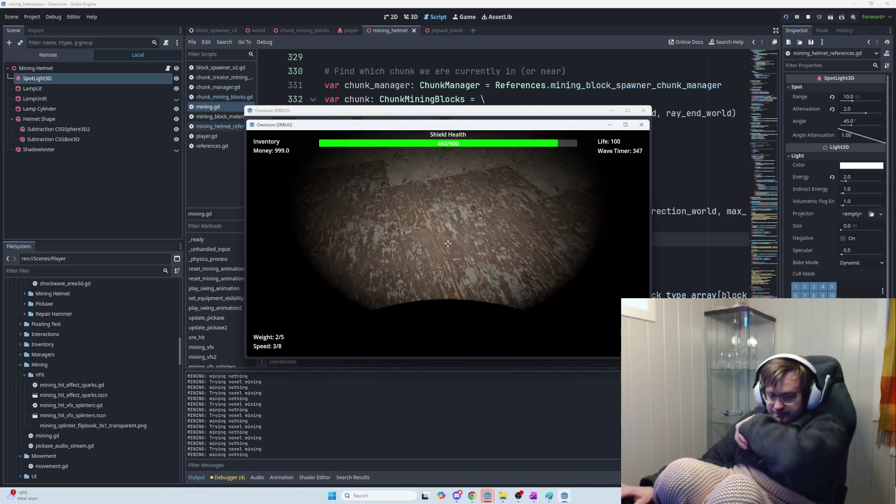
click(447, 243)
Mine the rock floor blocks, logging indices 93 and 91 as STONE and 90 as IRON
click(448, 243)
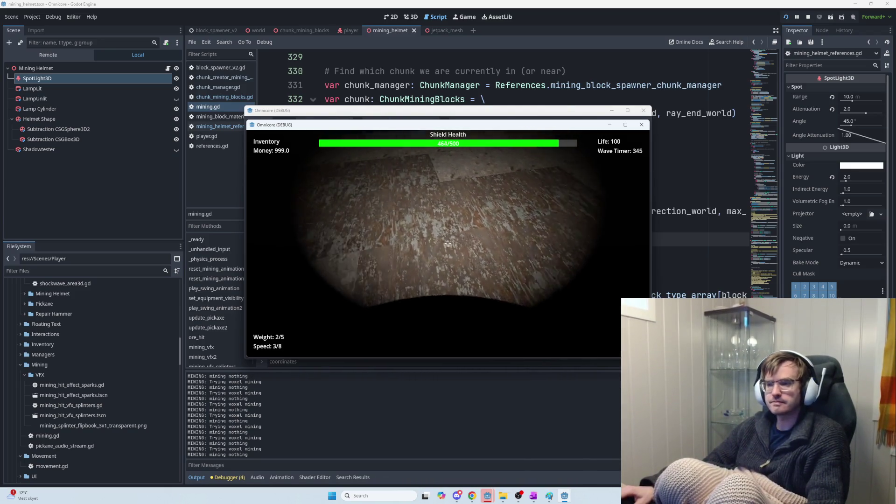
click(447, 243)
click(448, 243)
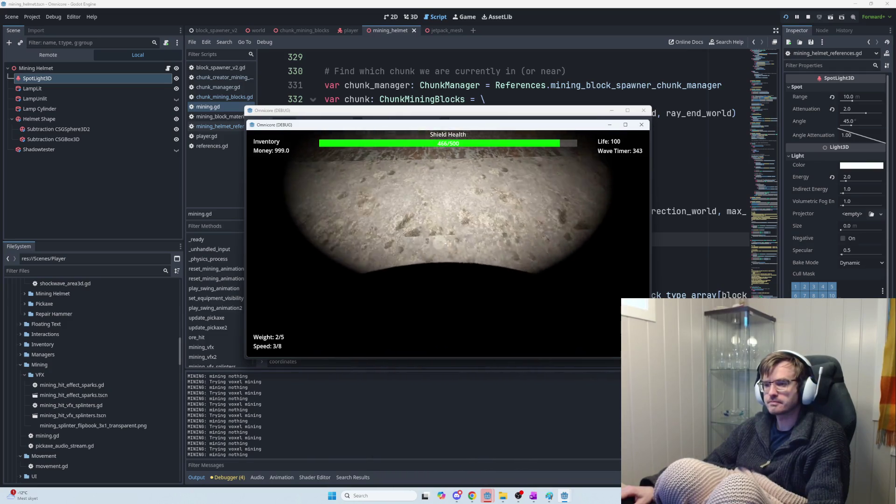
click(448, 243)
click(448, 244)
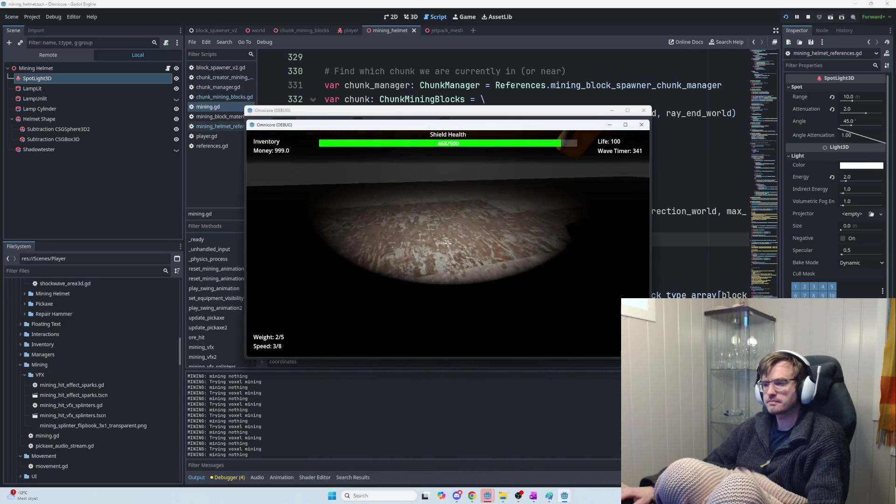
click(448, 243)
click(447, 243)
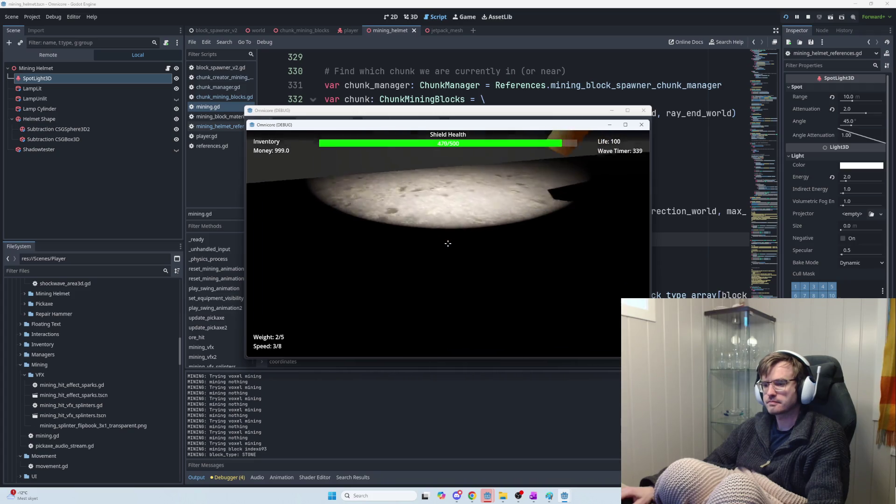
click(448, 243)
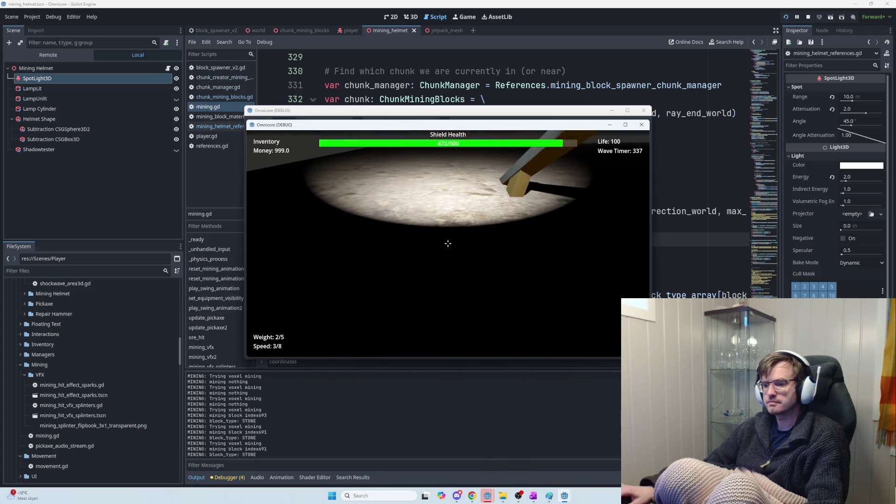
click(448, 243)
click(448, 243)
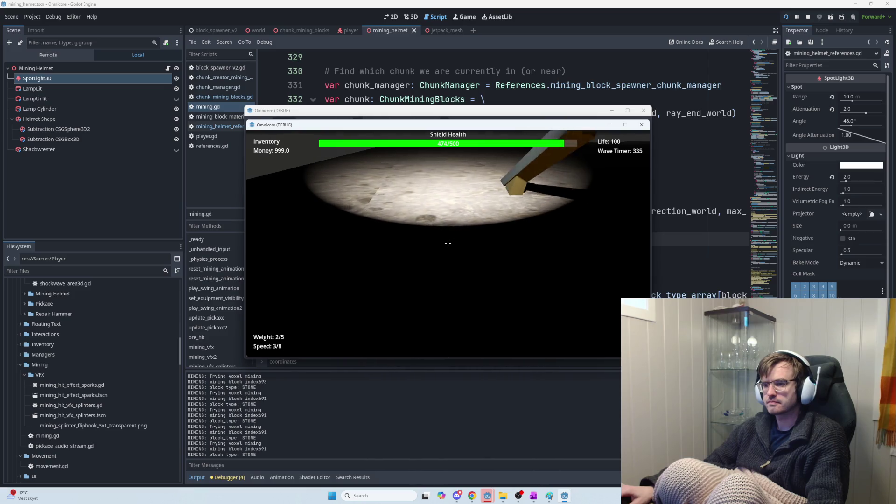
click(447, 243)
click(447, 243)
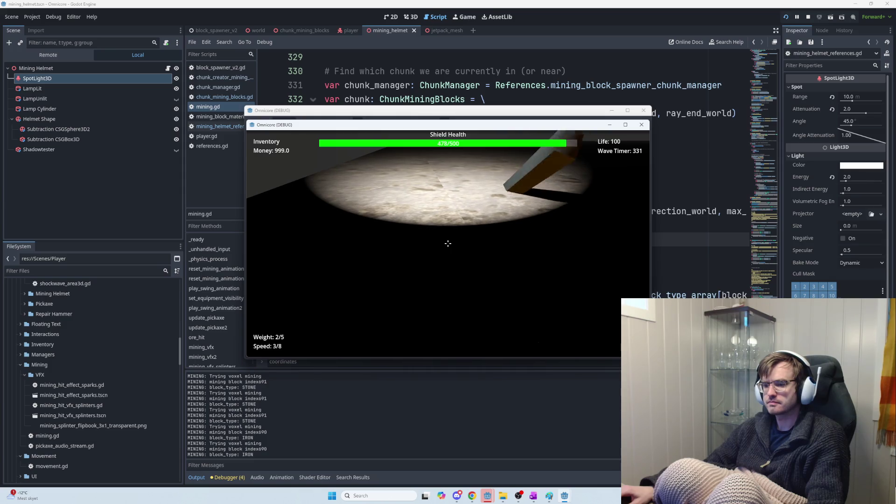
click(448, 243)
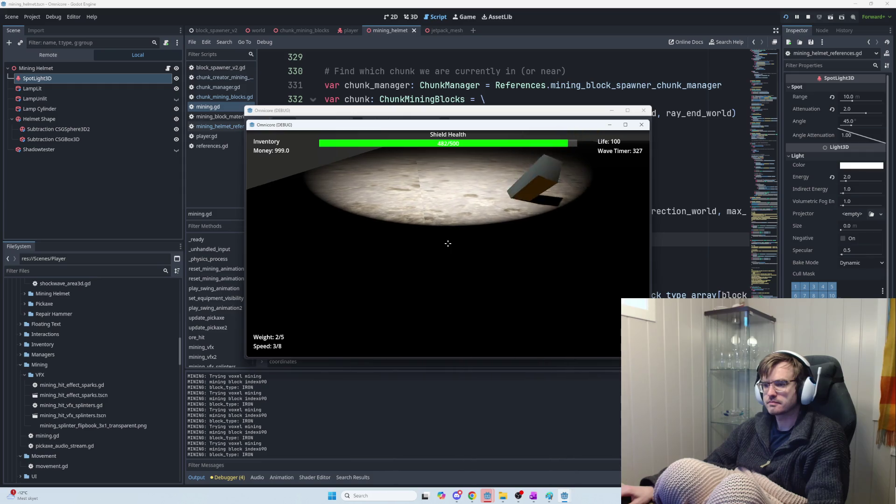
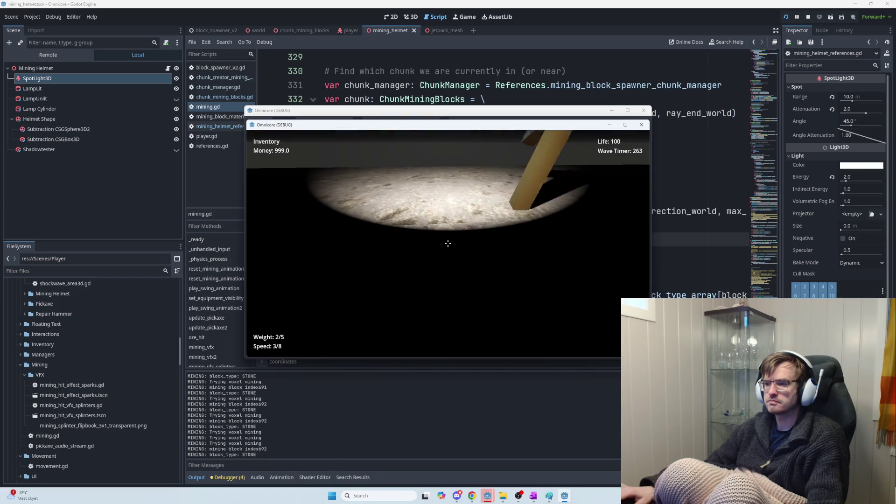
Mine several cave floor blocks, including indexes 1091 and 1491, to log mining attempts
click(448, 243)
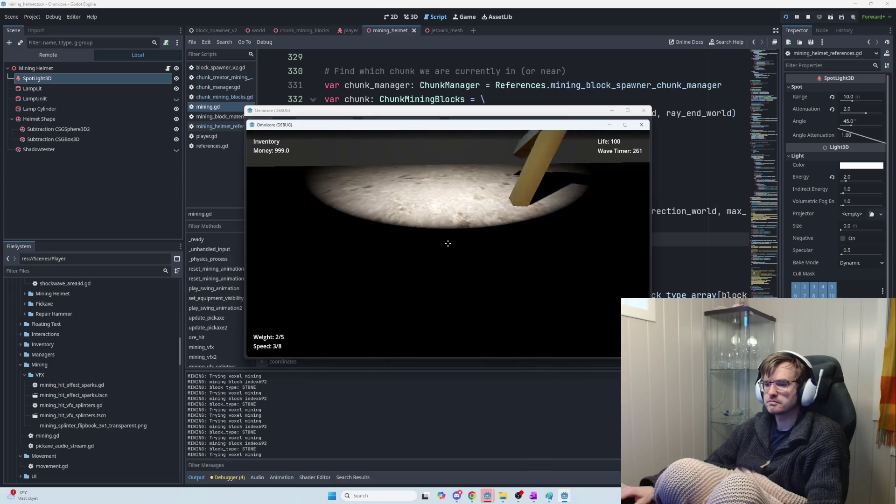
click(448, 243)
click(447, 244)
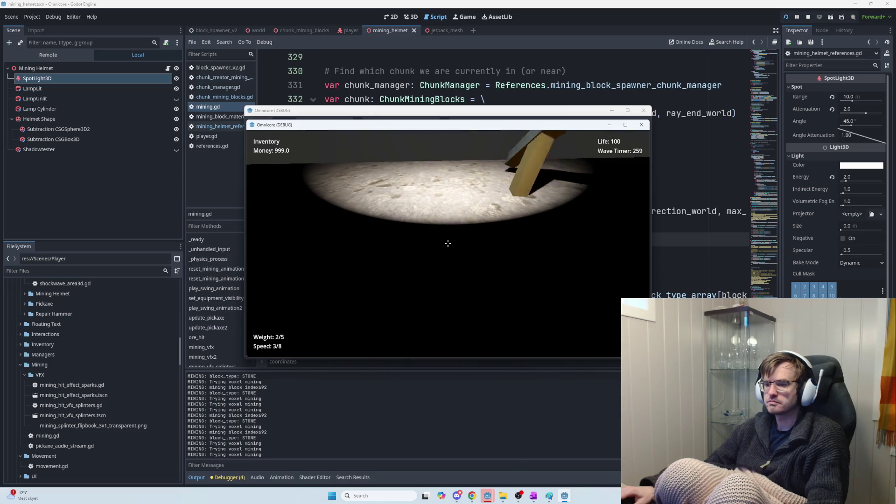
click(448, 243)
click(448, 243)
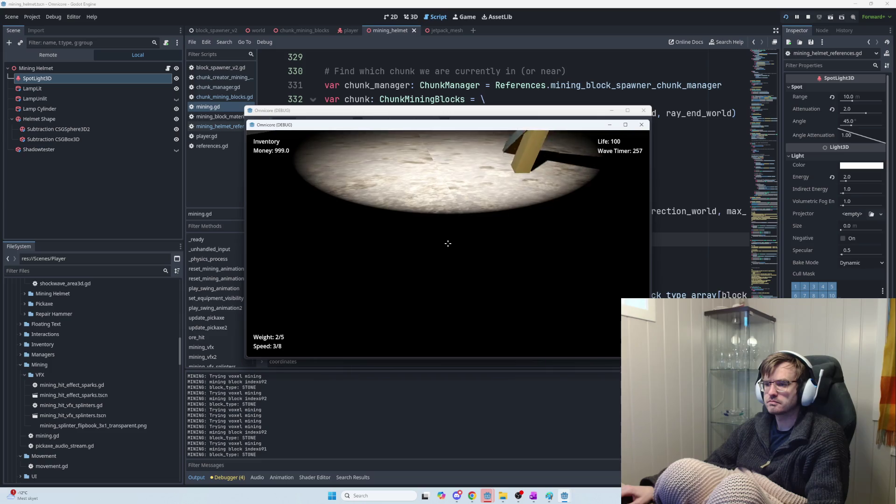
click(447, 244)
click(448, 243)
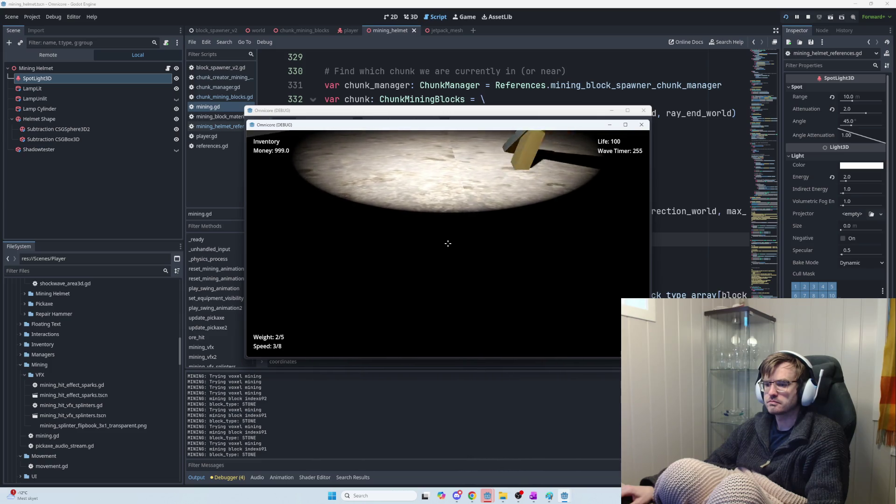
click(447, 243)
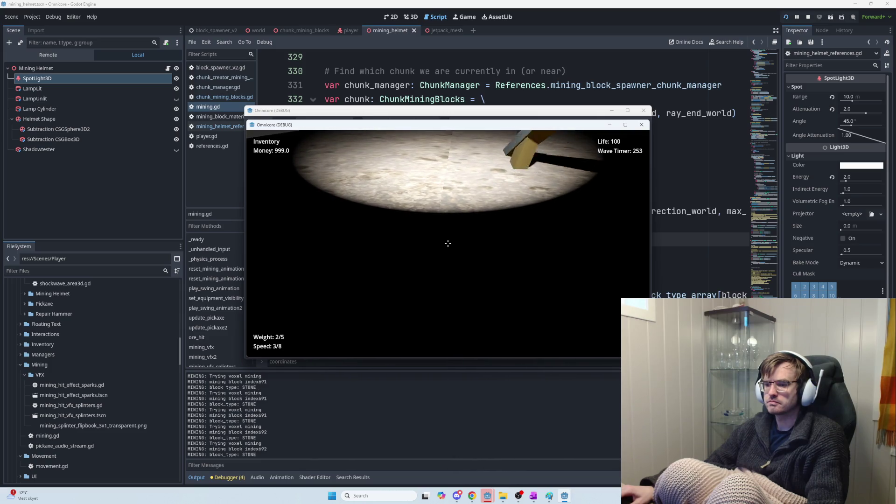
click(447, 243)
click(448, 244)
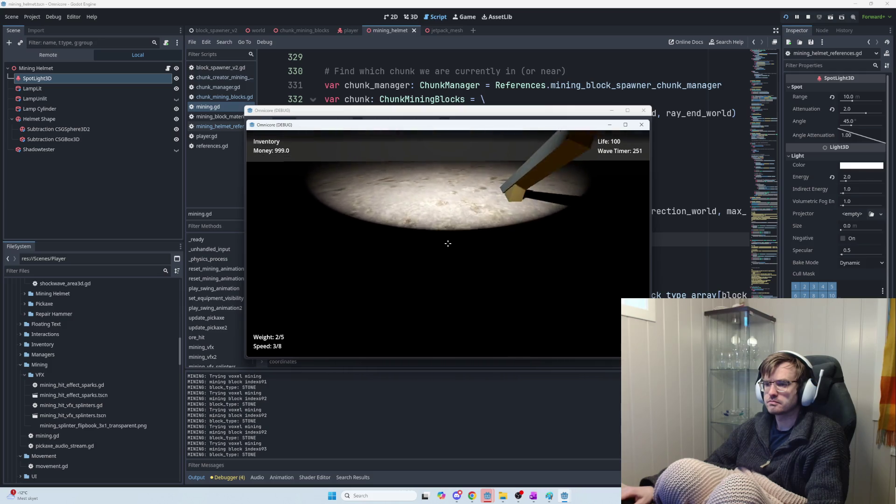
click(447, 243)
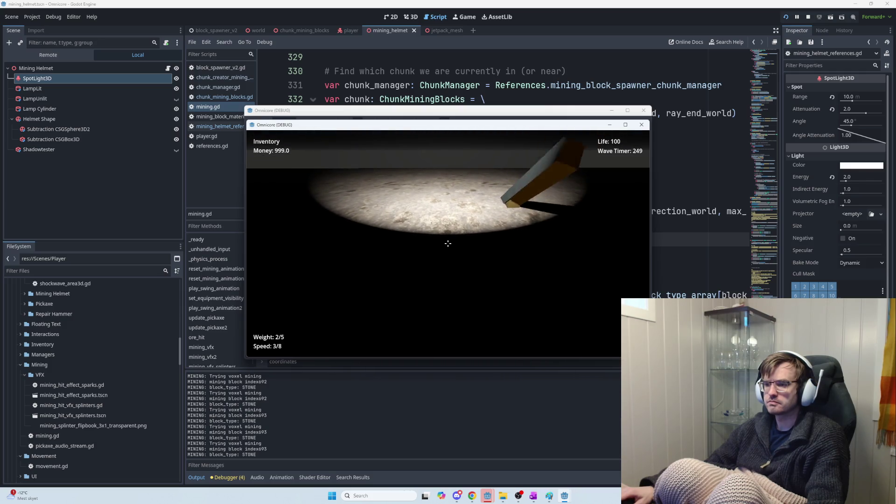
click(448, 243)
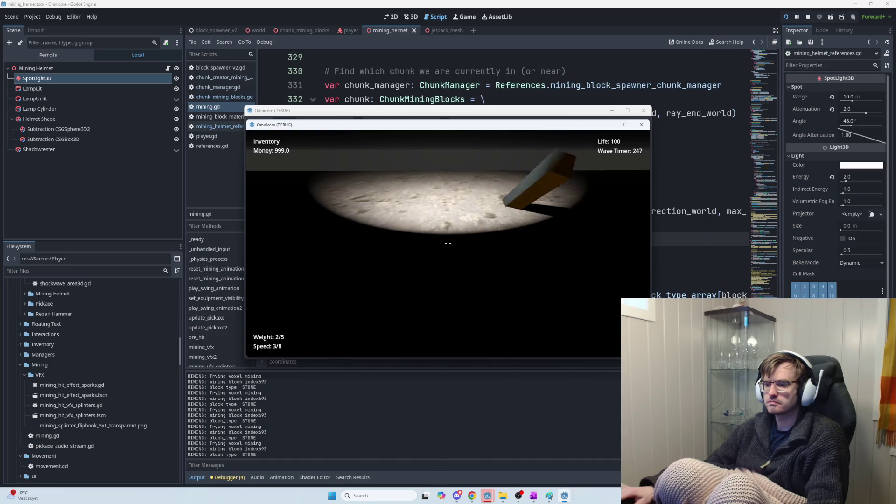
click(447, 243)
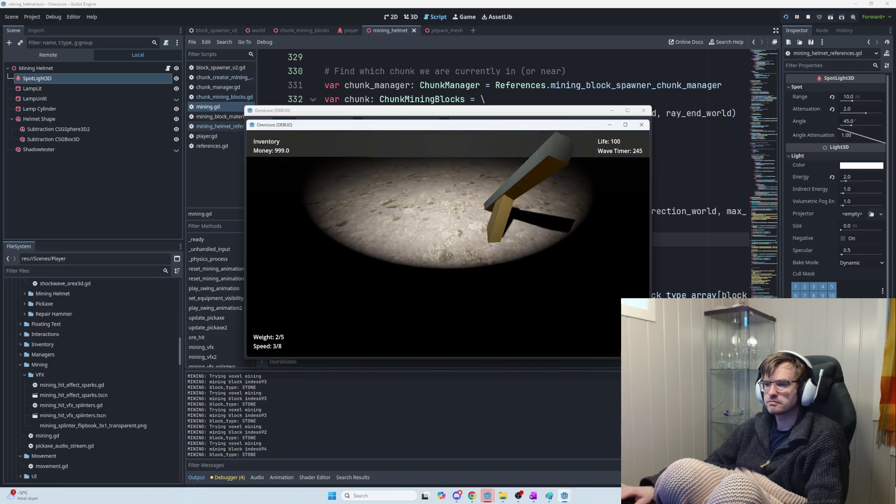
click(448, 243)
click(448, 243)
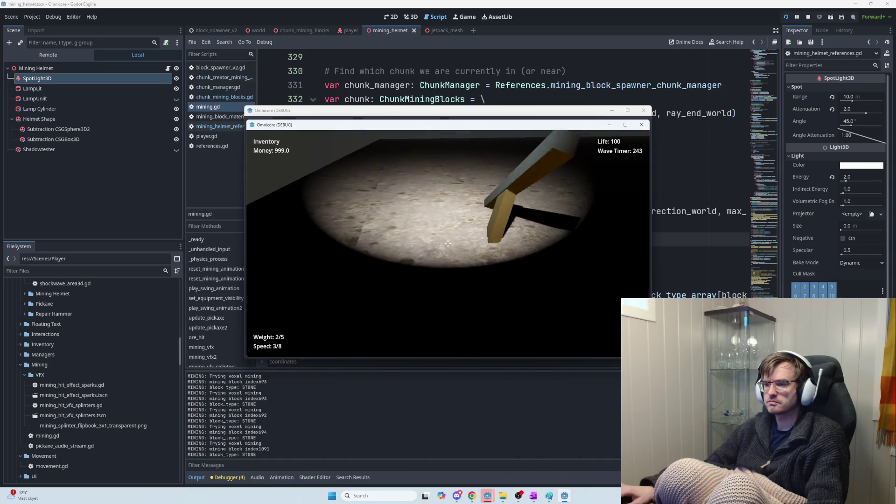
click(447, 243)
click(448, 243)
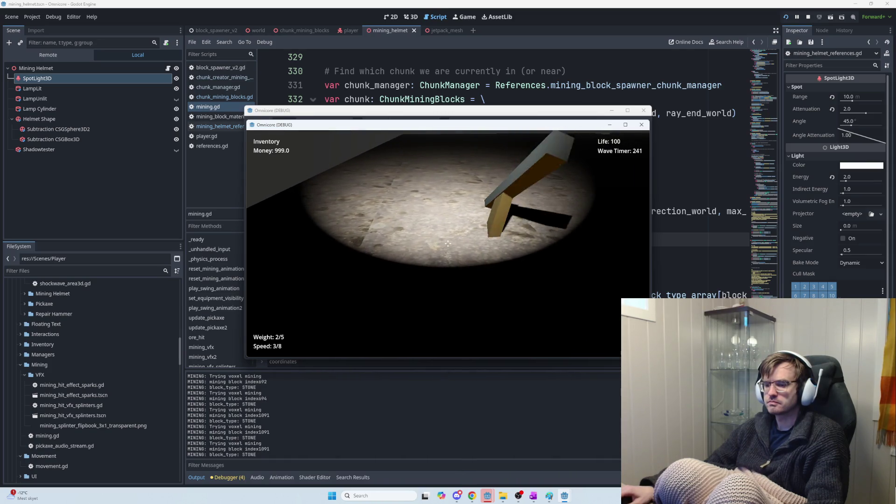
click(447, 243)
click(448, 244)
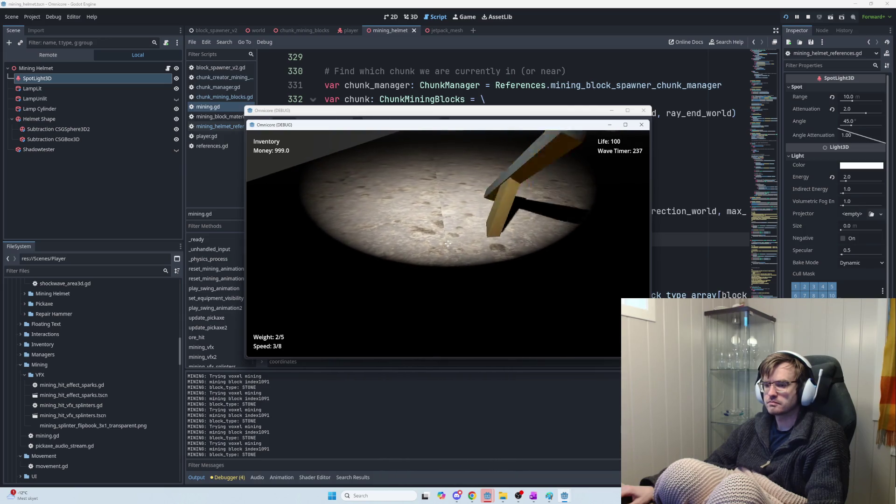
click(448, 243)
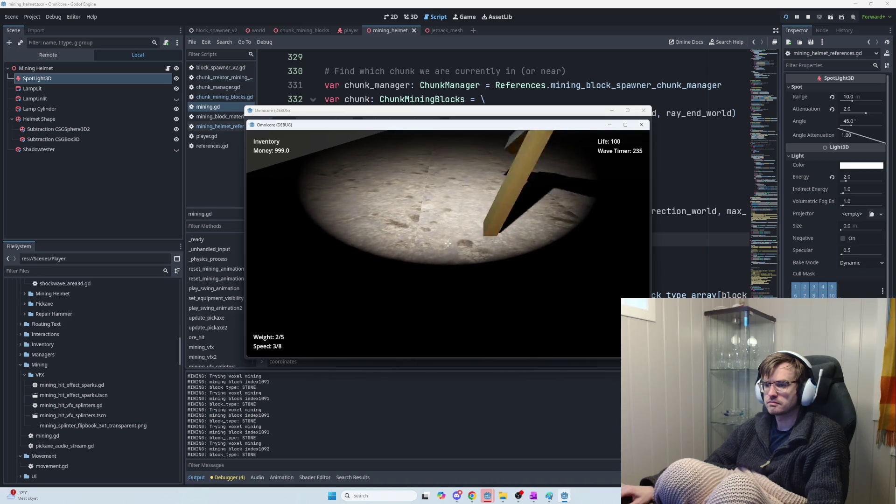
click(448, 244)
click(448, 243)
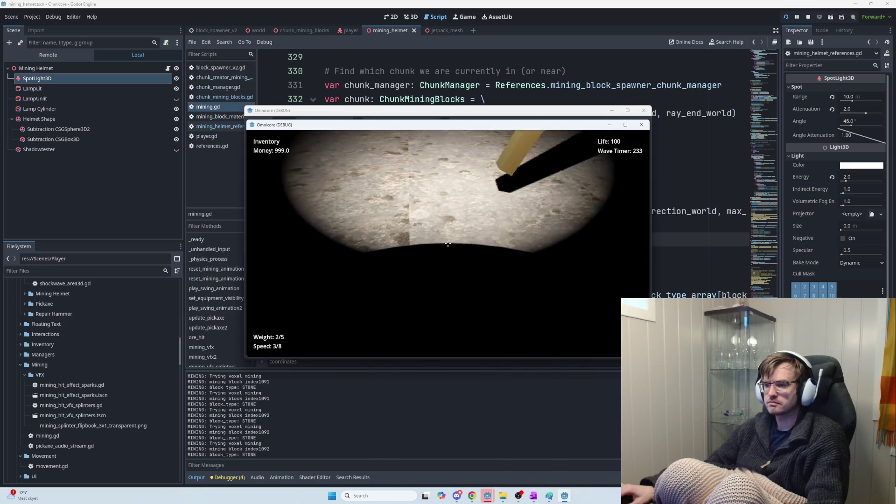
click(448, 243)
click(448, 243)
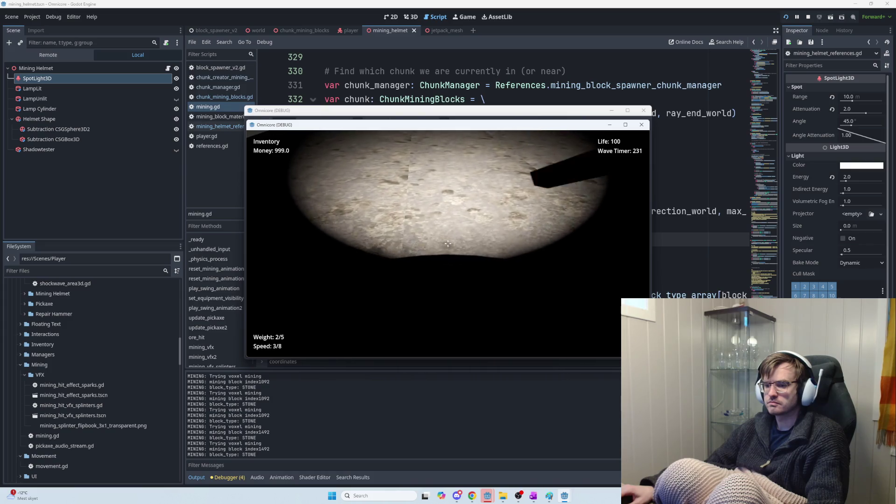
click(448, 243)
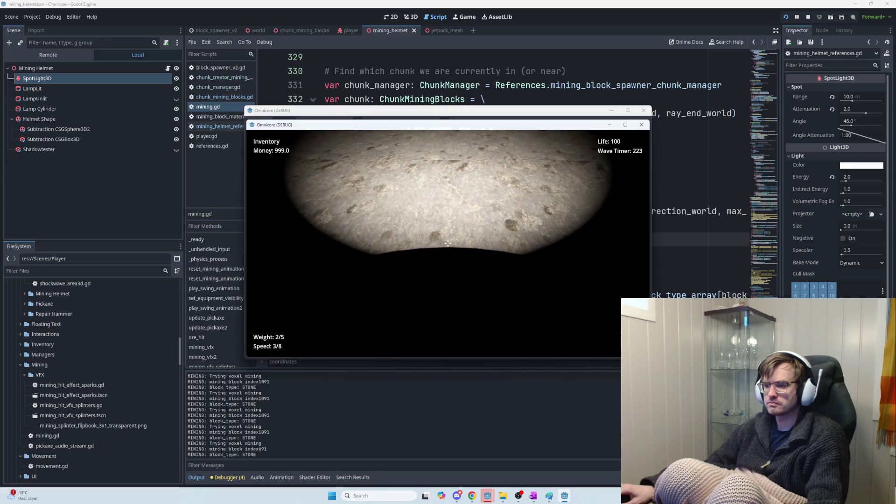
click(447, 243)
click(448, 243)
click(448, 243)
click(448, 243)
click(448, 243)
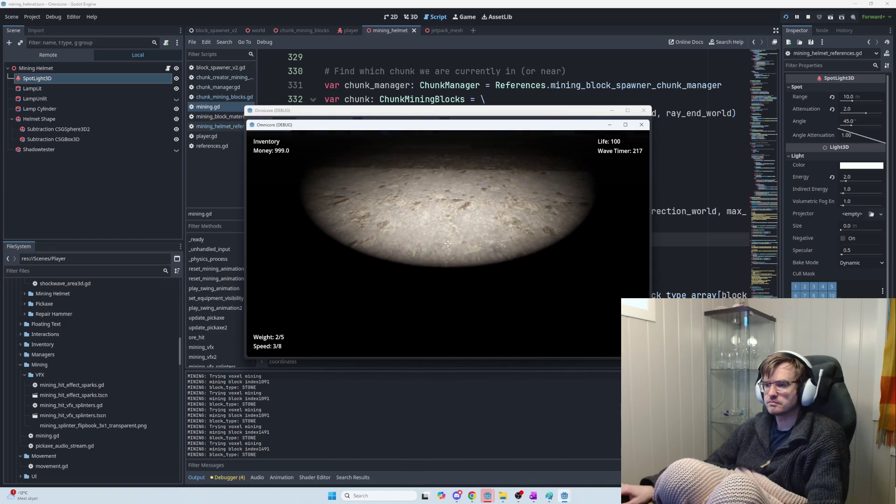
click(448, 243)
Mine the rock wall from several angles, then leave the game for the editor
click(448, 244)
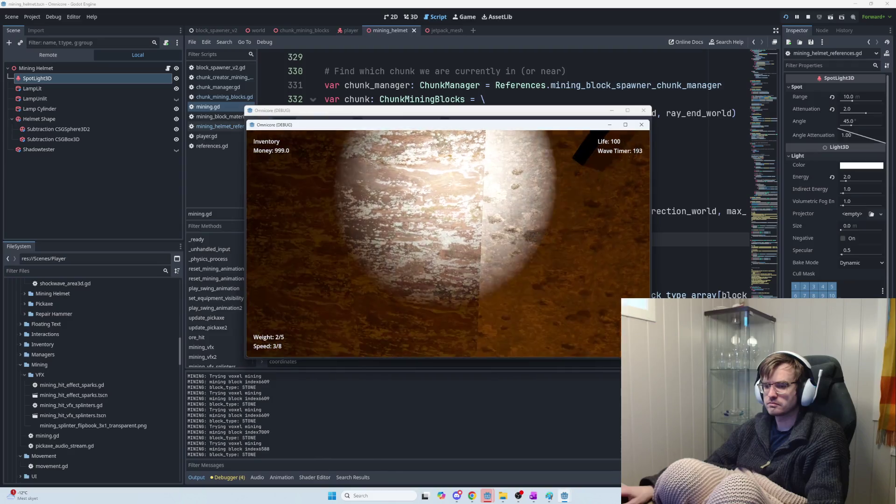
click(448, 244)
click(447, 243)
click(448, 243)
click(448, 243)
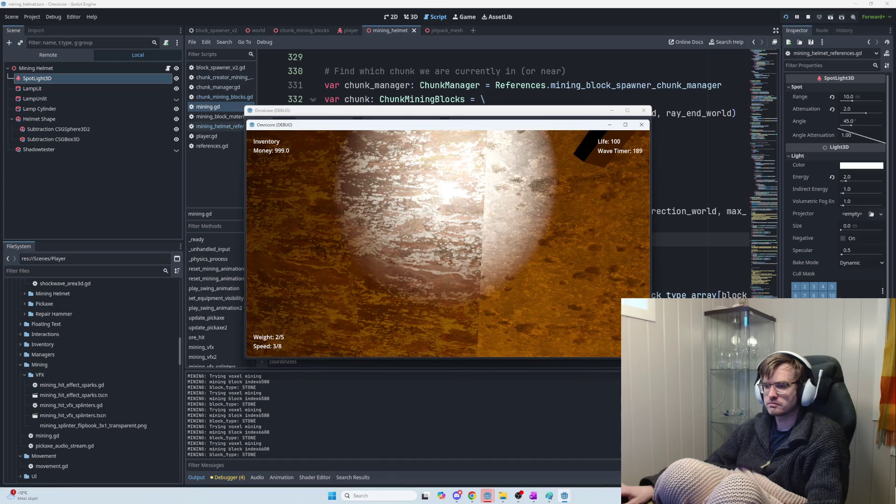
click(448, 243)
click(448, 244)
click(447, 243)
click(447, 243)
click(448, 243)
click(447, 243)
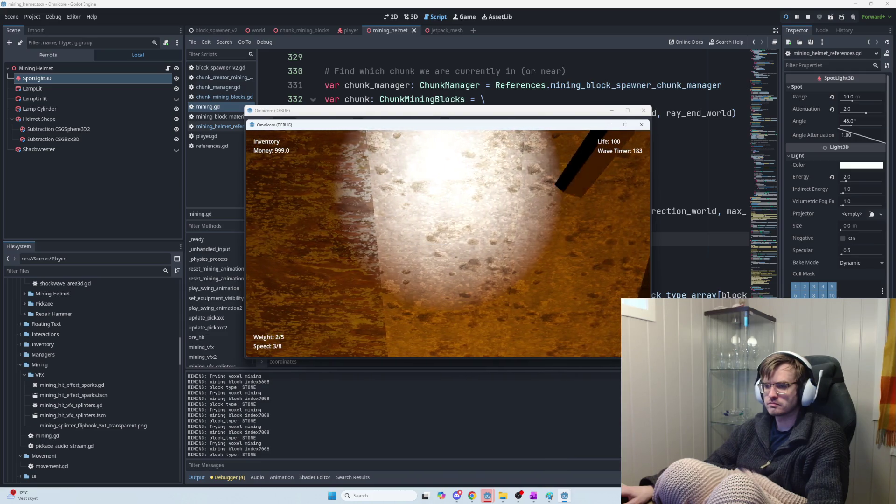
click(448, 244)
click(447, 243)
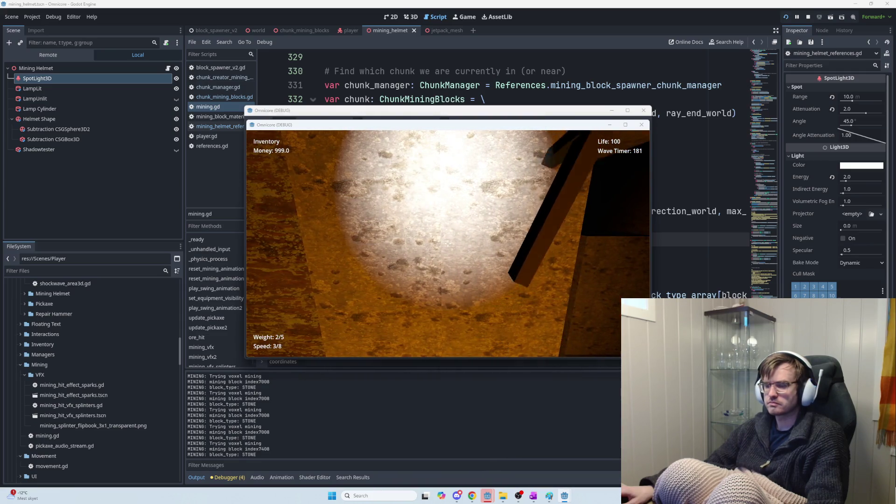
key(alt+Tab)
key(alt+Tab)
key(alt+Tab)
key(alt+Tab)
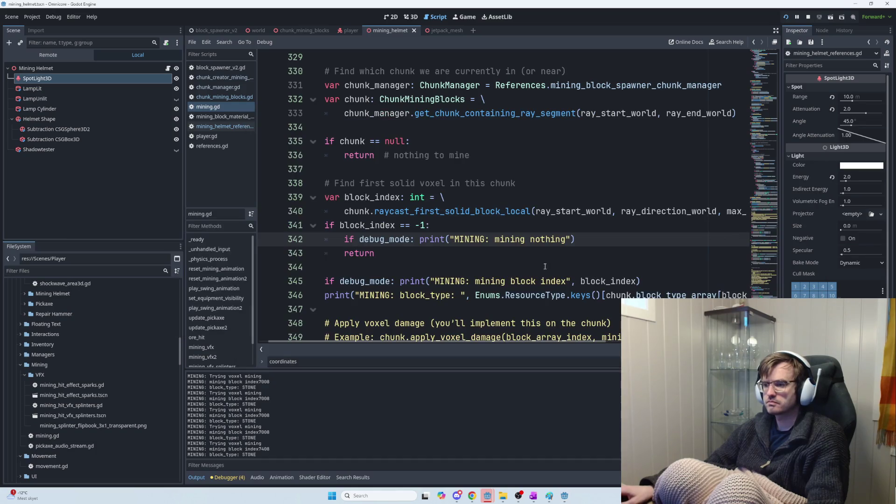
Go to the block_index early return on line 343, then switch to the OneNote task notes
click(472, 258)
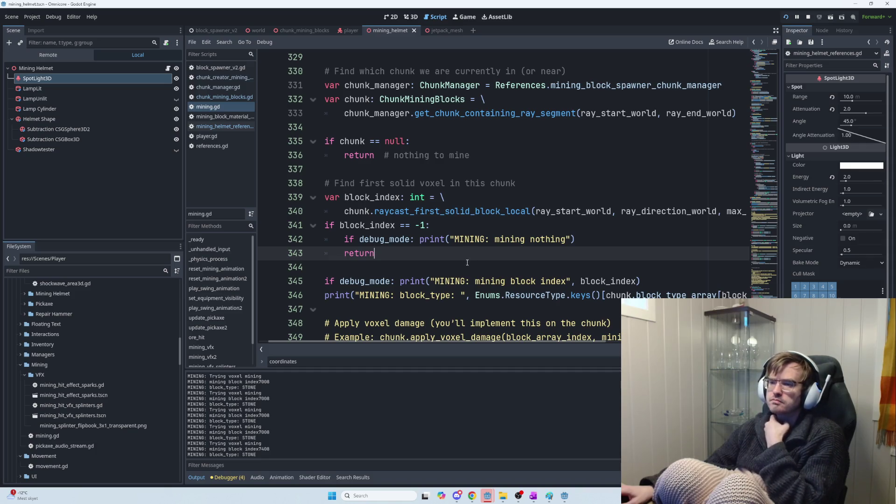
key(alt+Tab)
key(alt+Tab)
key(alt+Tab)
key(alt+Tab)
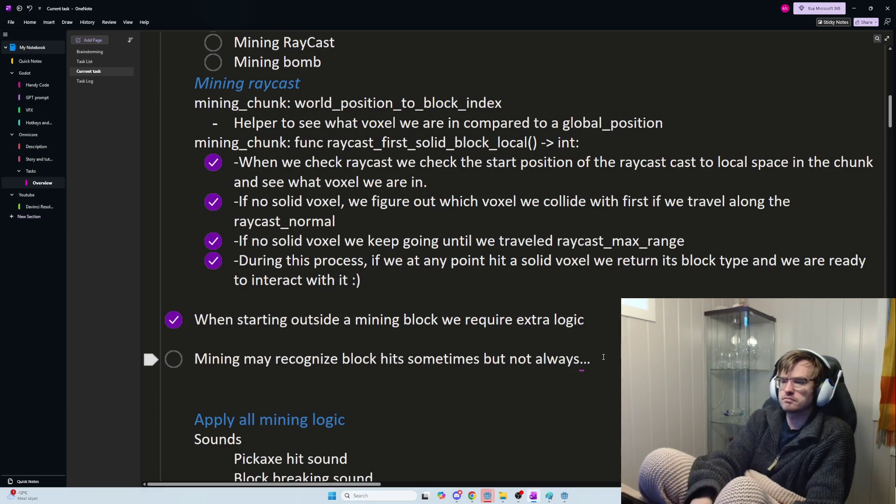
Add an indented note that recognized blocks are the correct size, mentioning block_type_array
key(Return)
key(Tab)
text(The bloc)
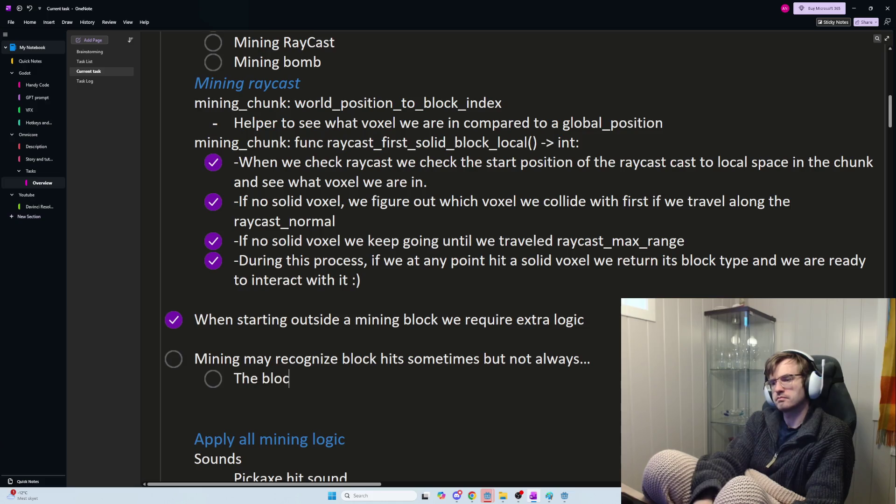
text(ks that are re)
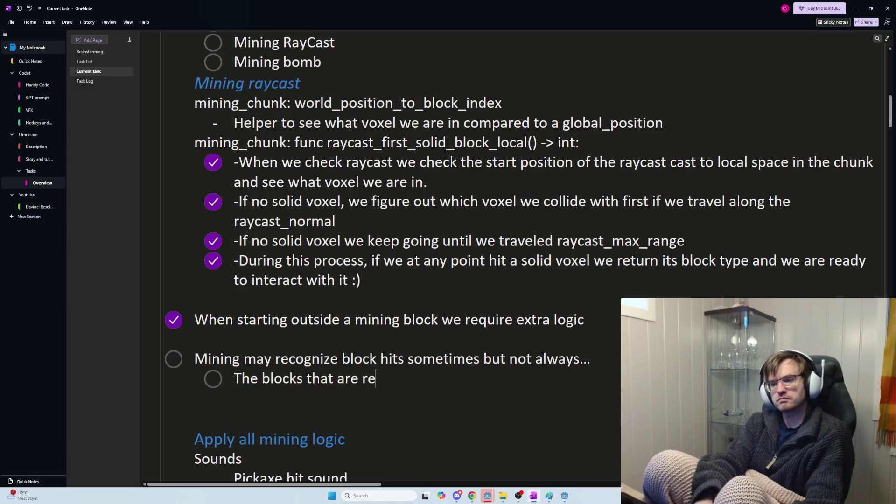
text(cognized are the)
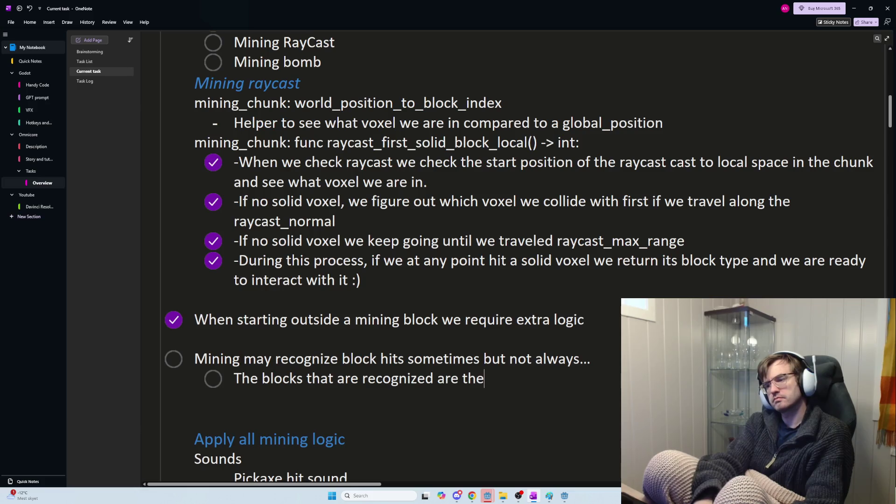
text( correct size. But no)
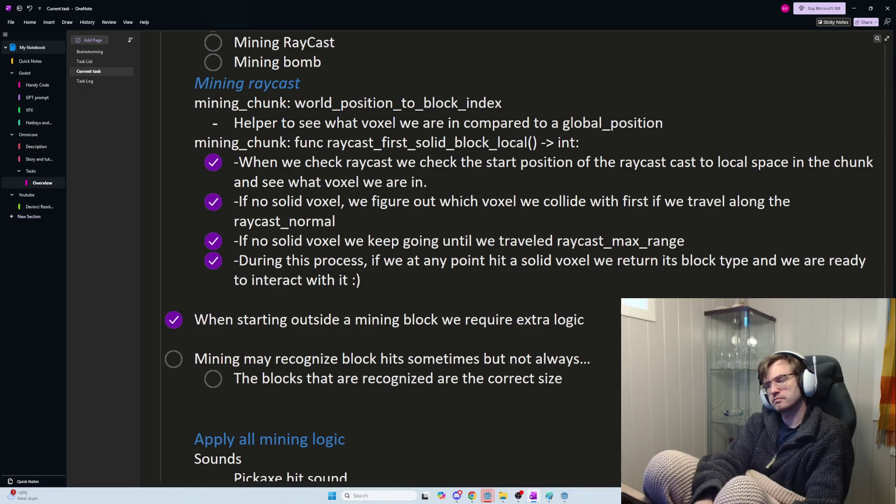
key(BackSpace)
key(BackSpace)
text(doe)
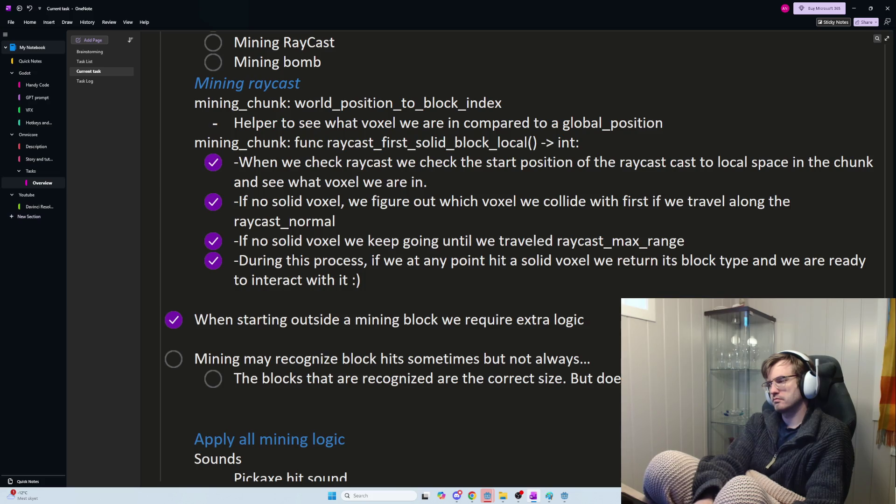
text(e_ar)
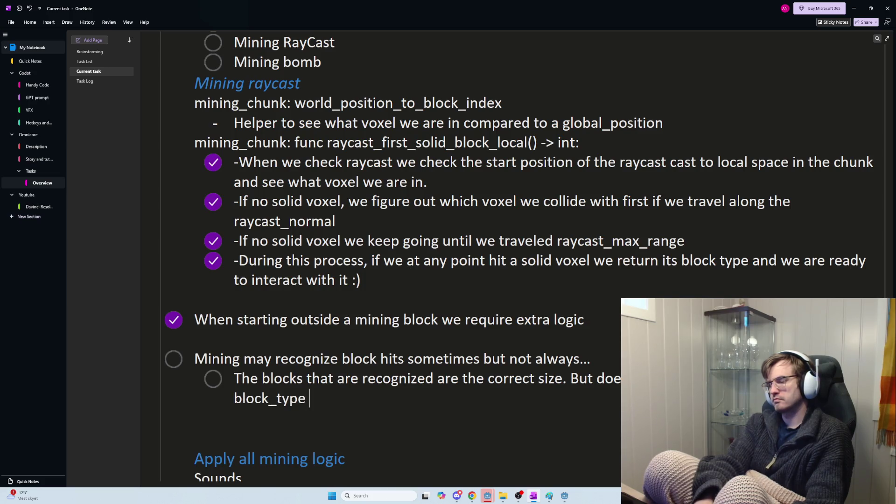
text(ray)
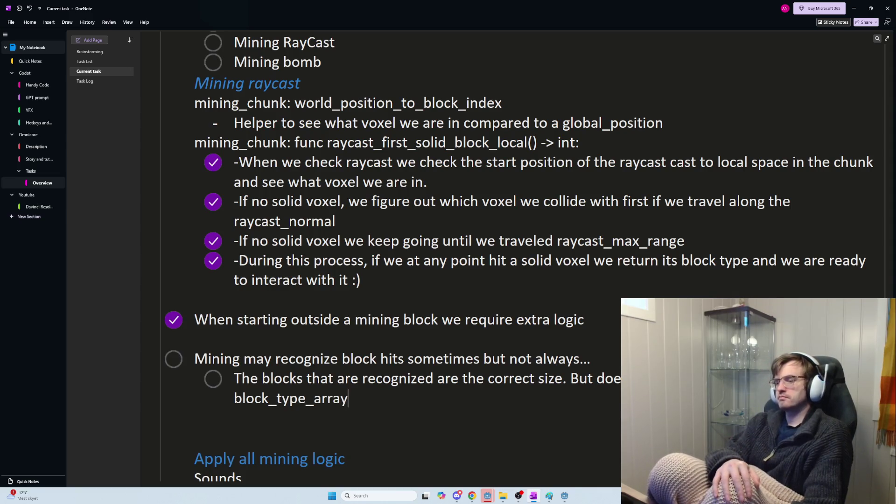
key(alt+Tab)
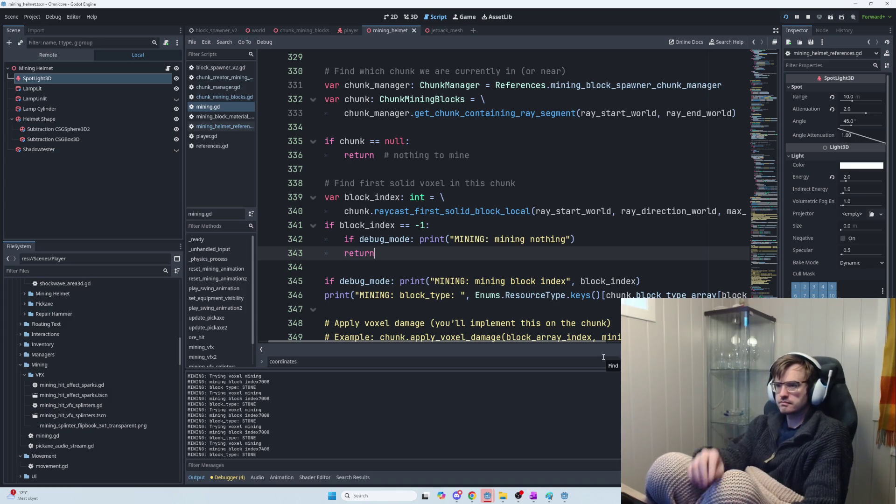
key(alt+Tab)
key(alt+Tab)
key(Escape)
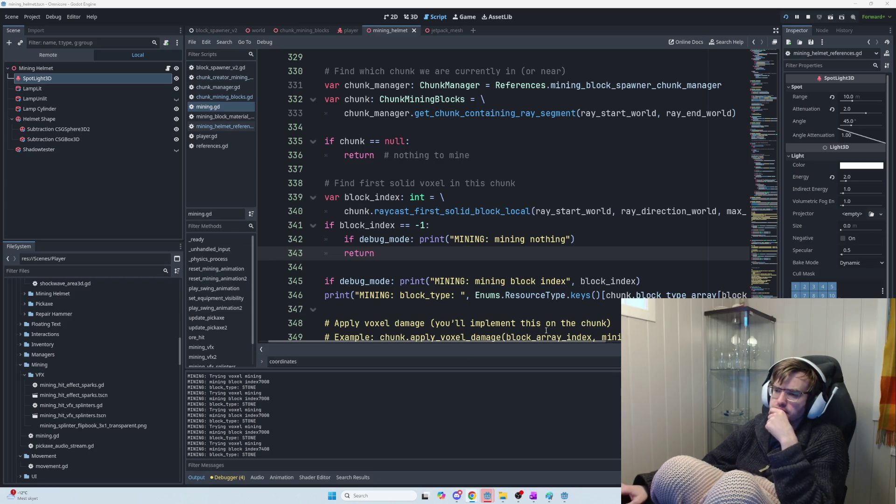
Open a triple-quoted """ block on empty line 347 to disable the code below
scroll(546, 330, down, 2)
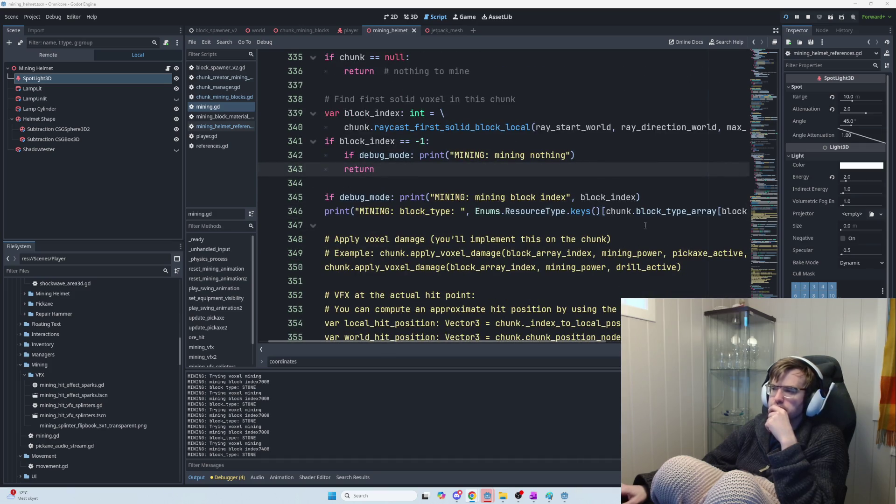
click(713, 224)
text(""")
Review the raycast call and block_index -1 check around line 340, then run the game with F5
mouse_move(688, 211)
mouse_down()
mouse_move(747, 211)
mouse_move(266, 211)
mouse_up()
scroll(422, 228, up, 1)
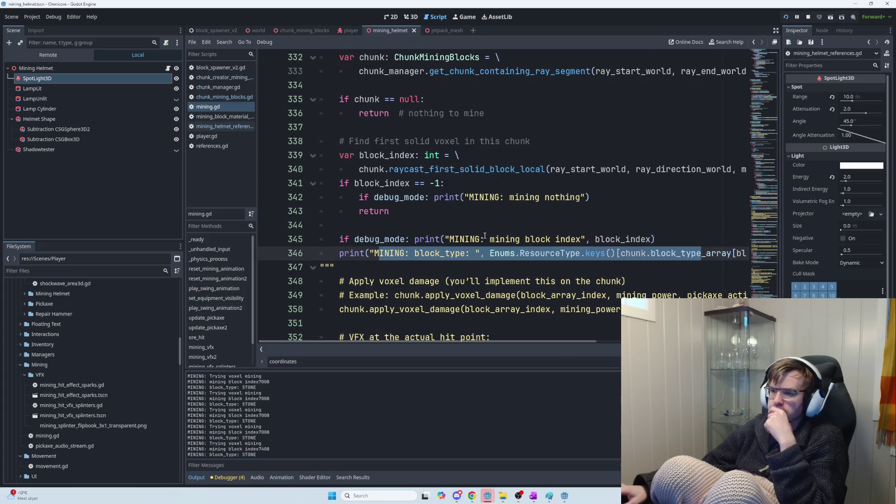
drag(404, 169, 704, 169)
mouse_move(375, 183)
mouse_down()
mouse_move(327, 169)
mouse_move(369, 183)
mouse_move(476, 169)
mouse_move(329, 162)
mouse_move(356, 170)
mouse_up()
double_click(369, 169)
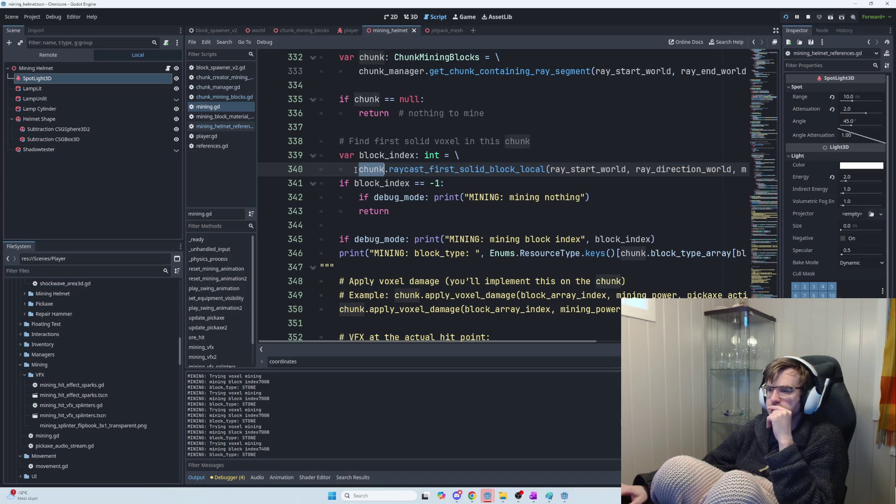
scroll(398, 213, up, 3)
drag(341, 193, 725, 199)
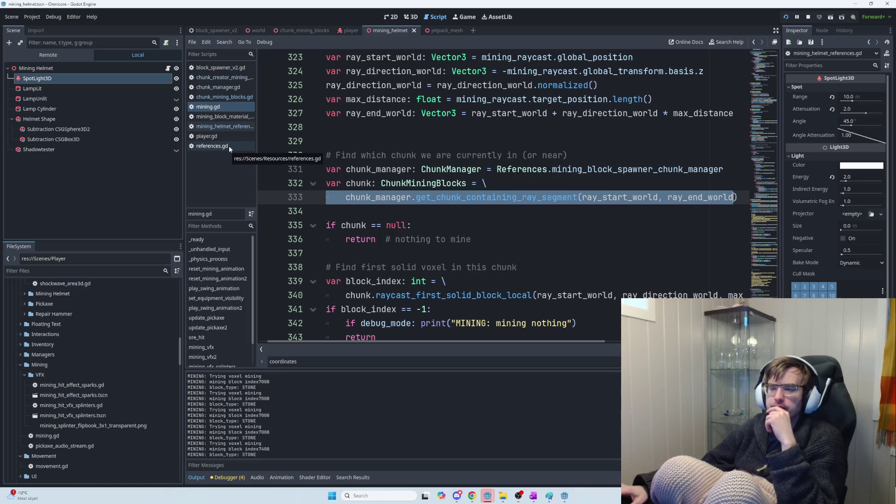
click(352, 154)
key(F5)
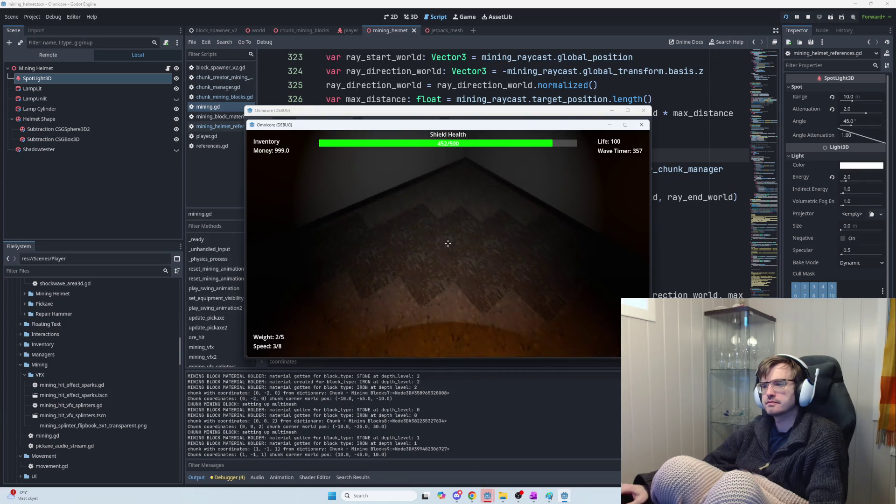
Walk up to the cave wall and test-mine the rock walls, lit boulder and pillar
key(w)
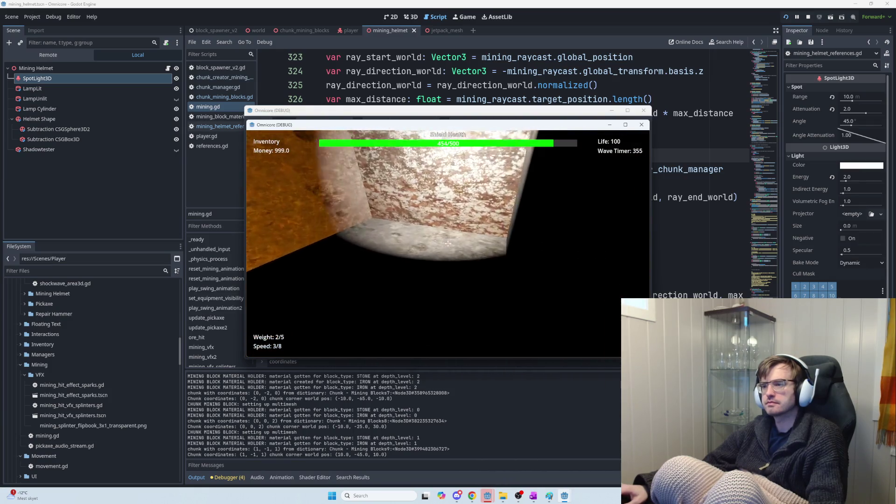
key(w)
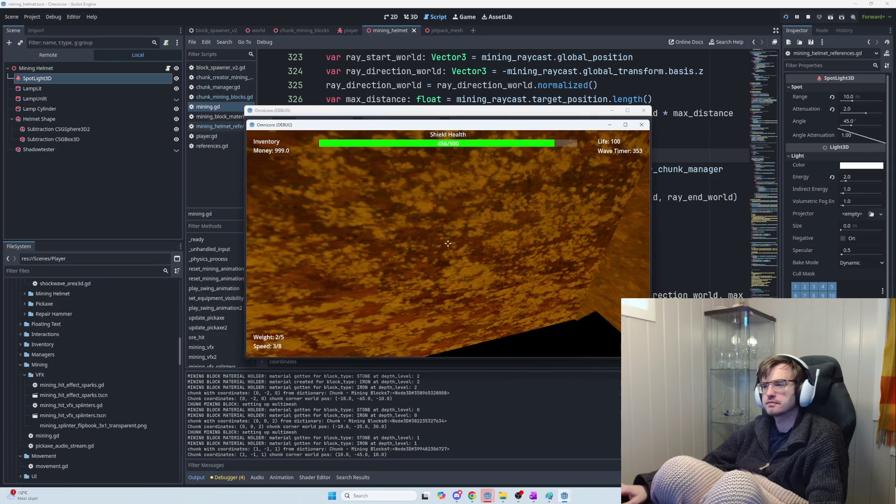
click(447, 244)
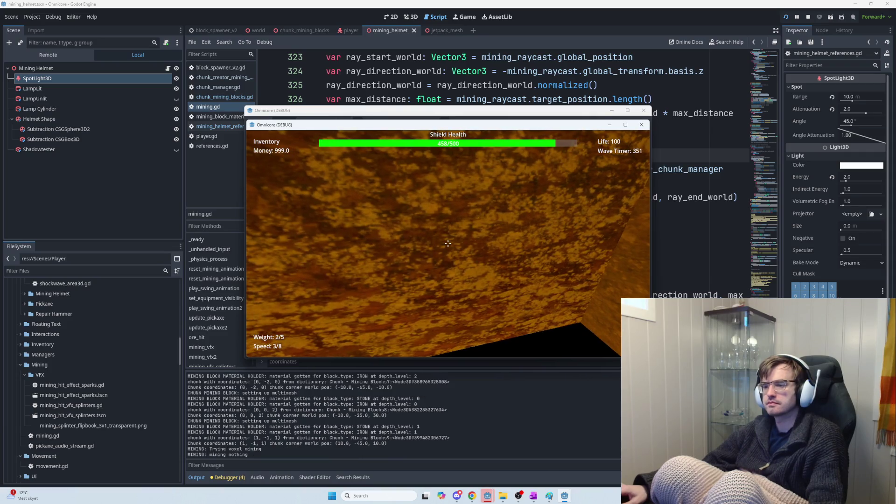
click(448, 244)
click(447, 243)
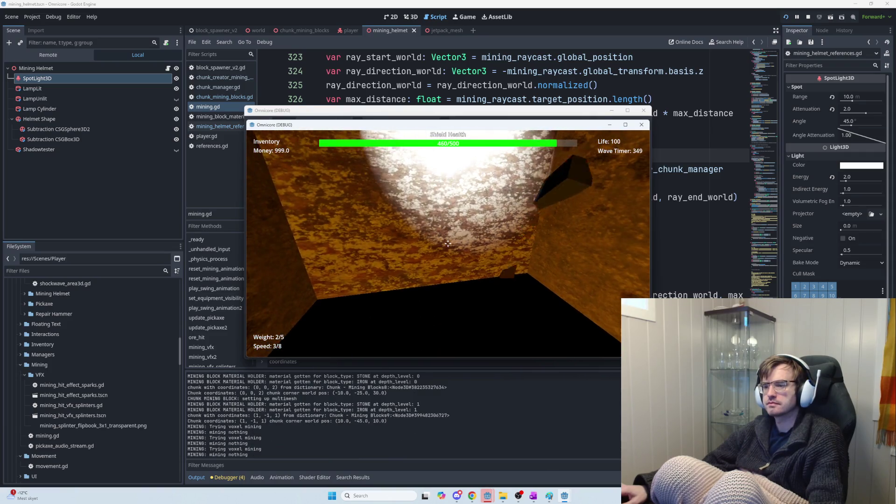
click(448, 243)
click(448, 243)
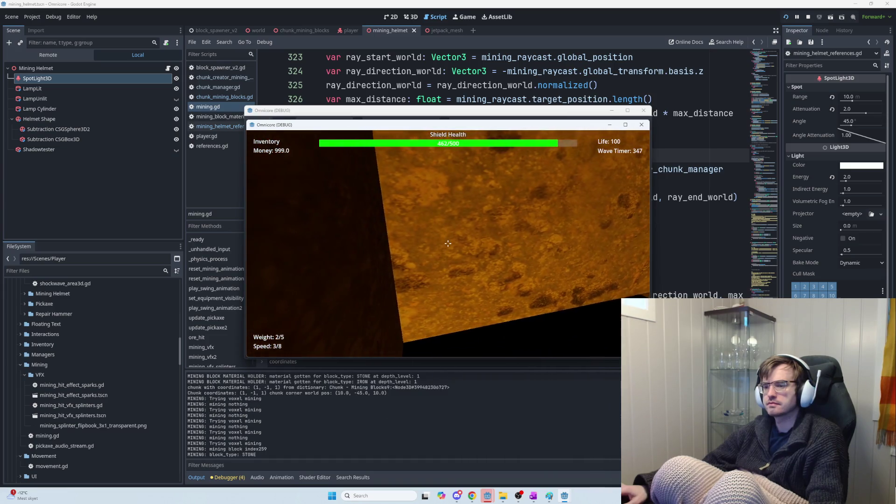
click(448, 243)
click(447, 244)
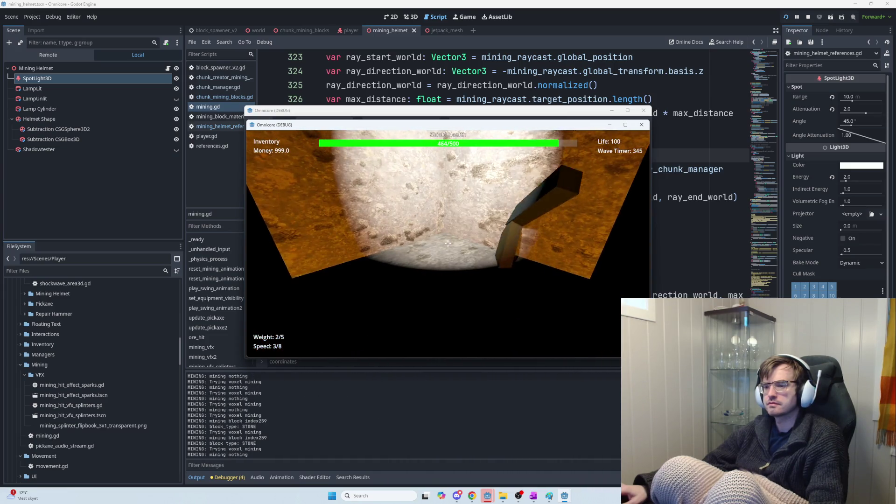
click(448, 243)
click(448, 243)
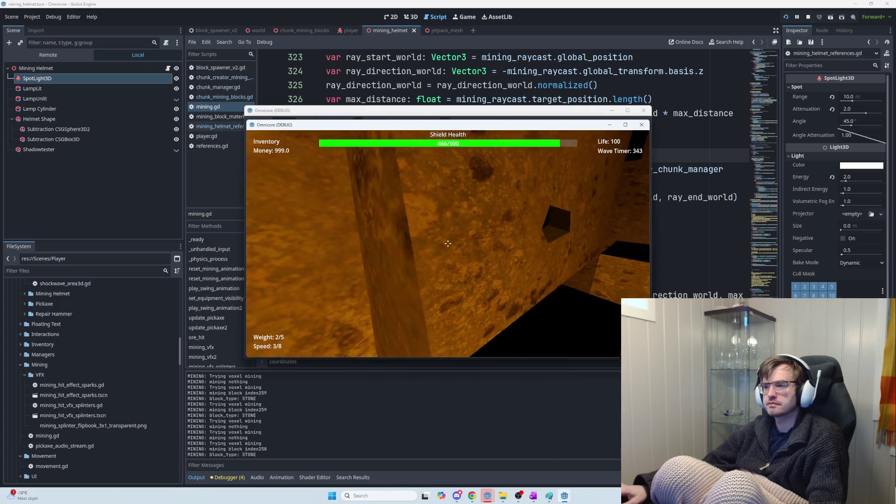
click(448, 243)
click(448, 243)
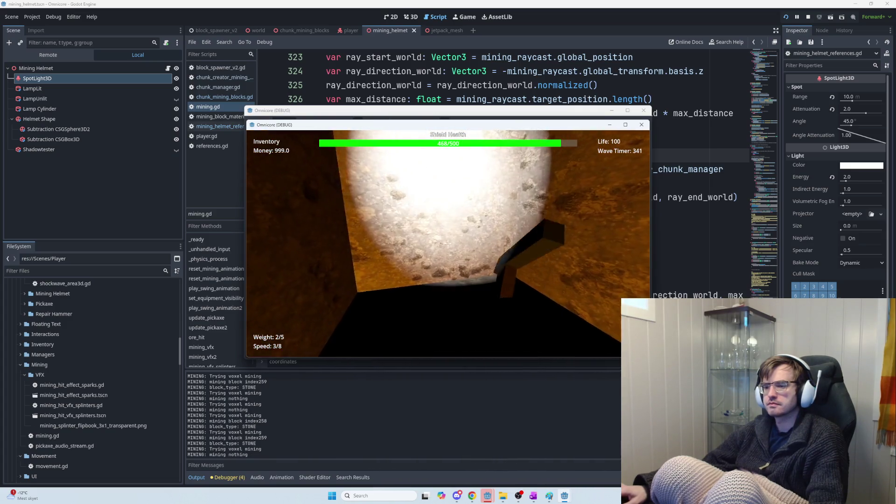
click(447, 244)
click(447, 243)
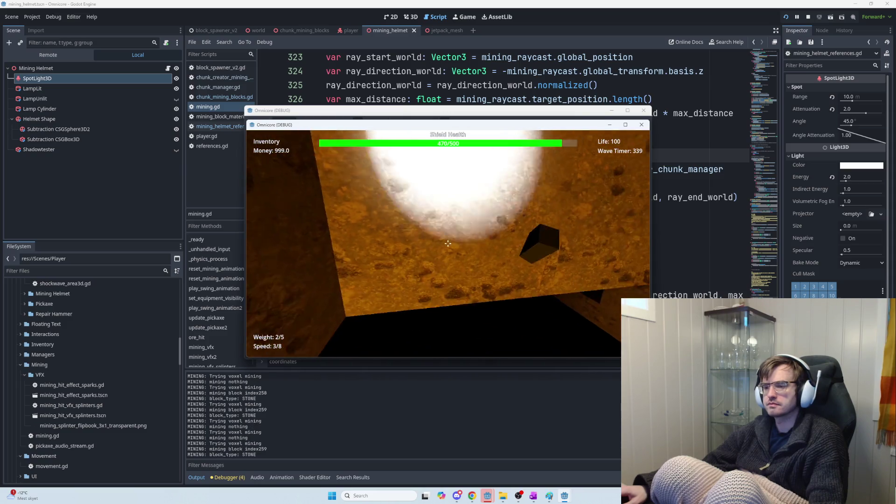
click(447, 243)
click(448, 244)
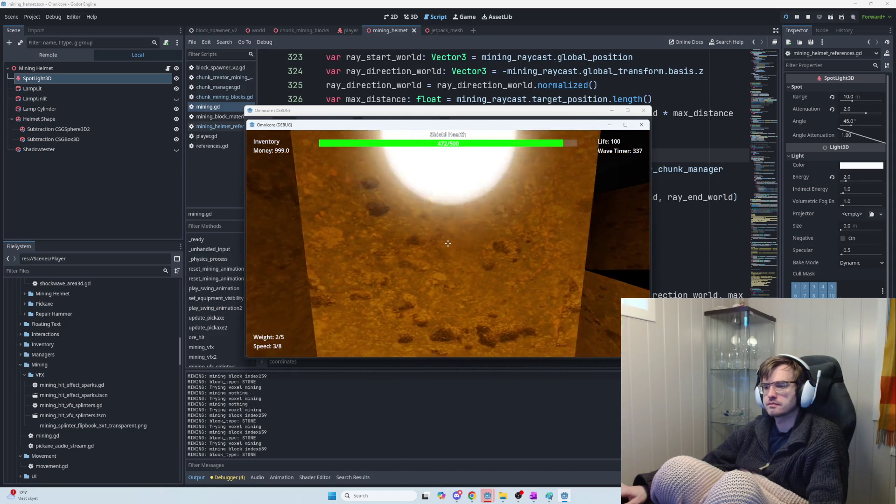
click(448, 243)
click(448, 243)
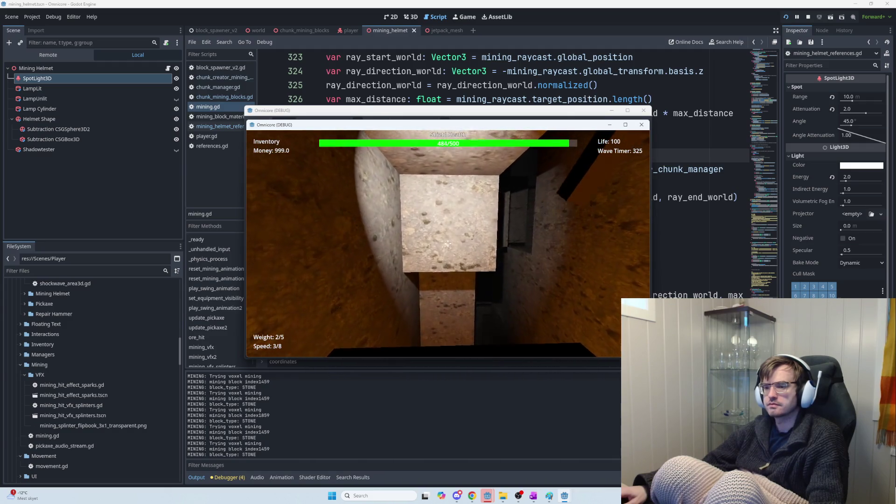
Walk up to the stone block and mine it away
key(w)
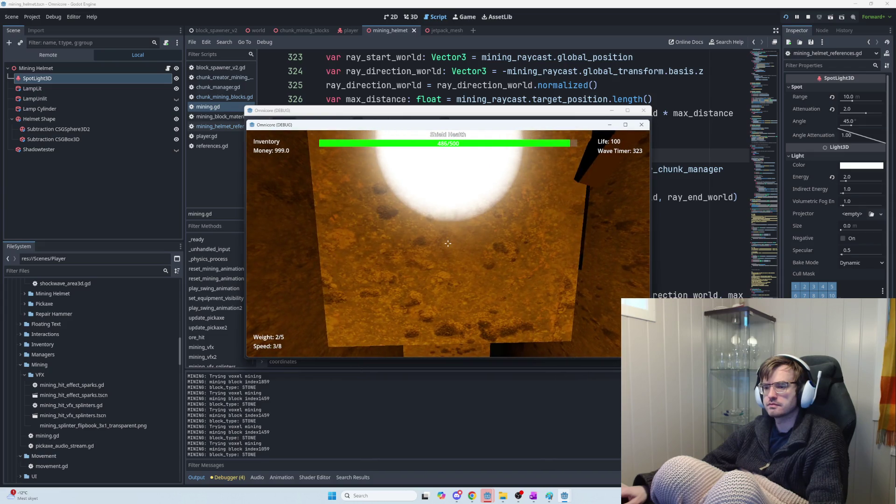
key(w)
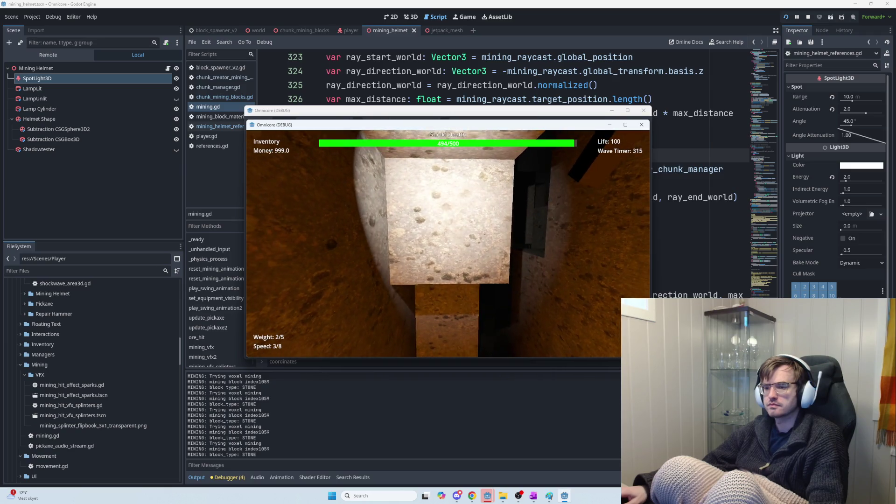
click(447, 243)
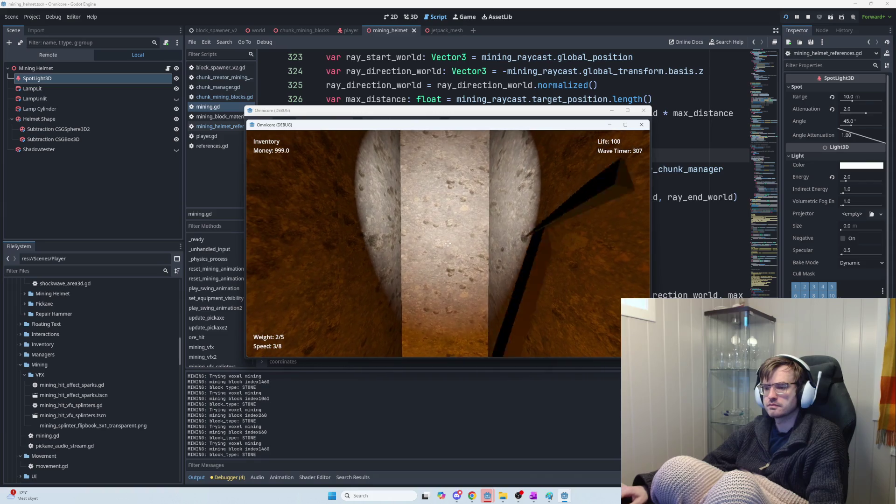
Mine stone blocks, walls, the pillar and the floor along the stone corridor
click(448, 243)
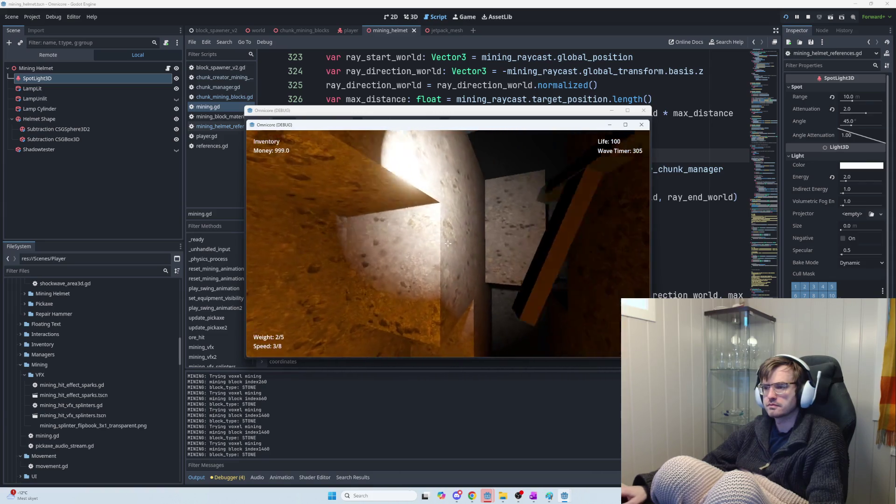
click(448, 243)
click(447, 243)
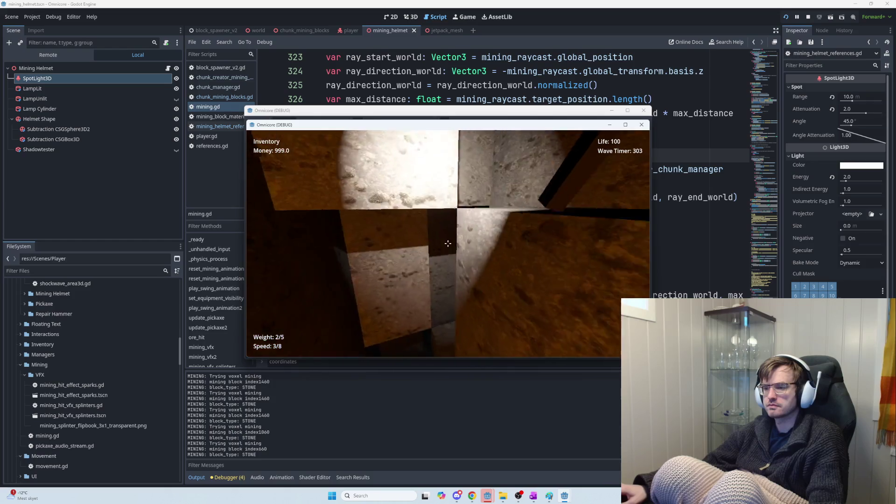
click(448, 243)
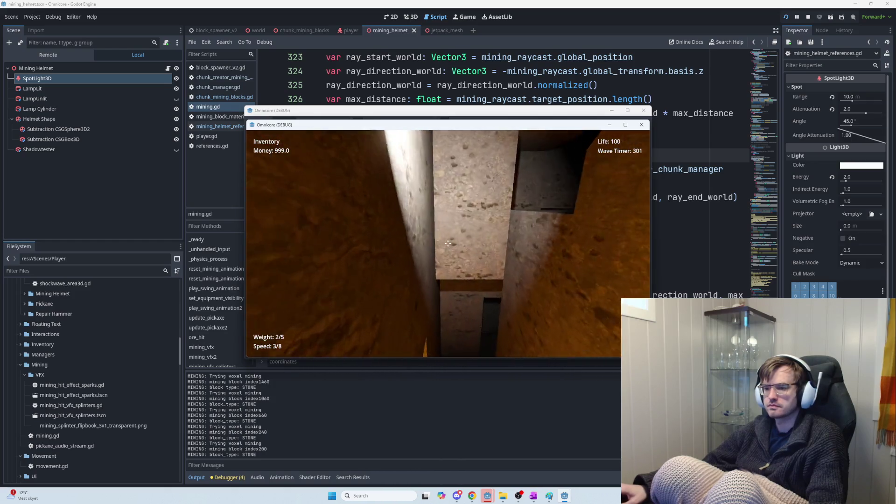
click(448, 243)
click(448, 243)
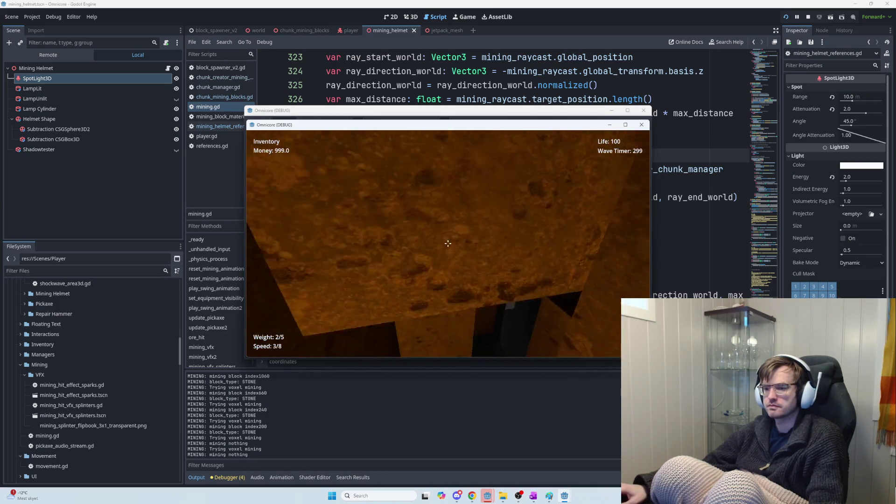
click(448, 243)
click(448, 243)
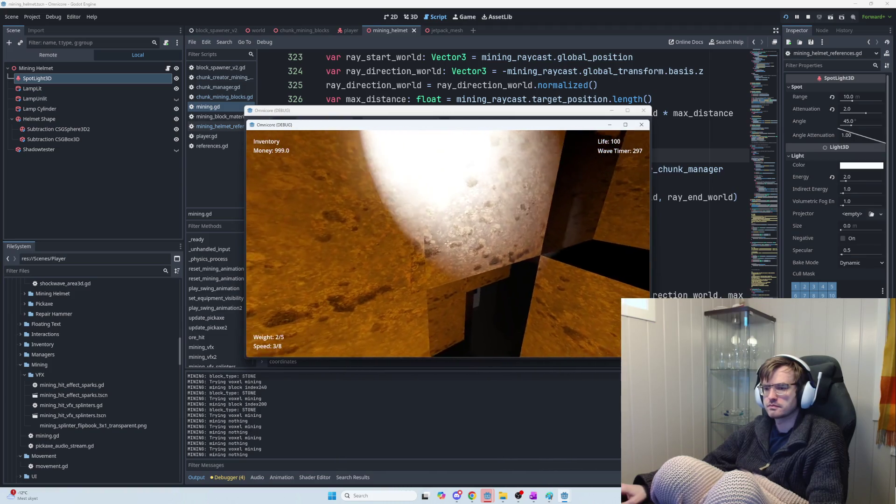
click(448, 244)
click(448, 243)
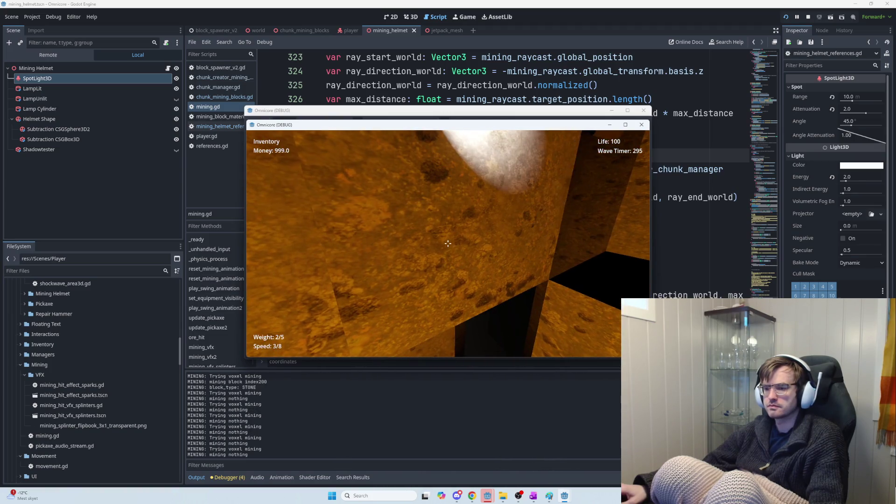
click(448, 243)
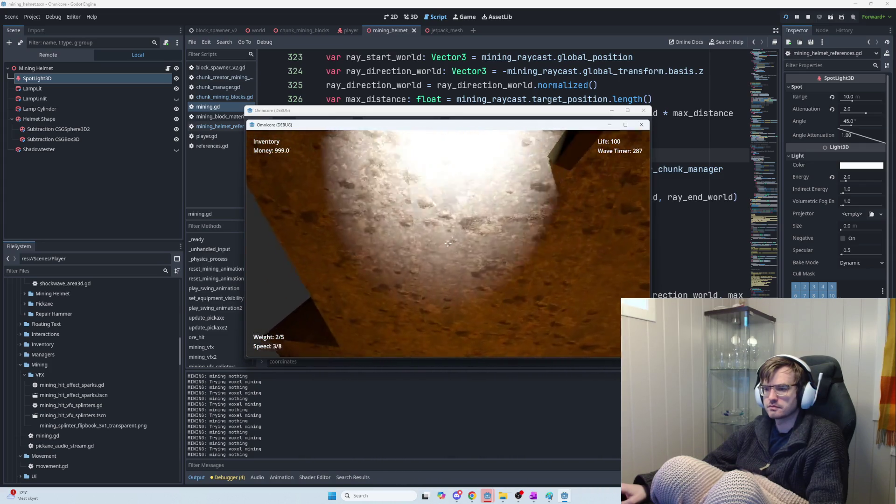
click(447, 244)
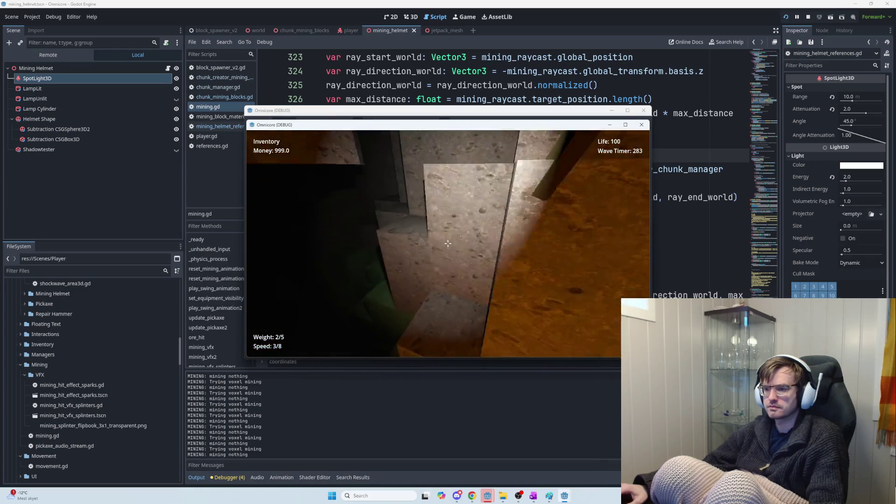
click(447, 244)
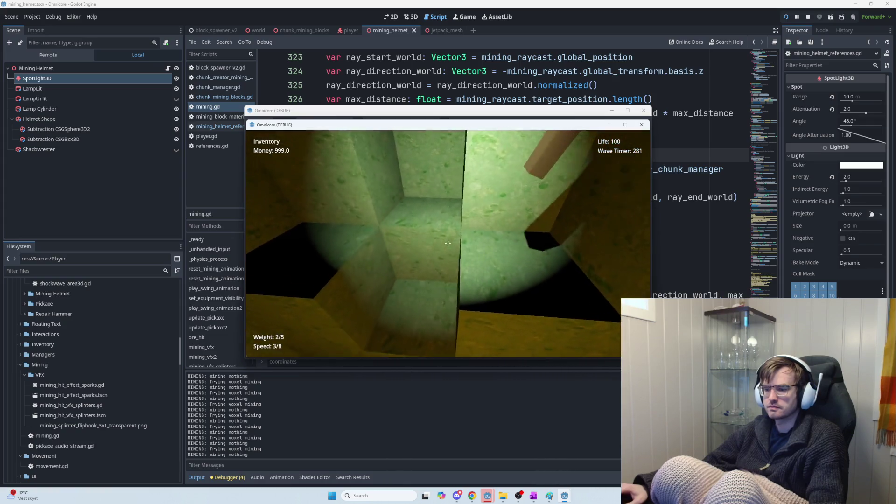
click(448, 244)
click(448, 243)
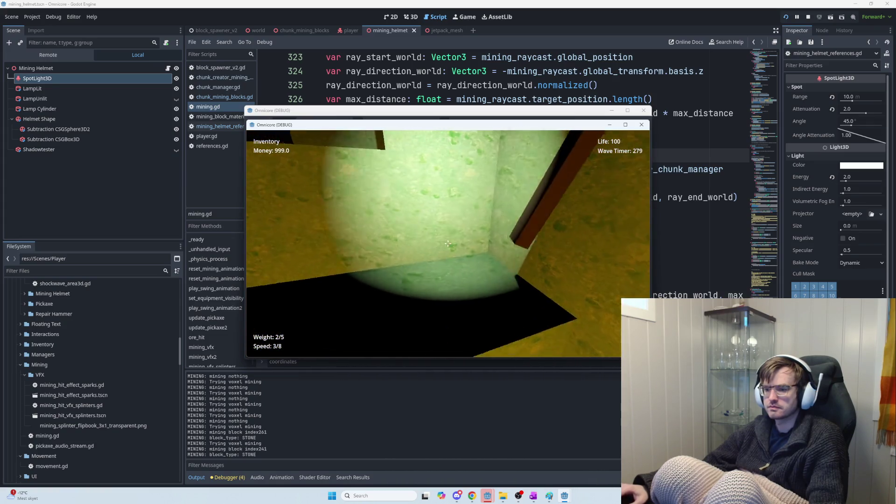
click(448, 243)
click(448, 243)
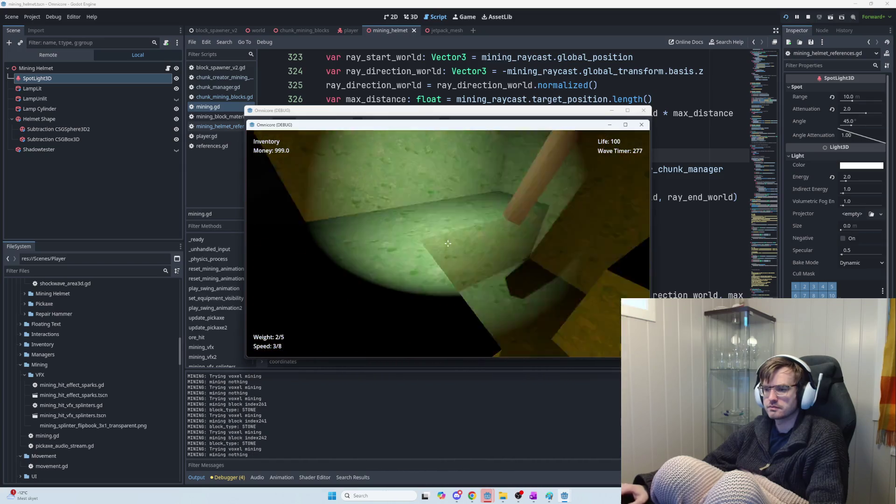
Mine the iron blocks in the dark wall and a stone block, logging IRON hits
click(448, 243)
click(447, 243)
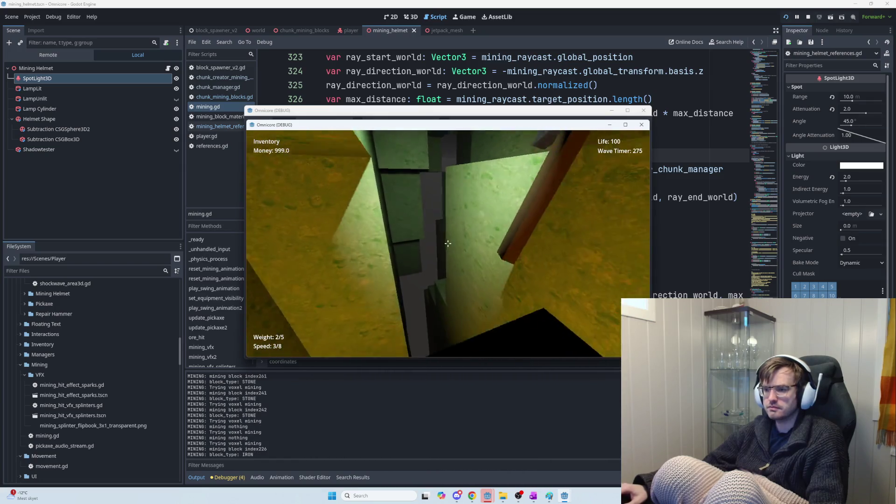
click(448, 244)
click(448, 244)
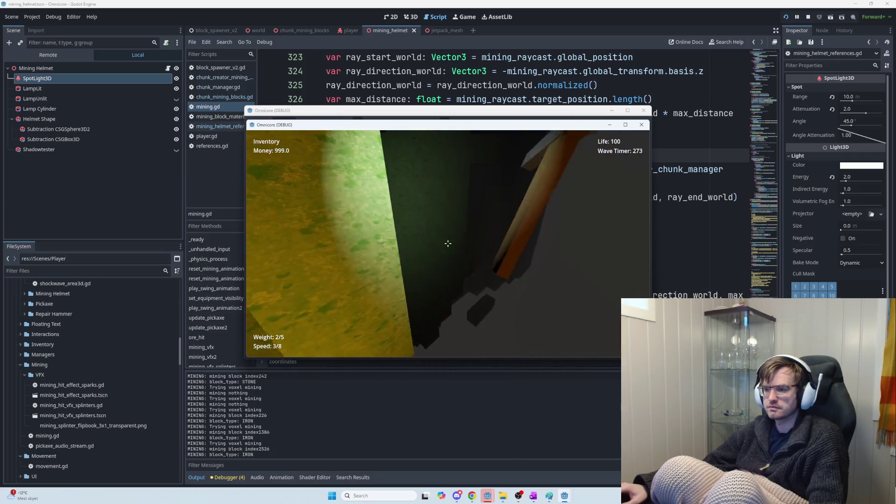
click(448, 244)
click(448, 243)
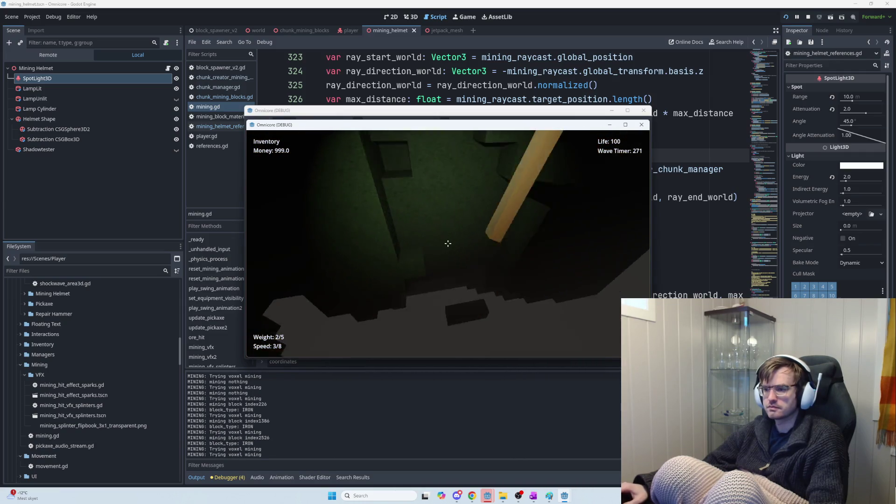
click(447, 244)
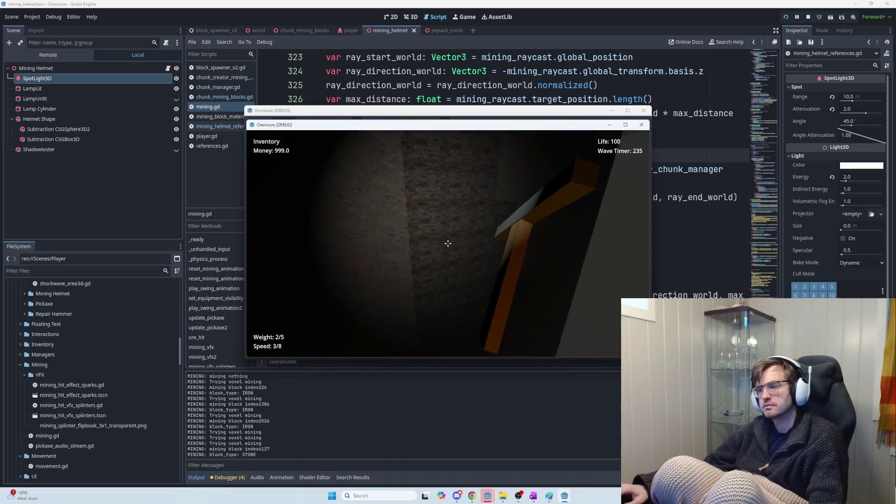
Swing the pickaxe repeatedly at the orange ore and lit stone walls in-game
click(448, 243)
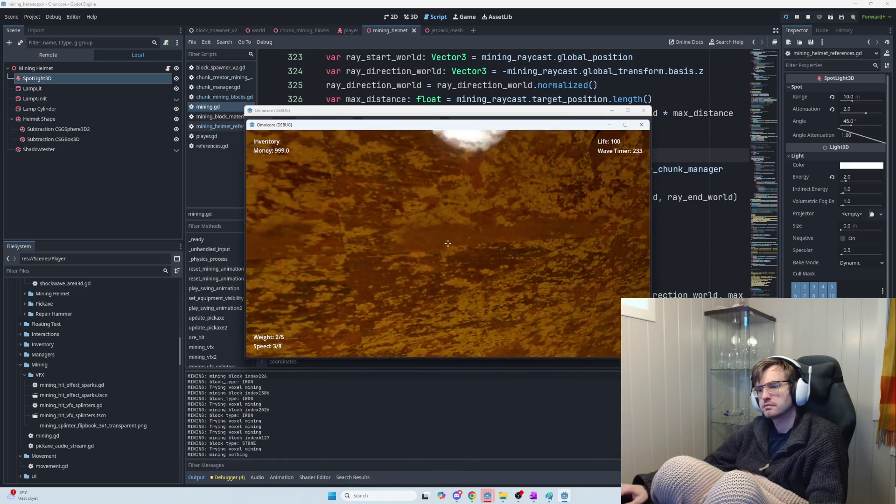
click(448, 244)
click(449, 243)
click(448, 243)
click(448, 243)
click(448, 244)
click(448, 243)
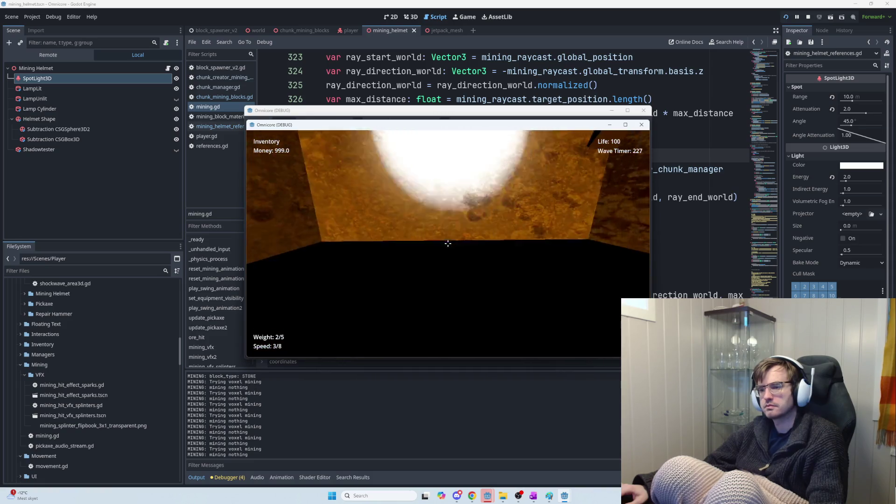
click(448, 243)
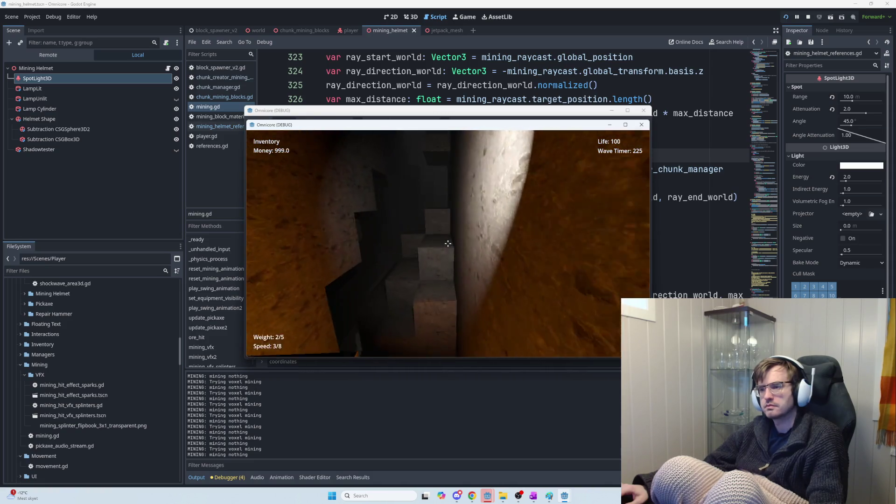
click(448, 243)
click(448, 244)
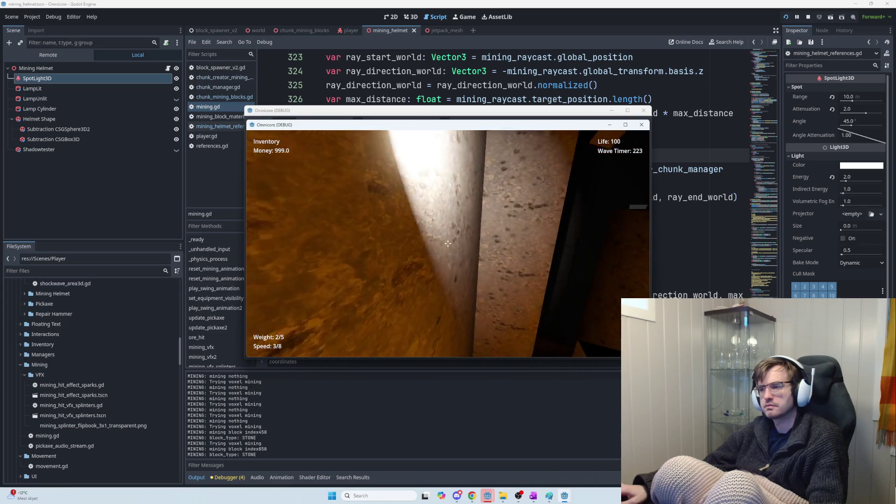
click(448, 243)
click(448, 243)
click(448, 243)
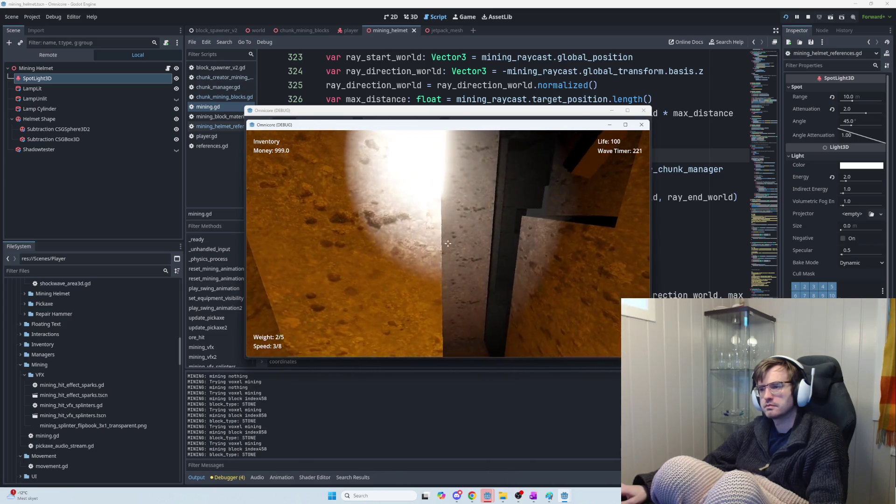
click(448, 243)
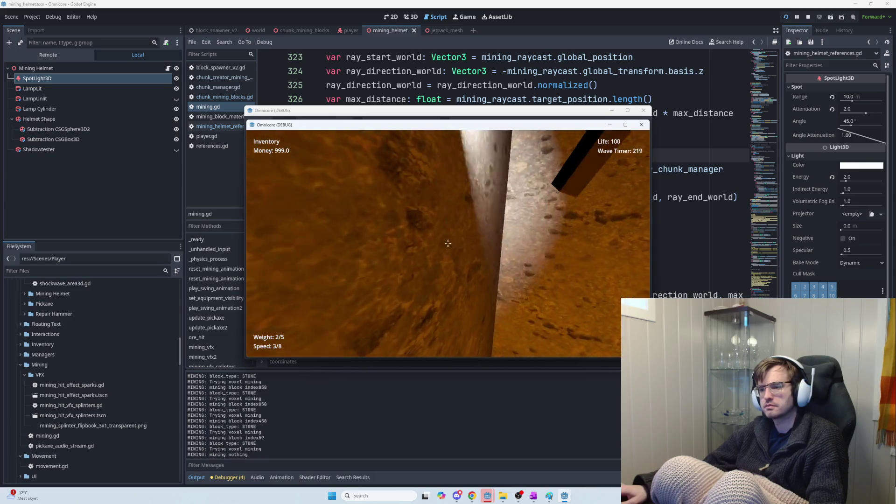
click(448, 243)
click(448, 243)
click(448, 243)
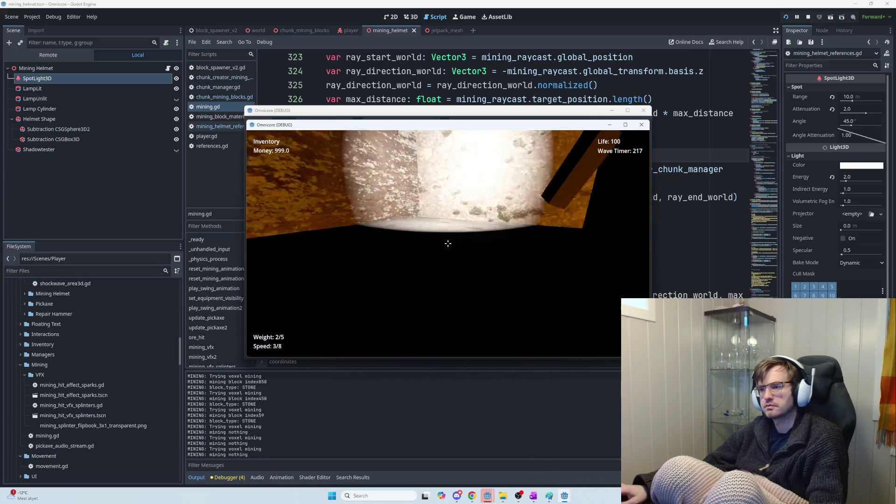
click(448, 244)
click(448, 243)
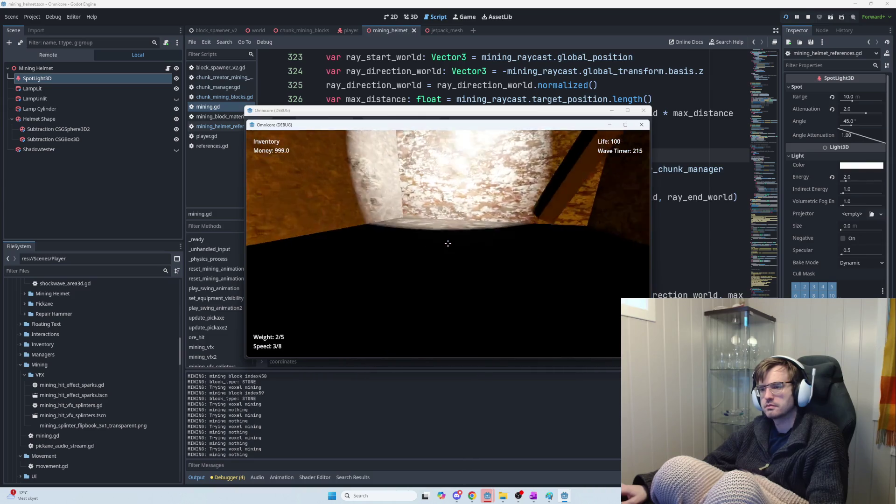
click(447, 243)
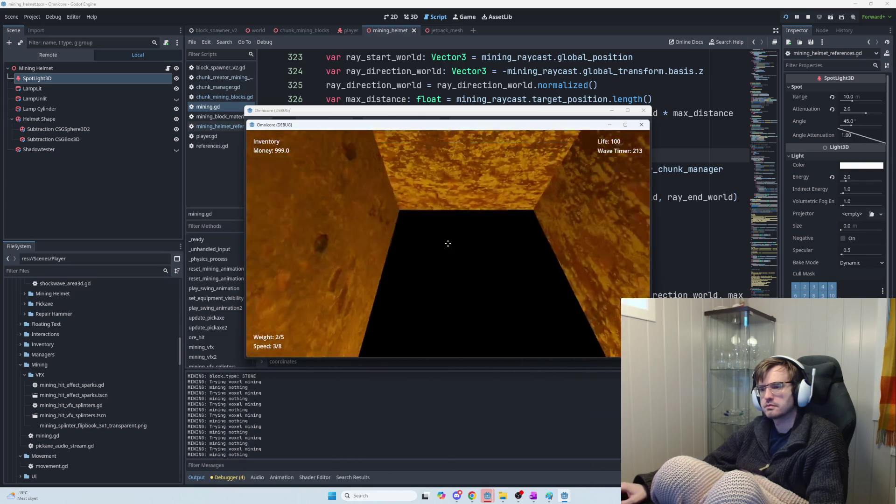
click(448, 243)
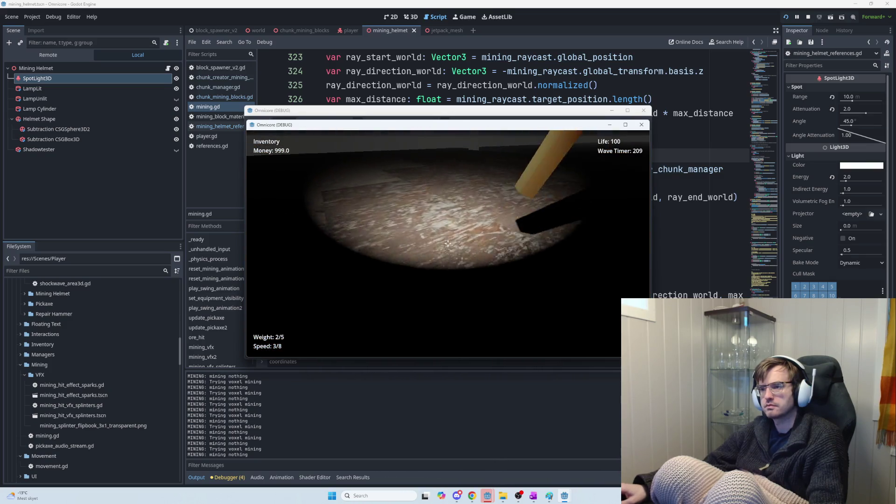
click(448, 243)
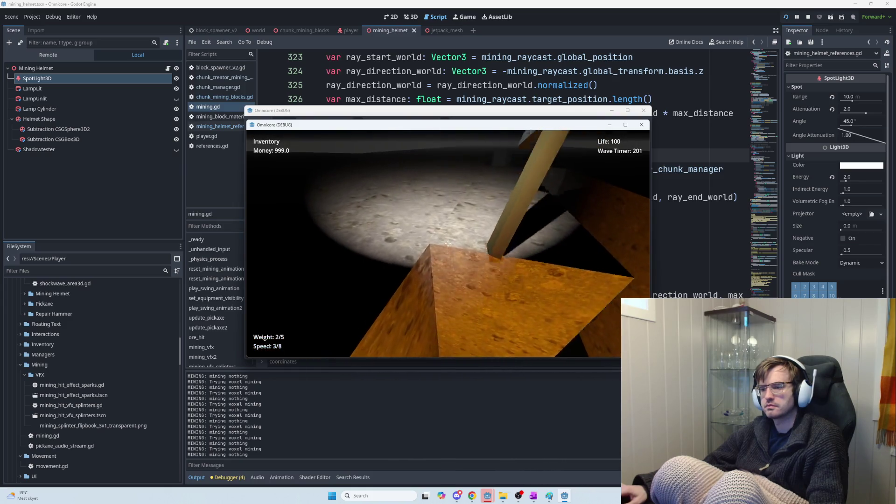
Mine the floor blocks until the log shows only 'mining nothing', then stop the game
click(448, 243)
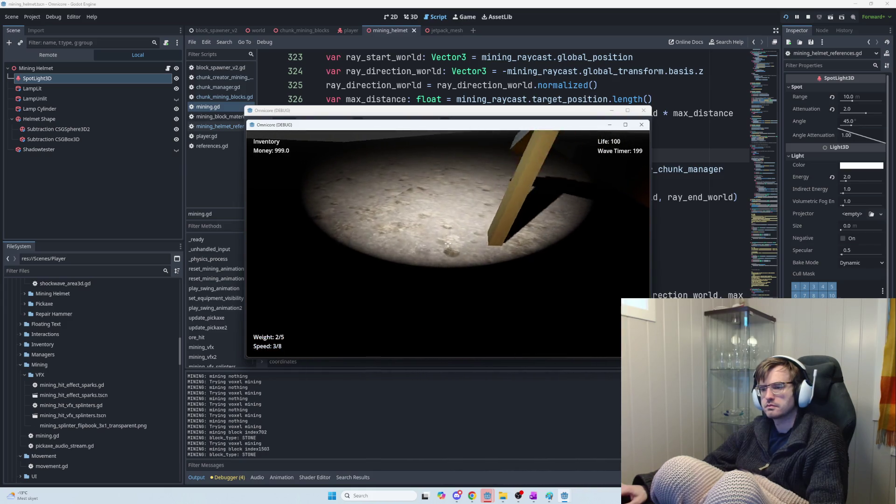
click(448, 243)
click(448, 243)
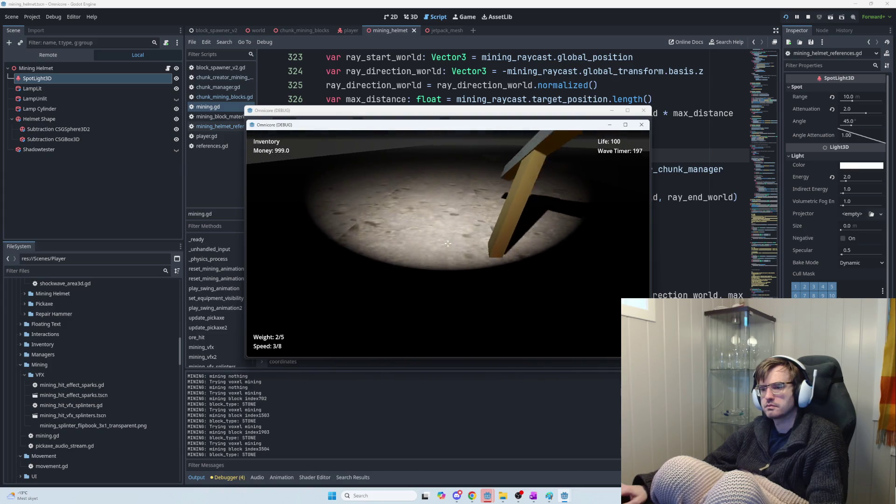
click(448, 244)
click(448, 243)
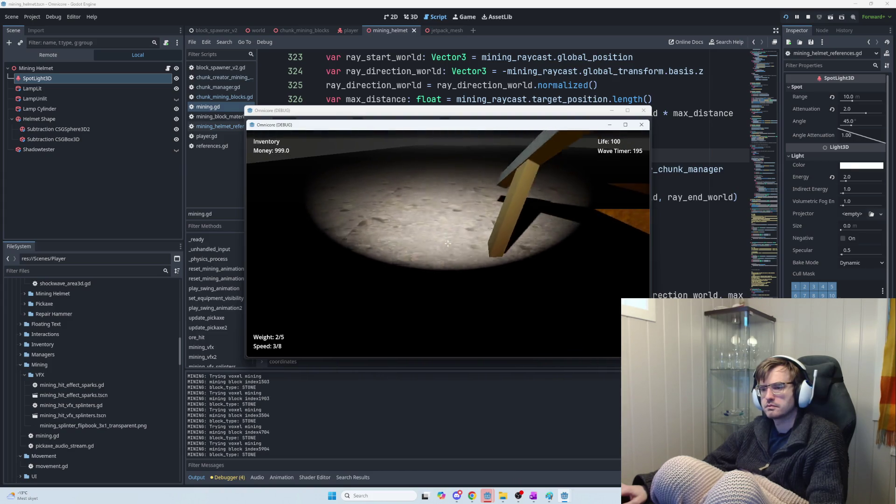
click(448, 243)
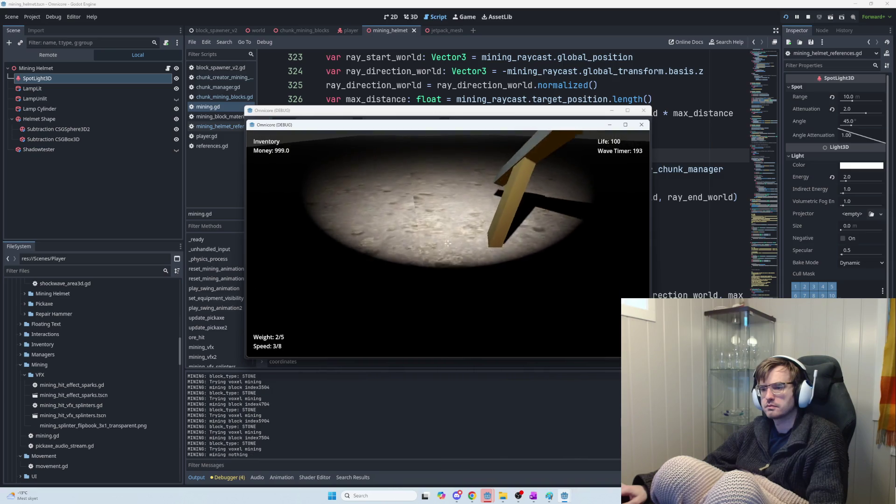
click(448, 244)
click(448, 244)
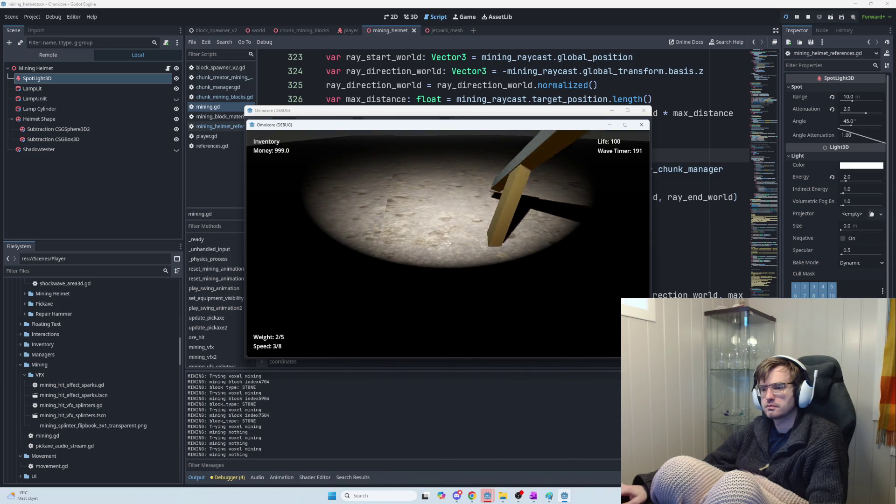
click(447, 243)
click(447, 244)
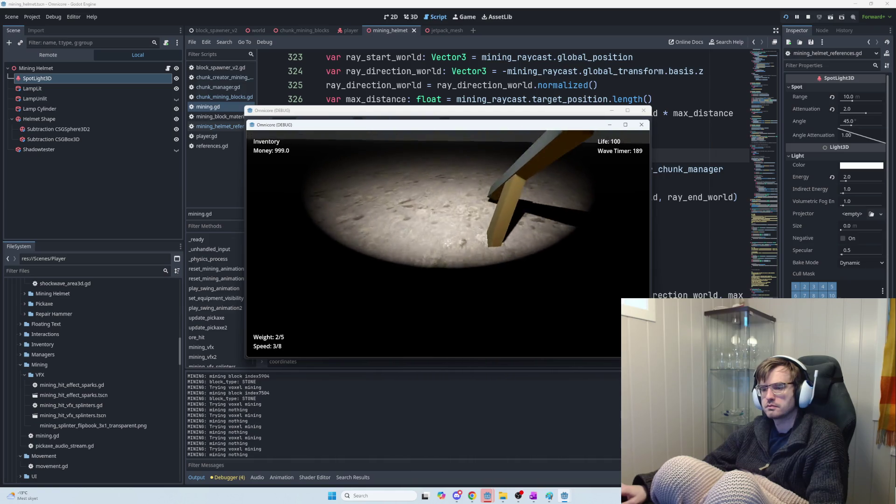
click(448, 244)
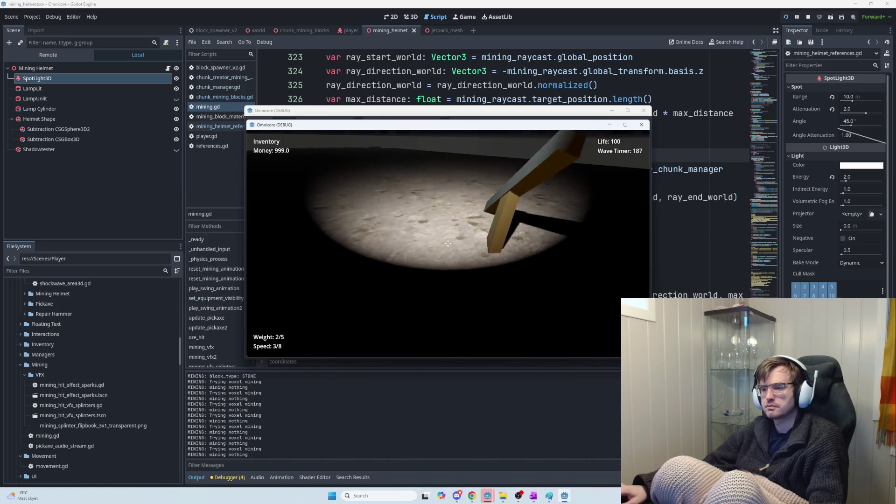
click(448, 243)
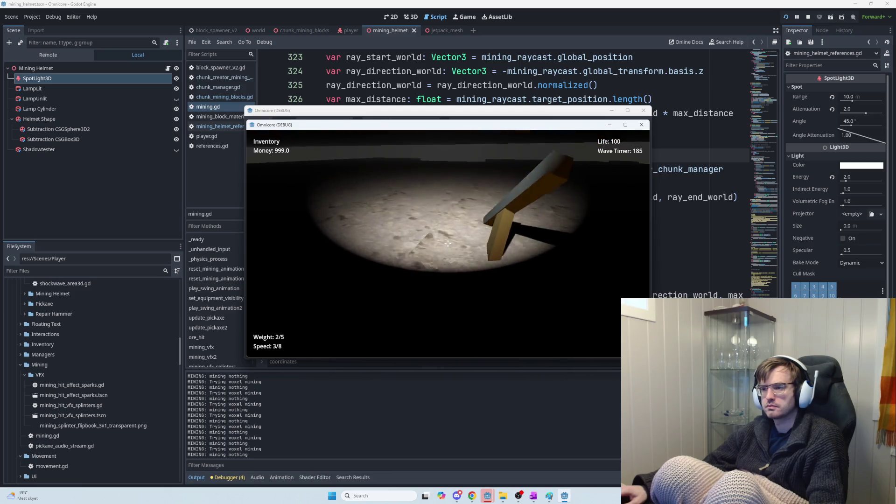
click(448, 243)
click(448, 243)
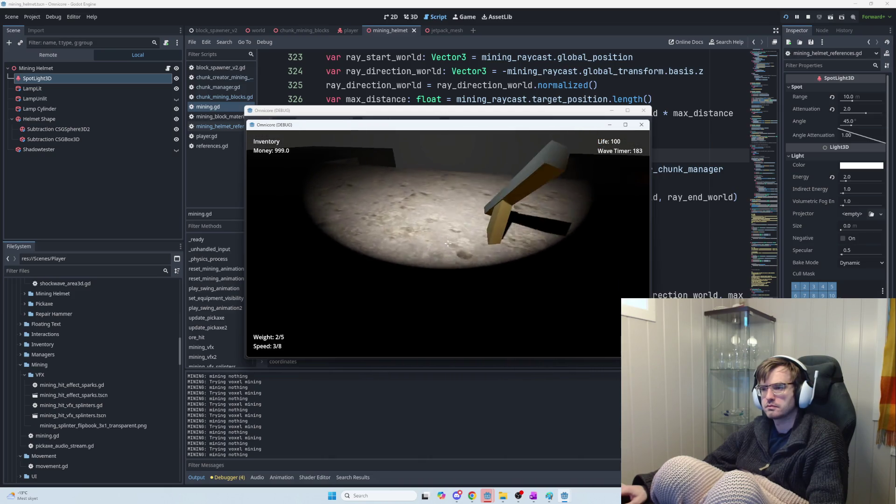
click(448, 243)
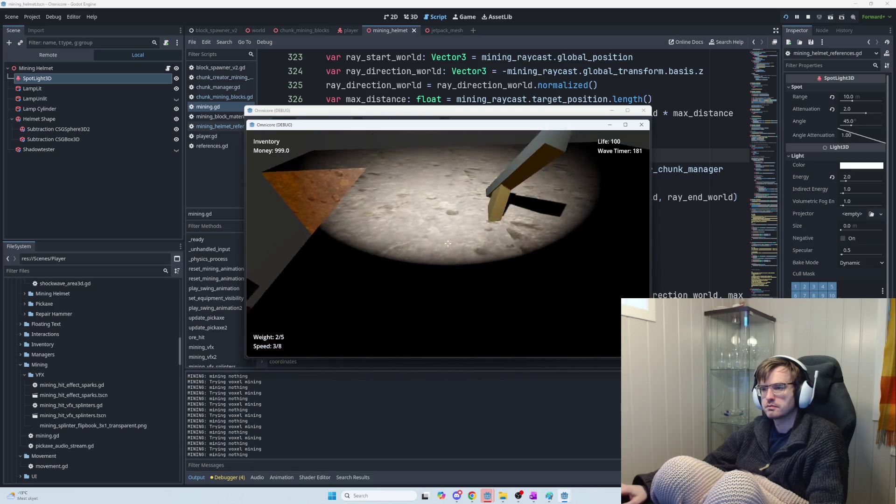
click(447, 243)
click(448, 243)
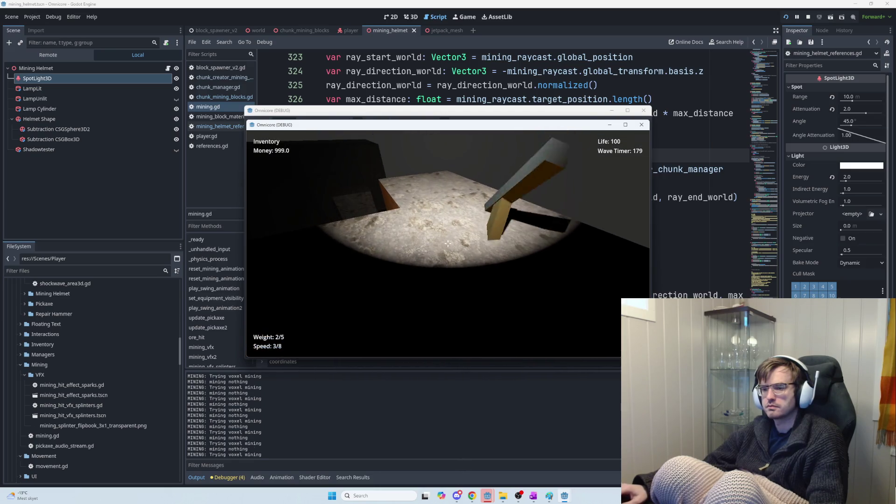
click(448, 243)
click(448, 243)
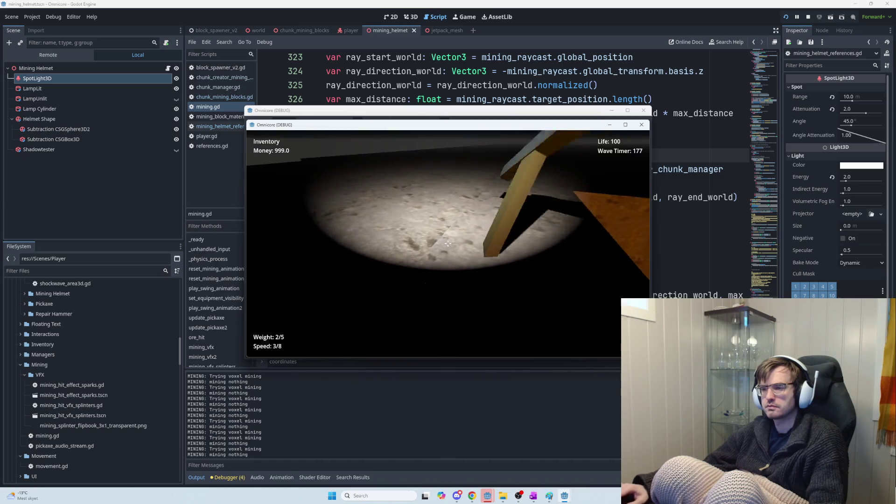
click(448, 243)
click(448, 243)
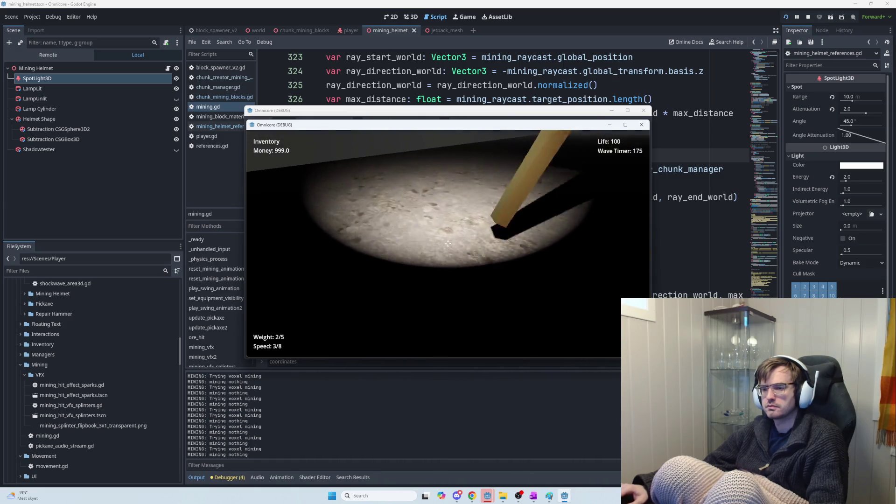
click(448, 243)
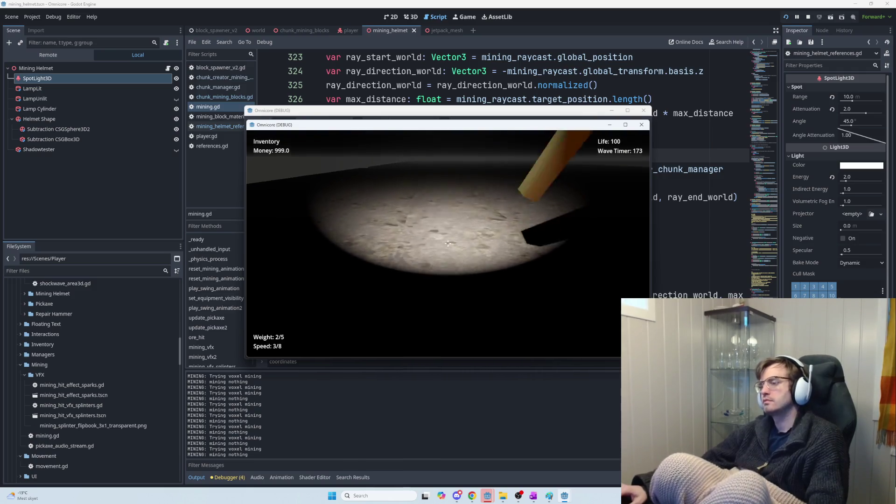
click(447, 243)
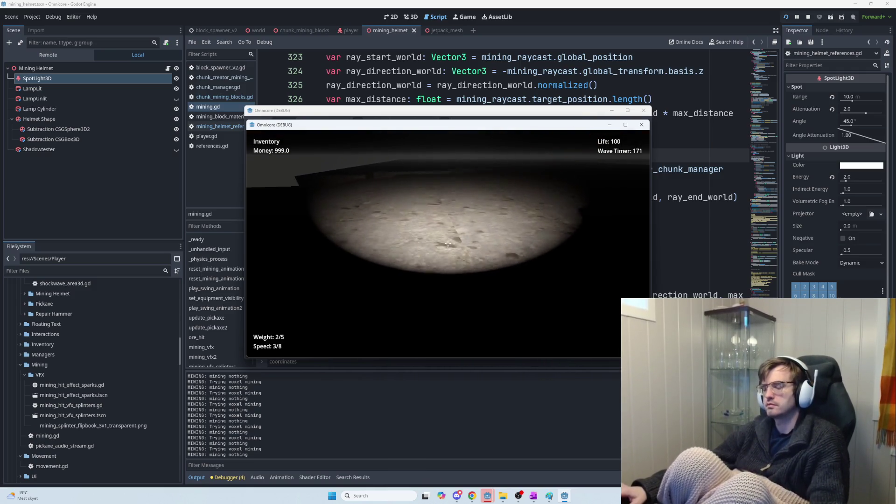
key(F8)
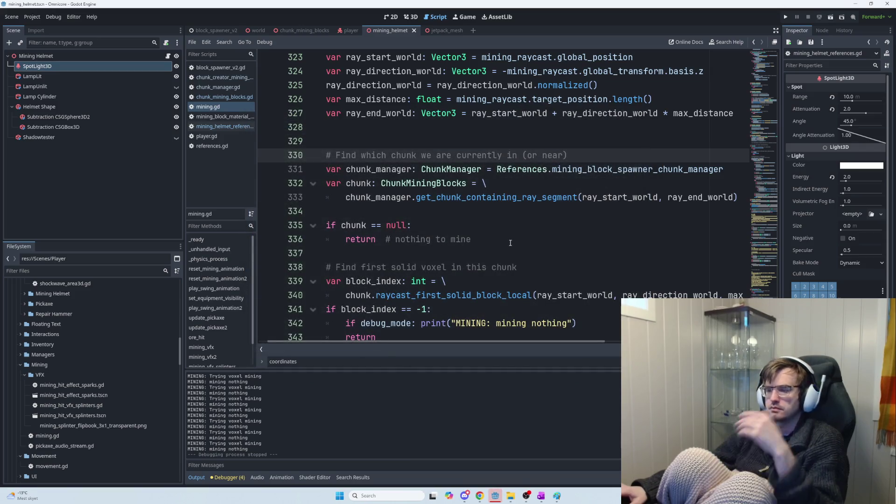
Select the 'mining nothing' print line and search mining.gd for raycast_first_solid_block_local
scroll(514, 253, down, 2)
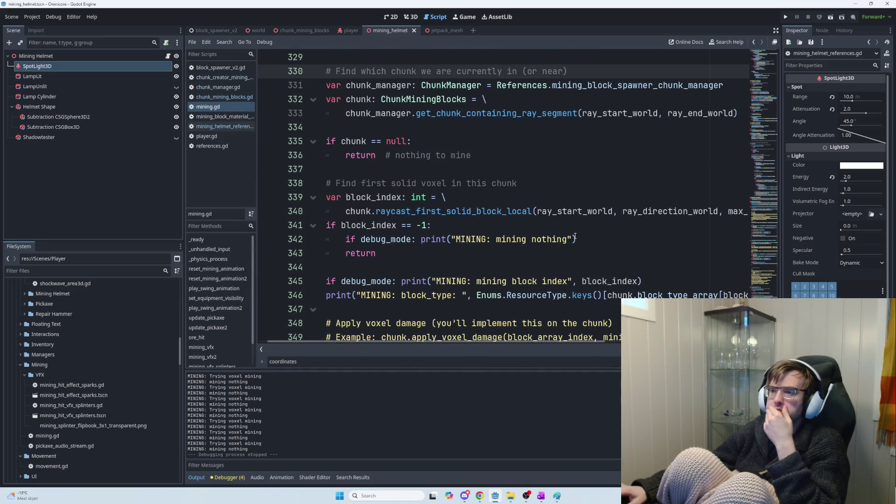
drag(593, 243, 336, 243)
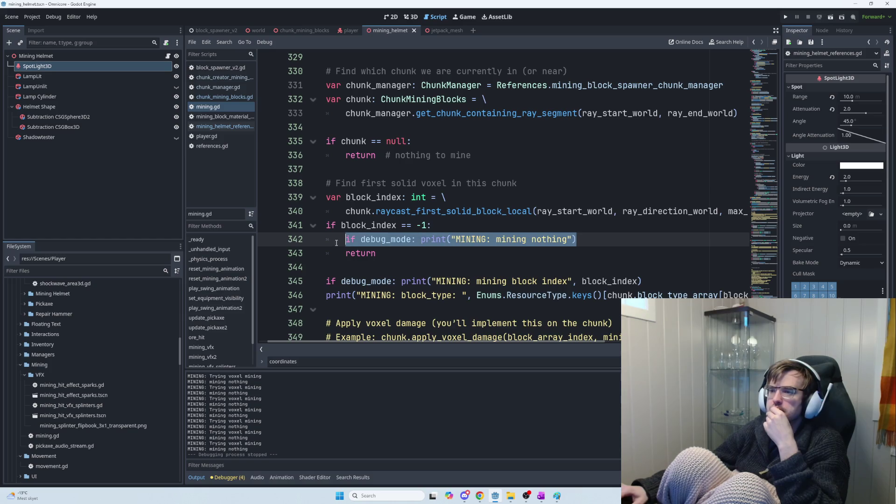
double_click(426, 213)
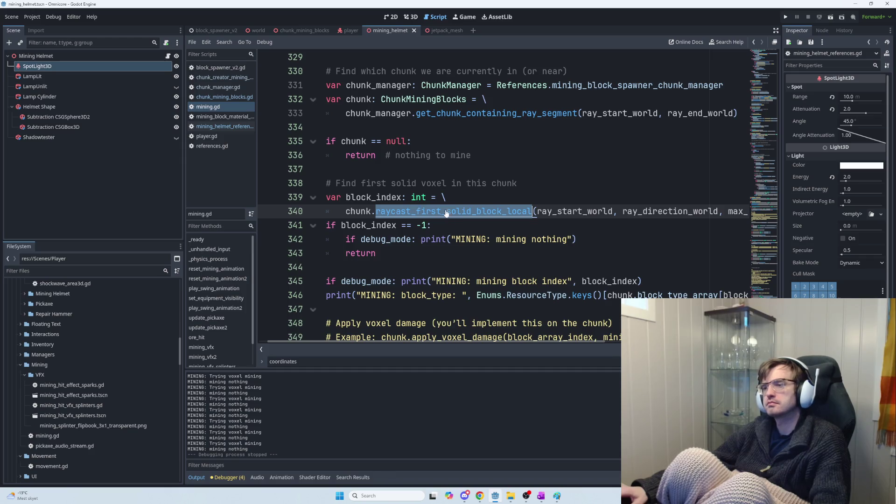
key(ctrl+f)
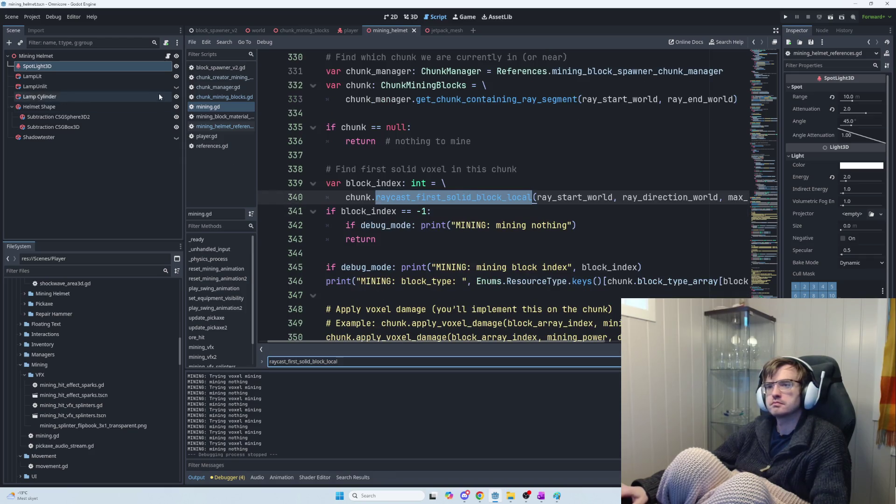
Open block_spawner_v2.gd from the script list and run the game again
click(167, 56)
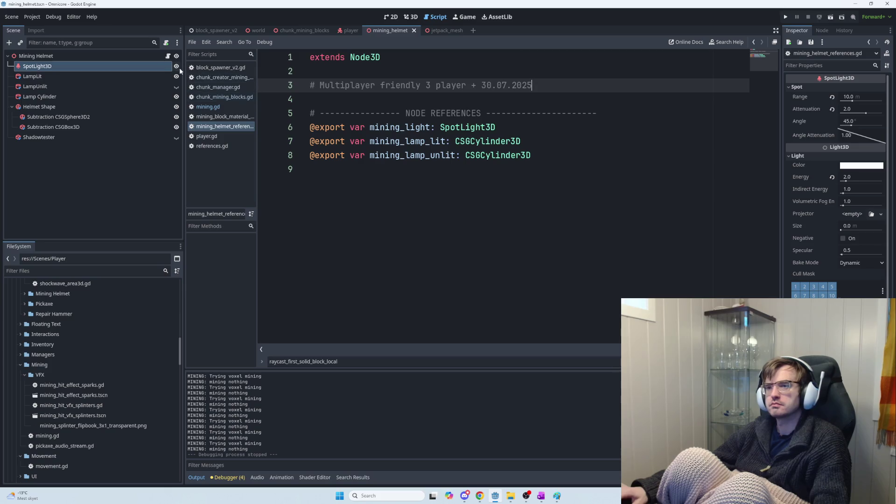
click(220, 68)
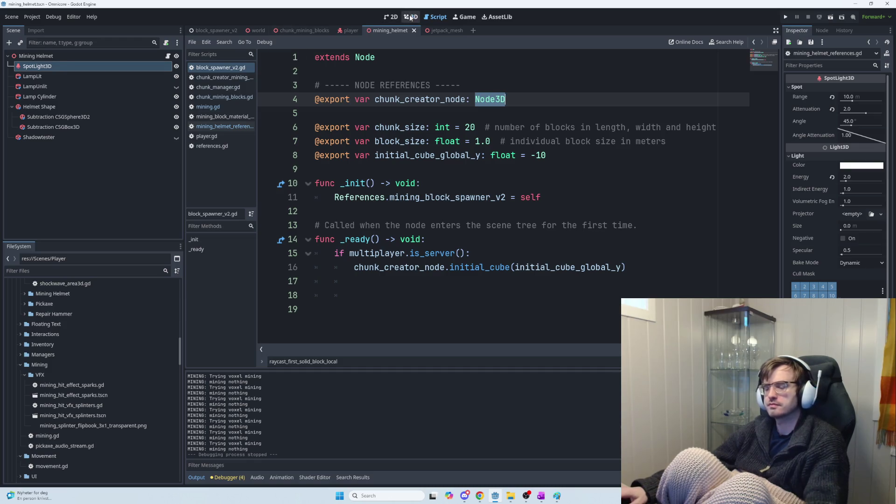
key(F5)
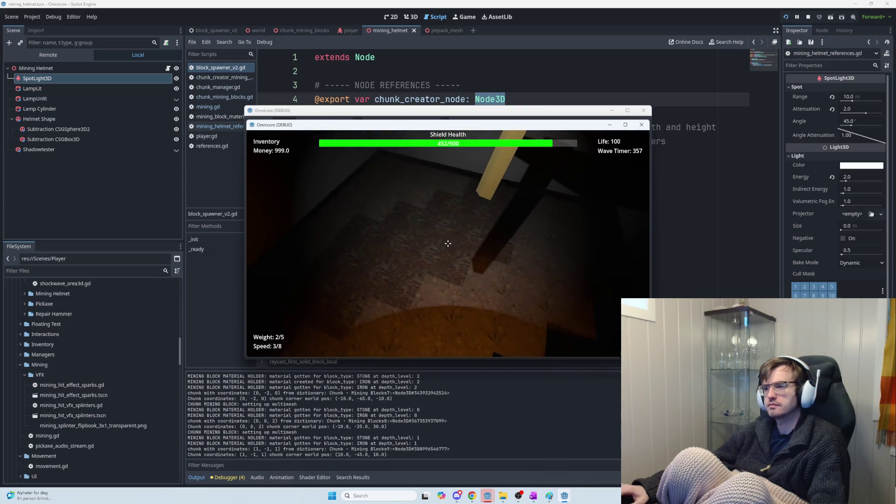
Swing the pickaxe repeatedly at the lit mine floor
click(449, 243)
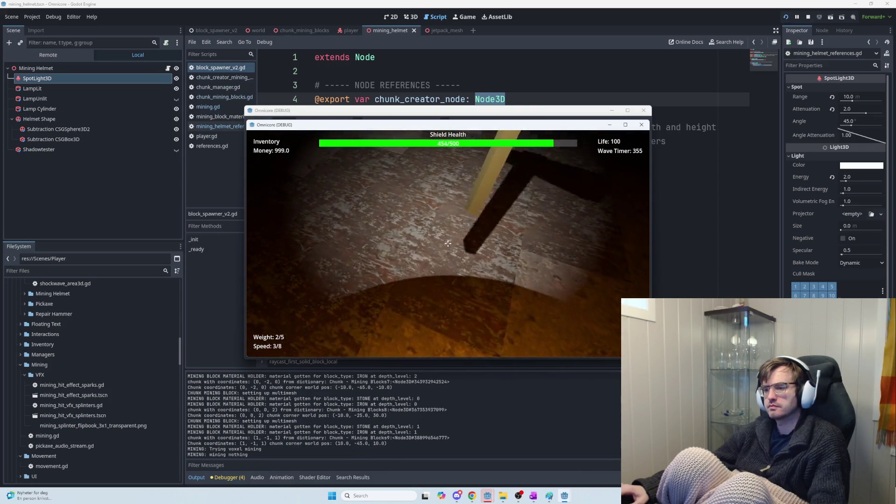
click(449, 243)
click(448, 243)
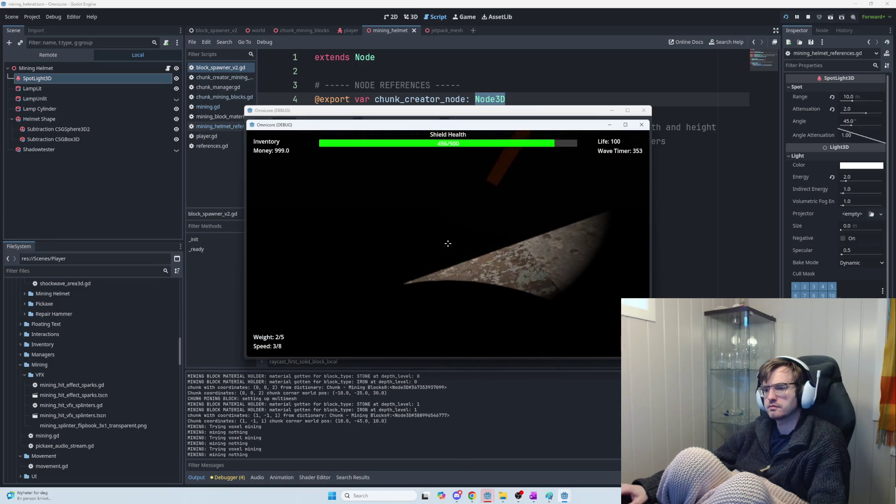
click(448, 244)
click(448, 243)
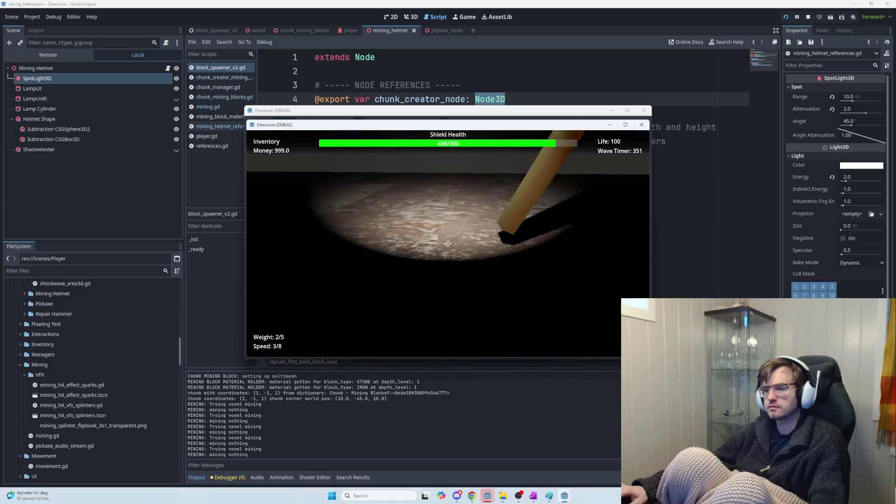
click(448, 244)
click(448, 243)
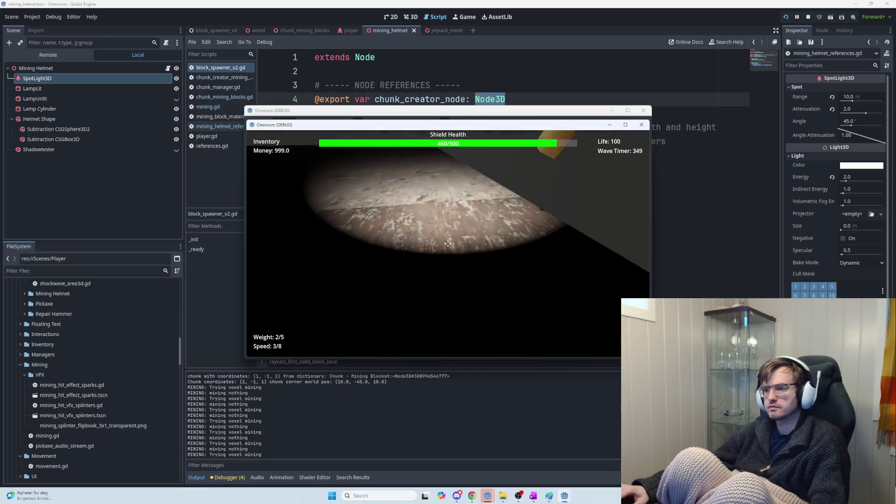
click(448, 243)
click(449, 244)
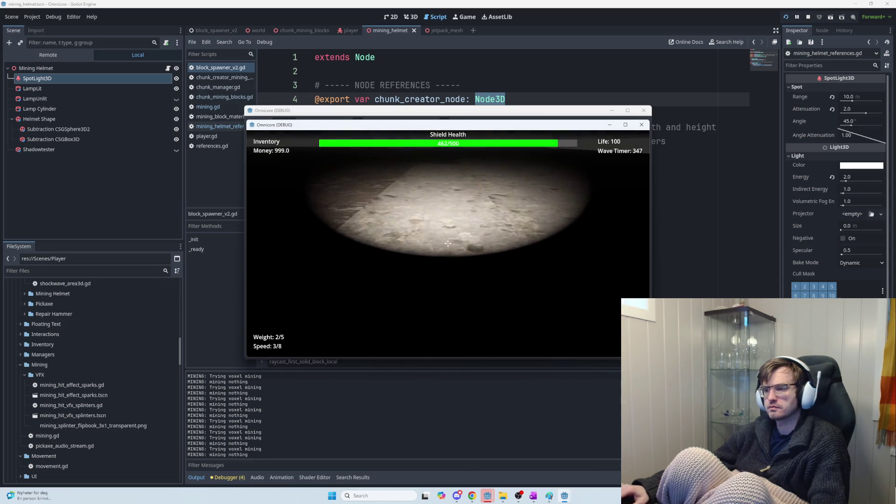
click(448, 243)
click(448, 243)
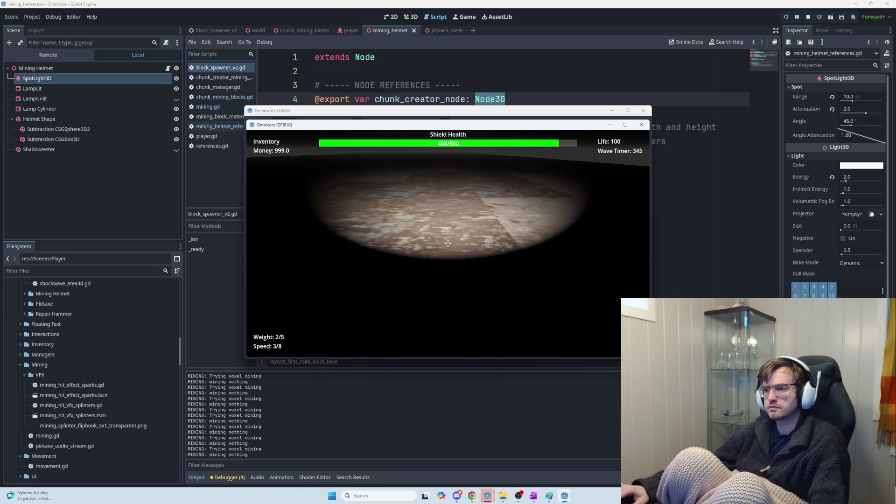
click(449, 244)
click(448, 243)
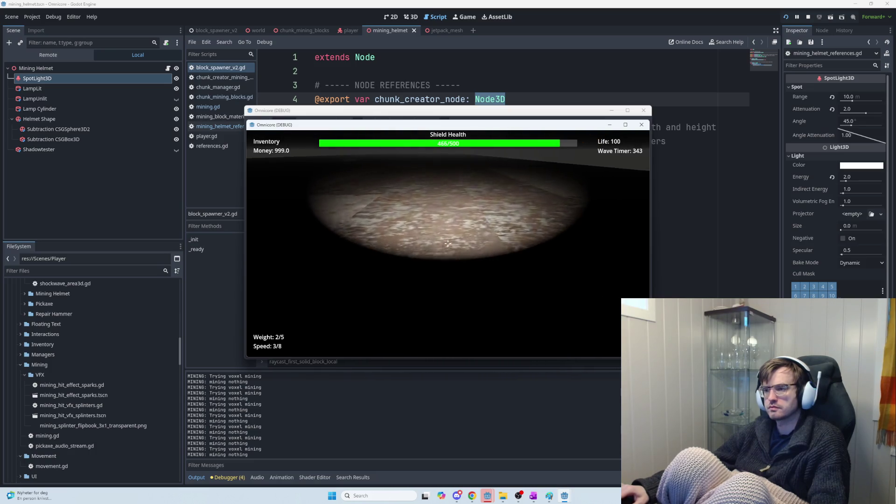
click(449, 244)
click(448, 243)
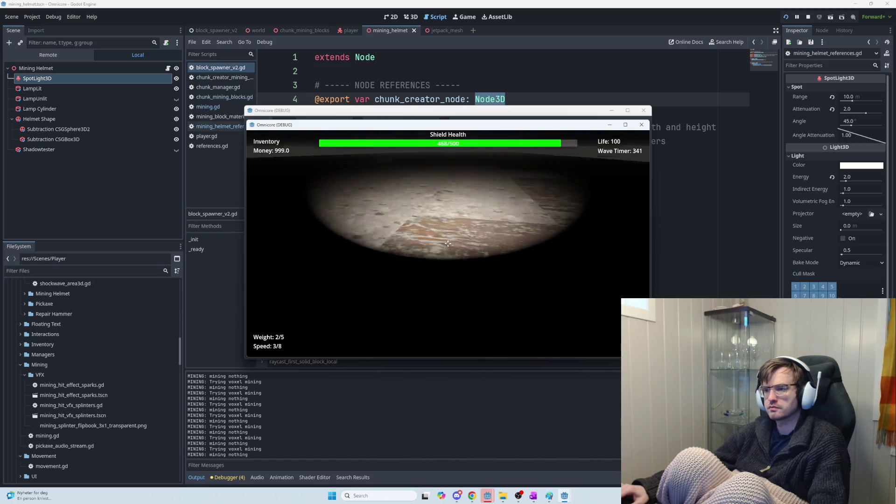
Mine the stone floor block until STONE hits near index 3894 are logged, then stop
click(448, 243)
click(448, 243)
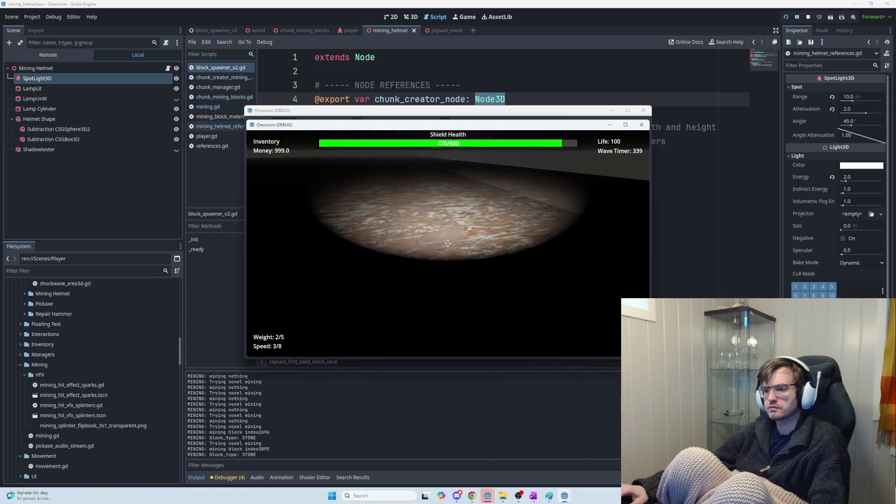
click(448, 243)
click(448, 243)
click(448, 244)
click(448, 243)
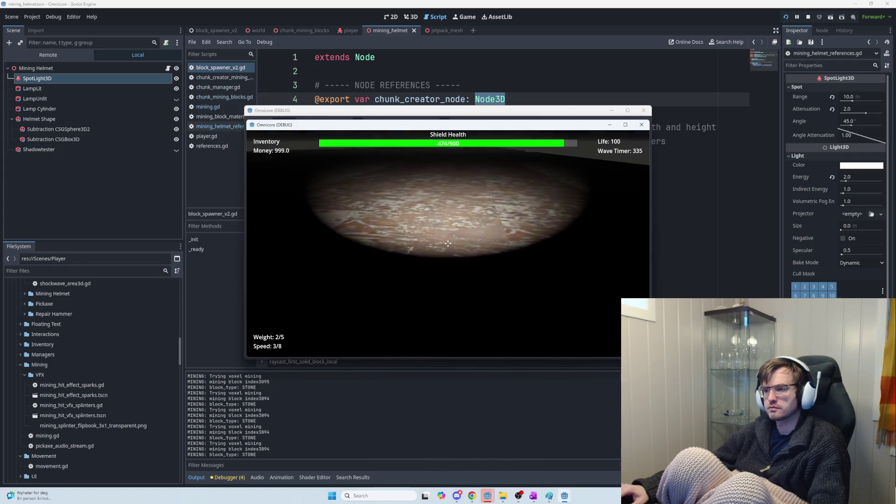
click(448, 243)
click(449, 244)
click(448, 244)
click(448, 243)
key(F8)
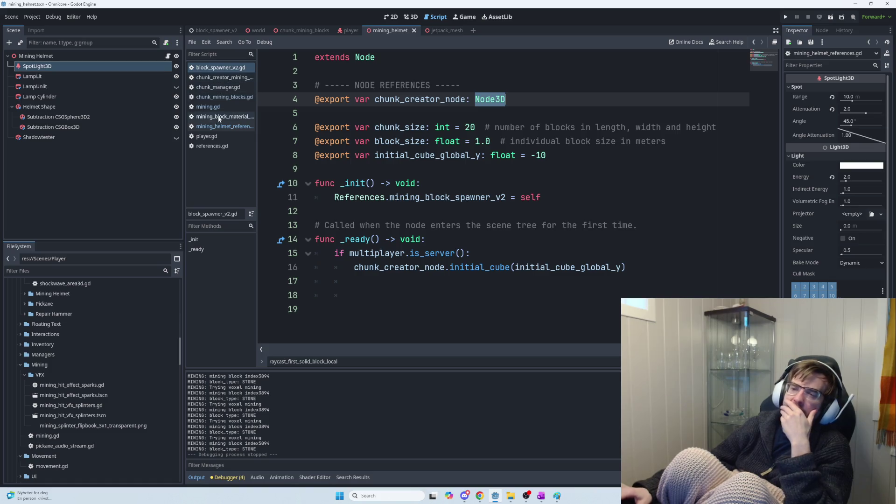
Open the Mining Helmet script, then the chunk_mining_blocks scene's chunk_mining_blocks.gd script
click(168, 56)
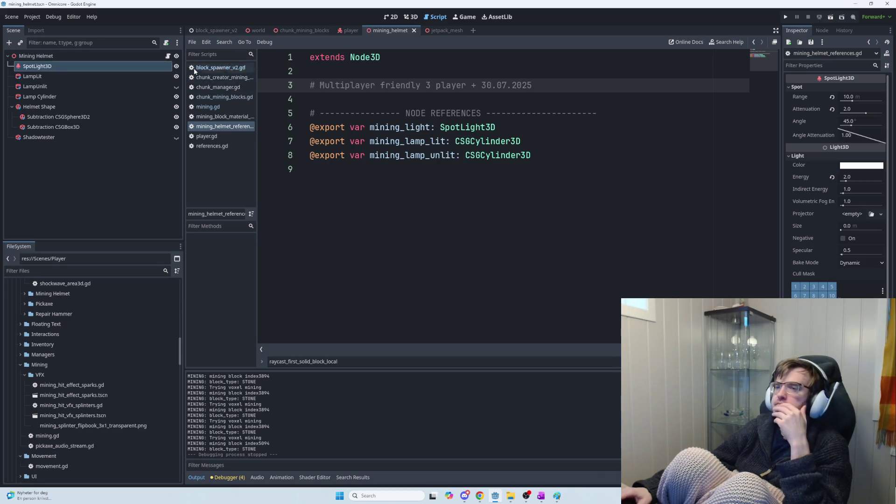
click(300, 31)
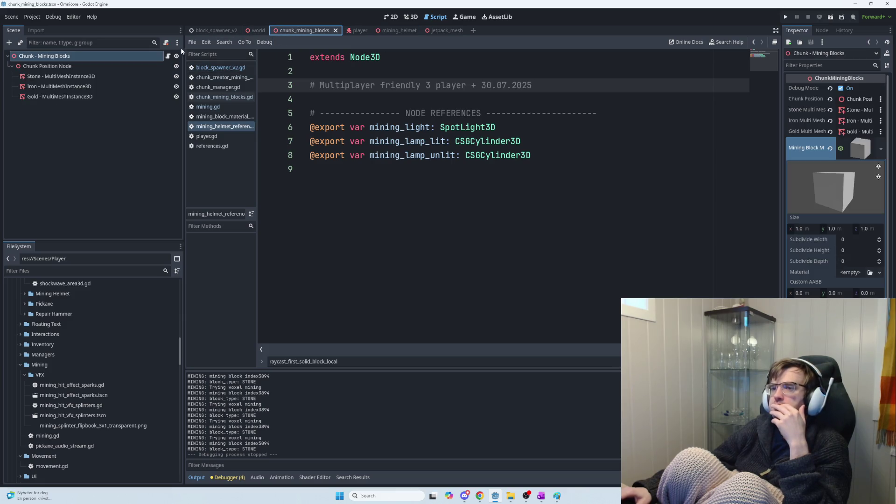
click(168, 56)
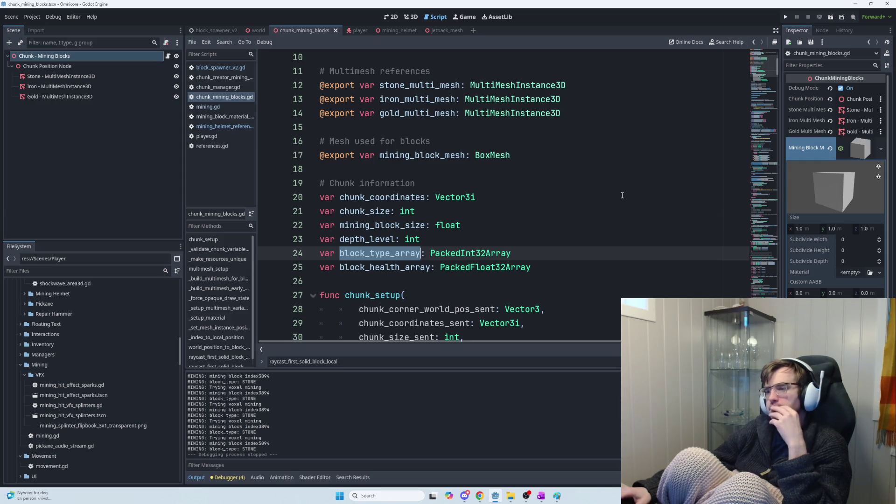
Review the multimesh-building functions in chunk_mining_blocks.gd and relaunch the game
scroll(622, 196, down, 4)
scroll(621, 198, up, 2)
scroll(620, 201, up, 3)
scroll(619, 207, down, 6)
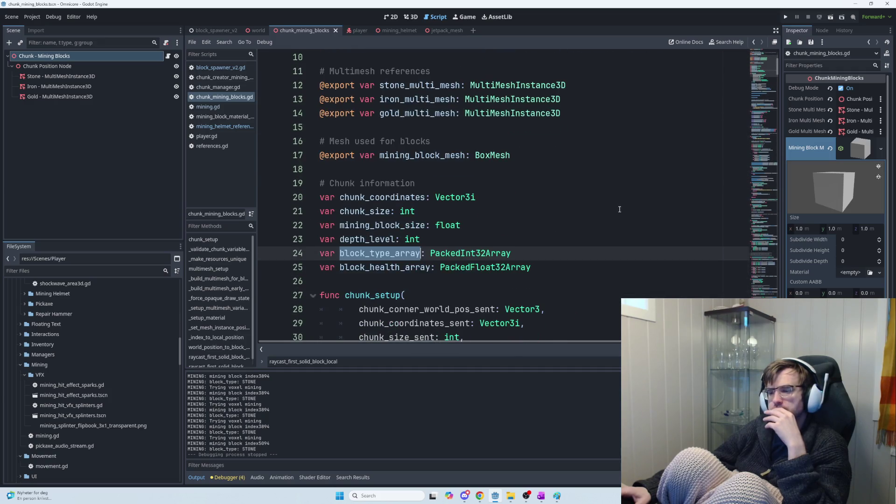
scroll(620, 211, down, 13)
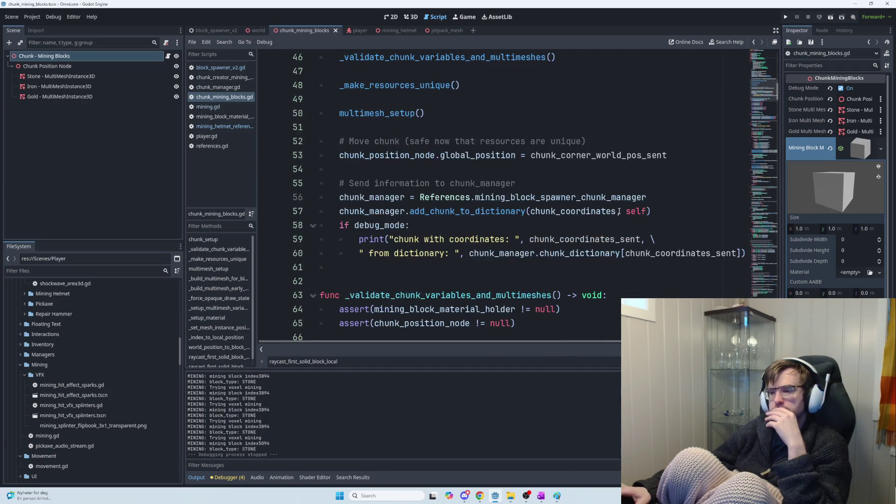
scroll(619, 213, down, 11)
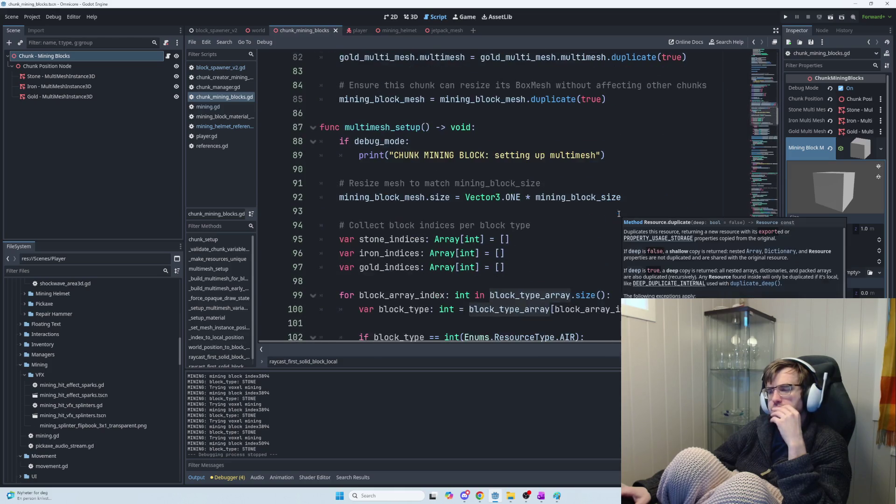
scroll(619, 214, down, 2)
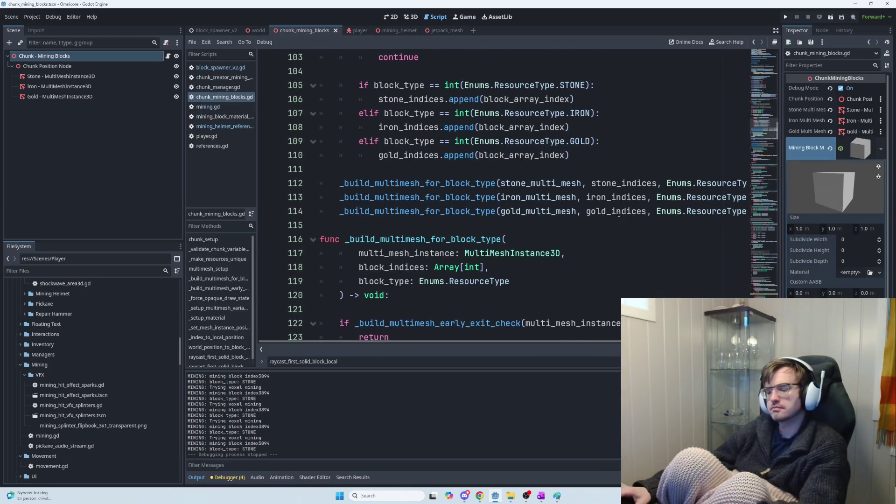
key(F5)
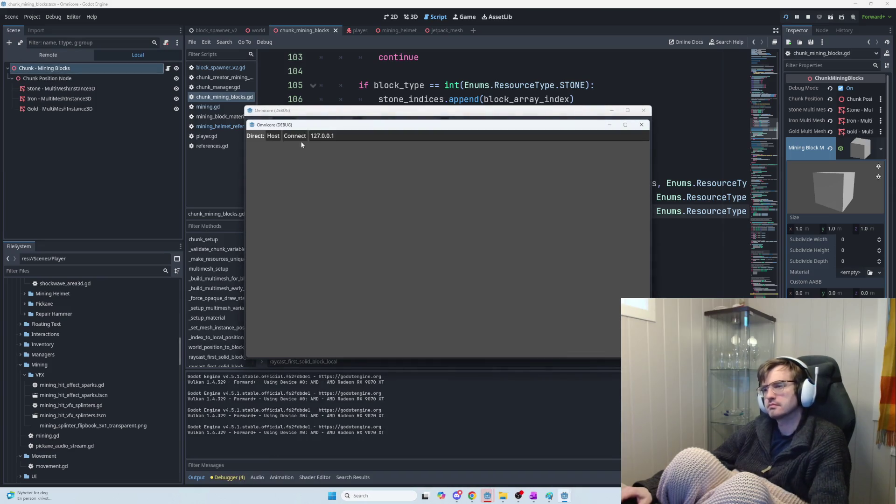
Host a session and swing at the stone and orange rock wall ahead
click(273, 135)
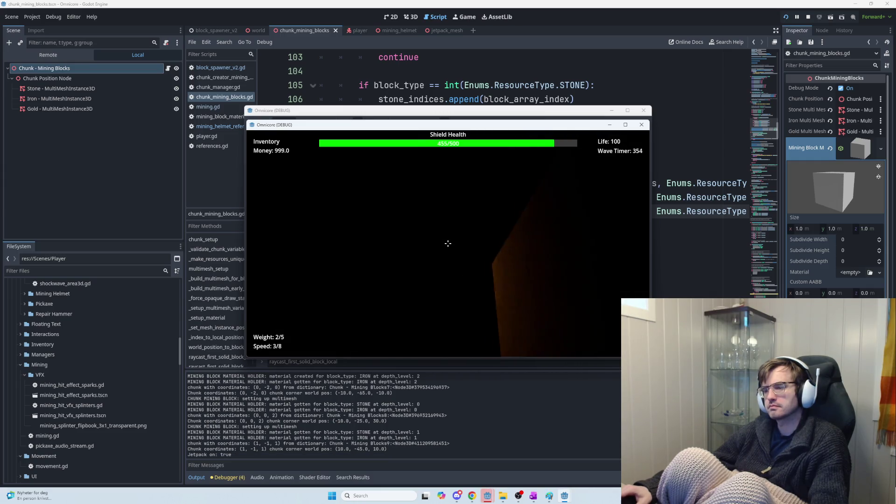
click(448, 243)
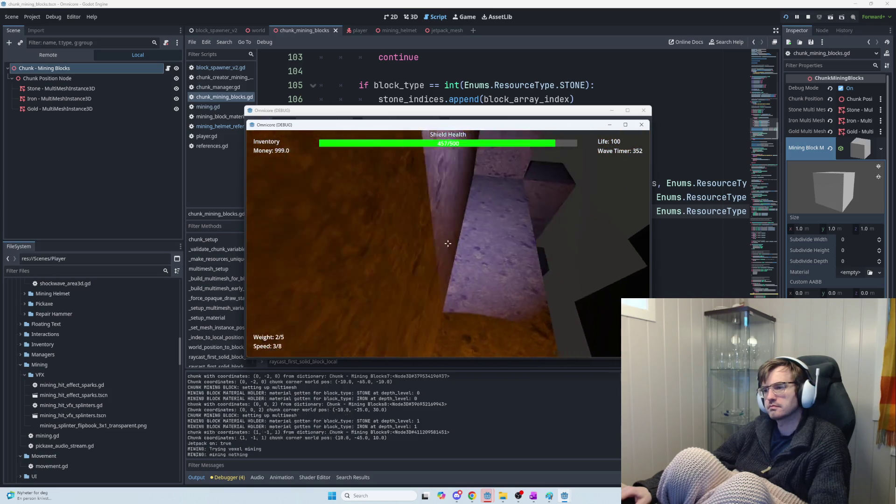
click(448, 243)
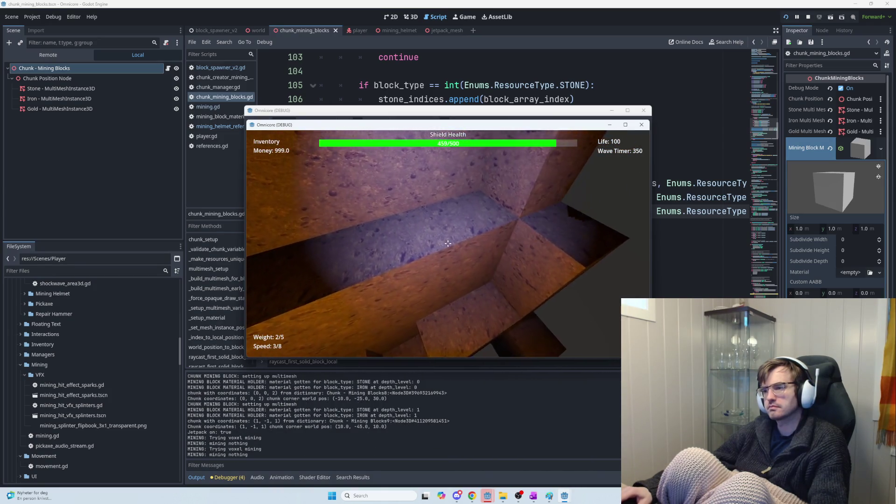
click(447, 244)
click(448, 243)
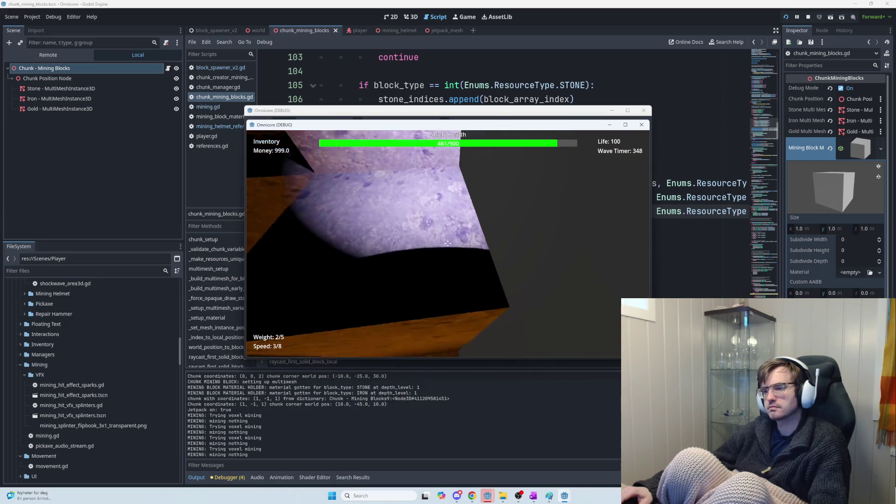
click(448, 243)
click(447, 244)
click(448, 243)
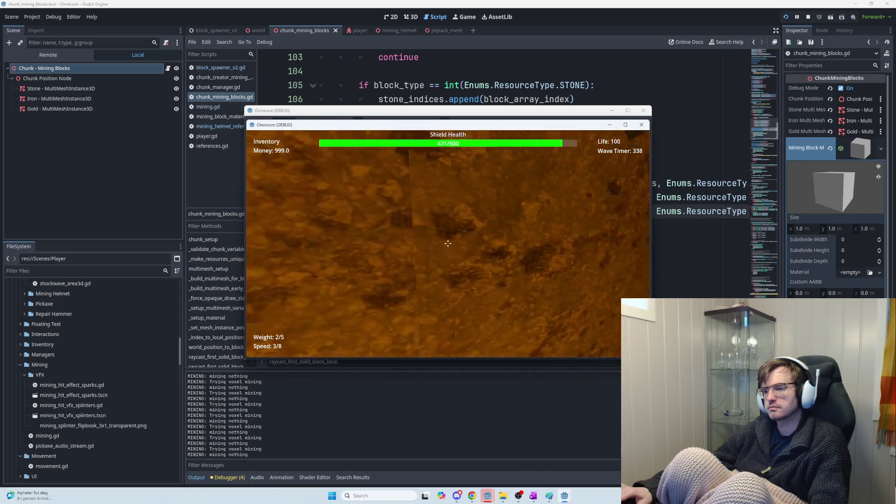
Mine iron and stone blocks so their hits are logged, then stop the game
click(448, 243)
click(448, 243)
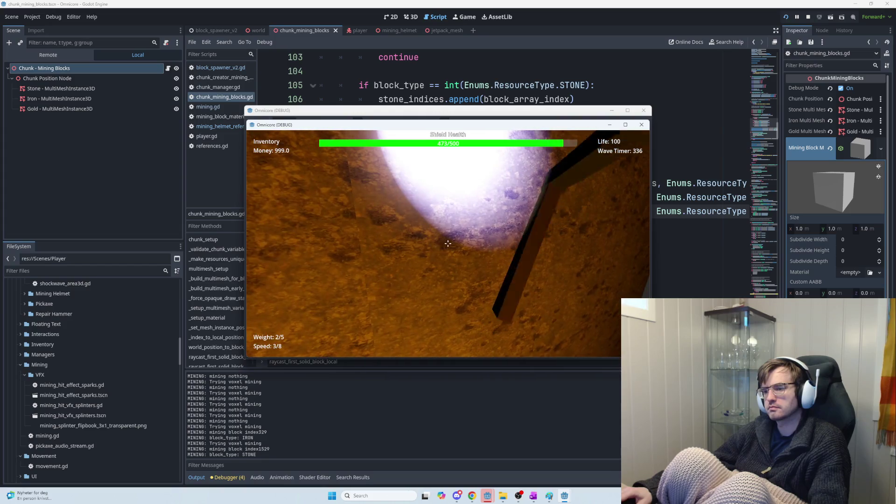
click(447, 244)
click(448, 243)
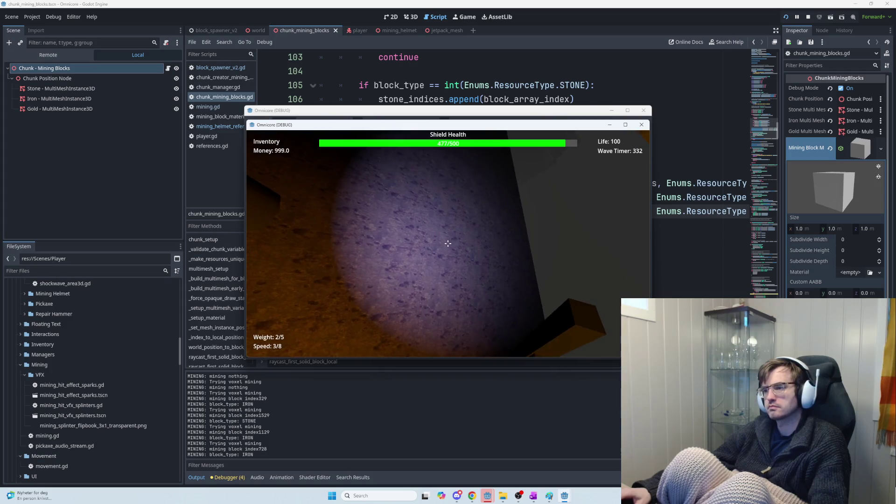
key(F8)
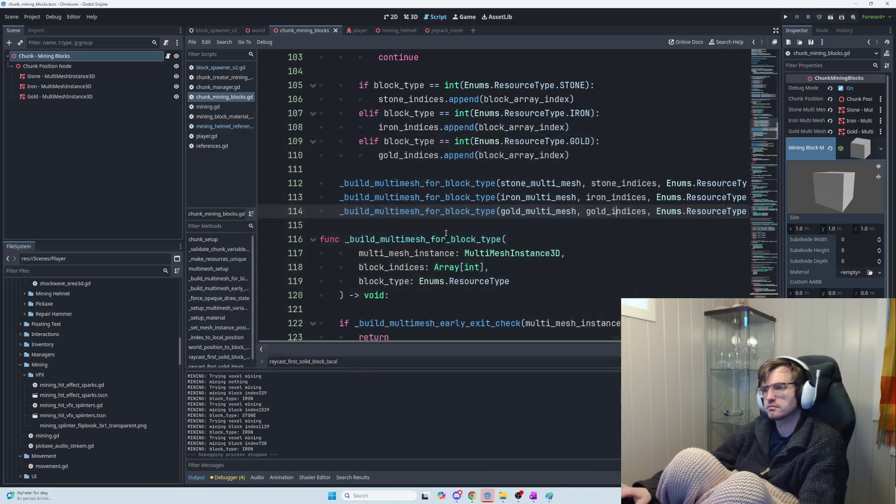
scroll(457, 236, down, 1)
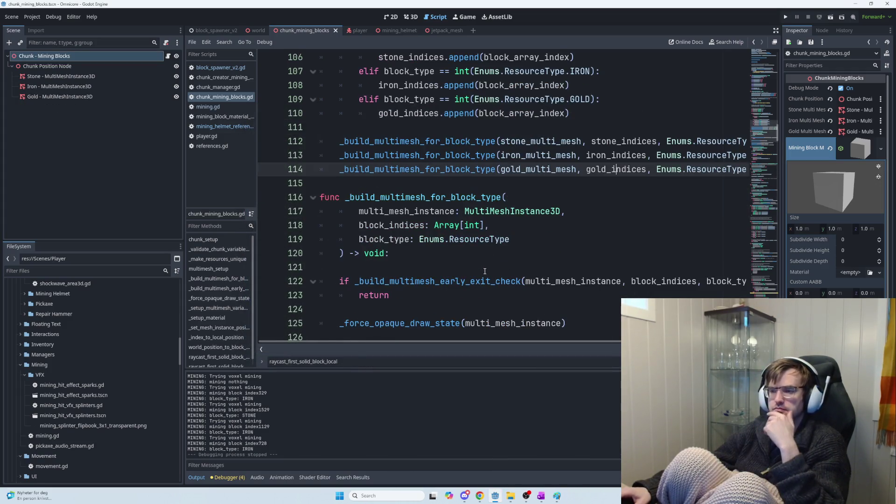
scroll(482, 277, down, 3)
scroll(481, 277, up, 5)
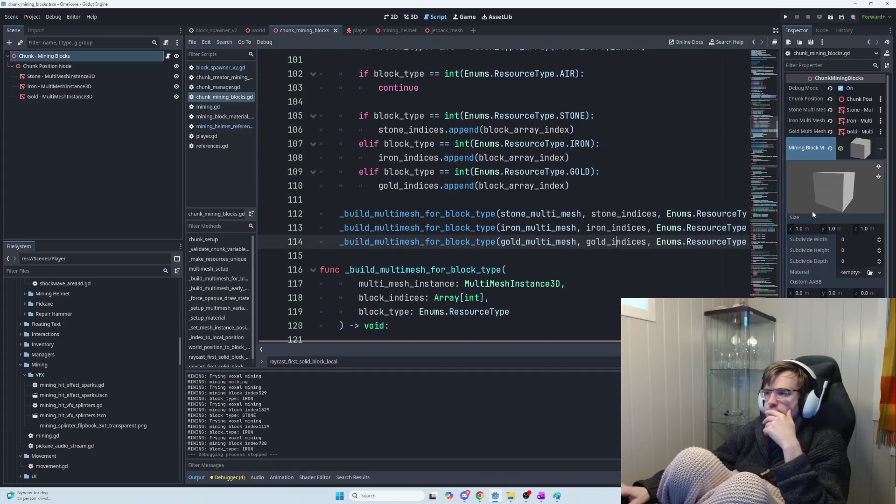
drag(777, 130, 772, 217)
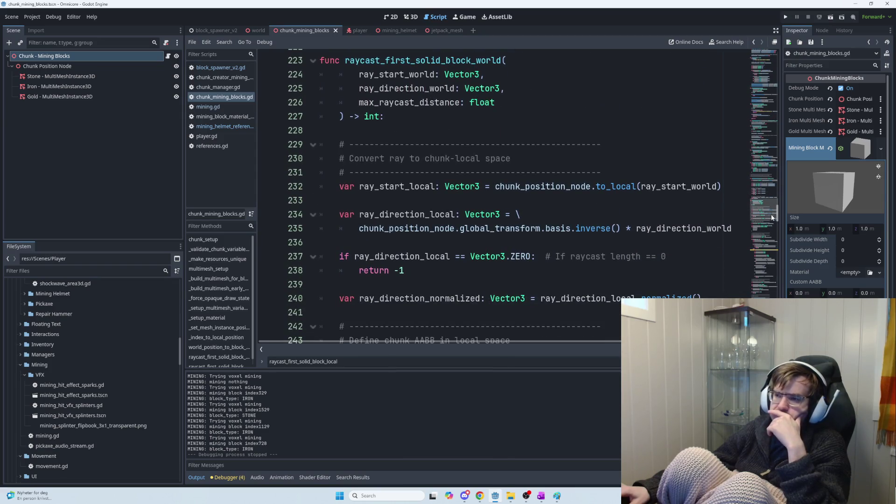
mouse_move(772, 215)
mouse_down()
mouse_move(769, 189)
mouse_move(752, 249)
mouse_up()
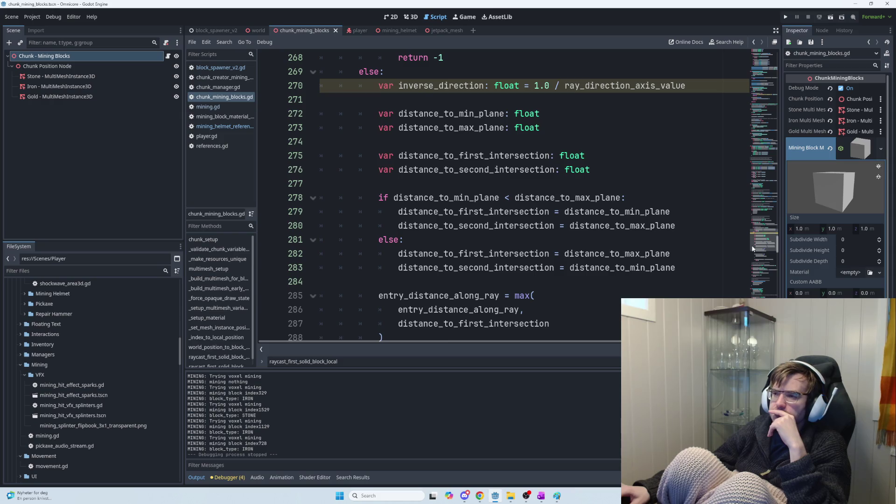
drag(752, 249, 749, 260)
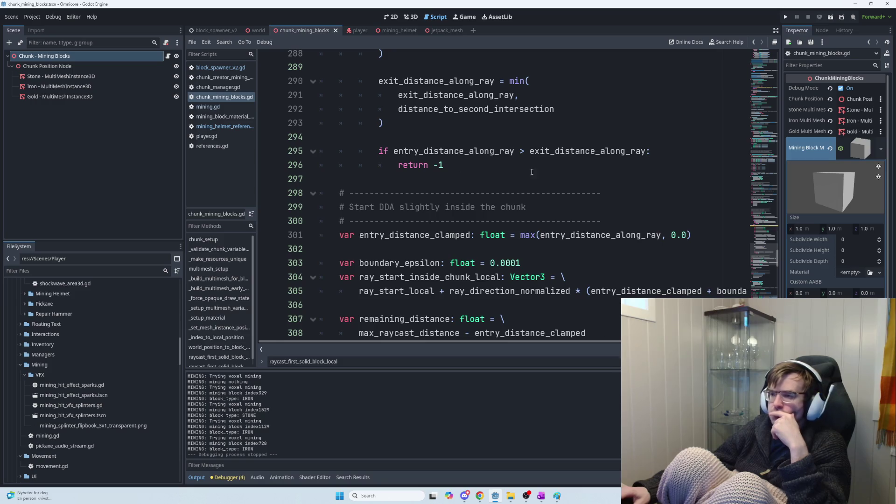
click(656, 153)
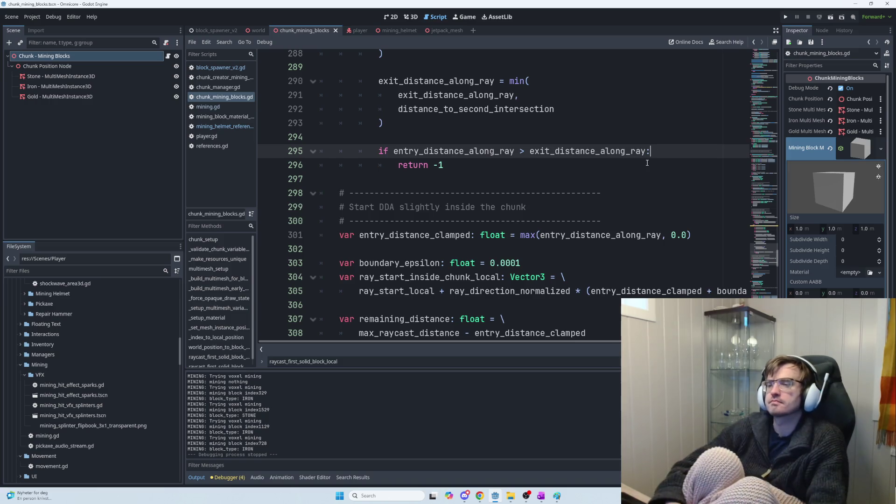
Add a debug print for entry distance > exit_distance along the ray under the distance check
key(Return)
text(if)
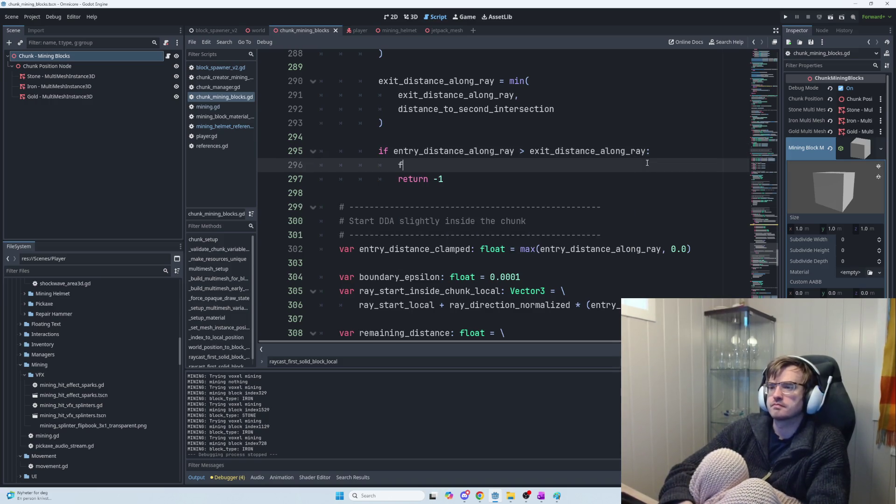
text(de: )
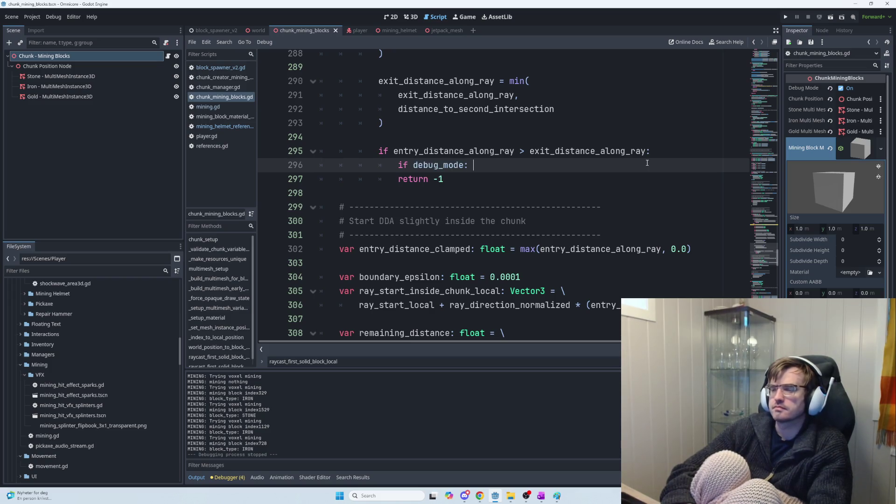
text(print("CHUNK MINING BLOCKS:)
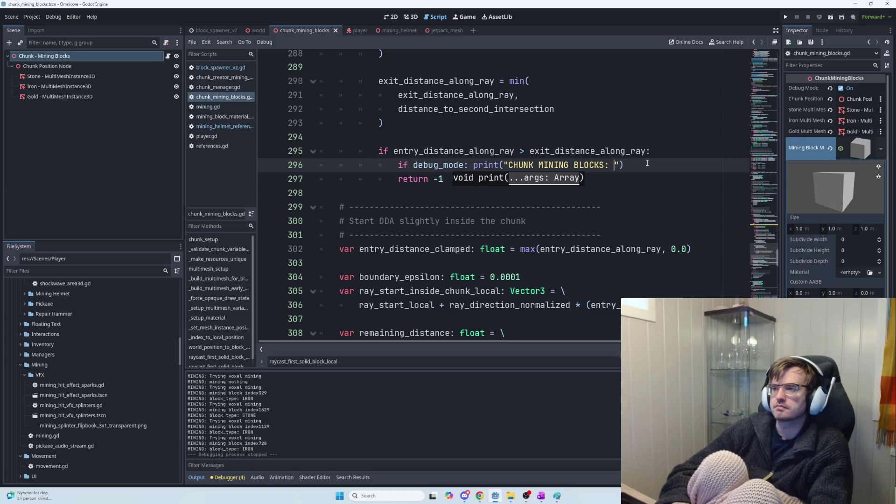
text(ENTRY)
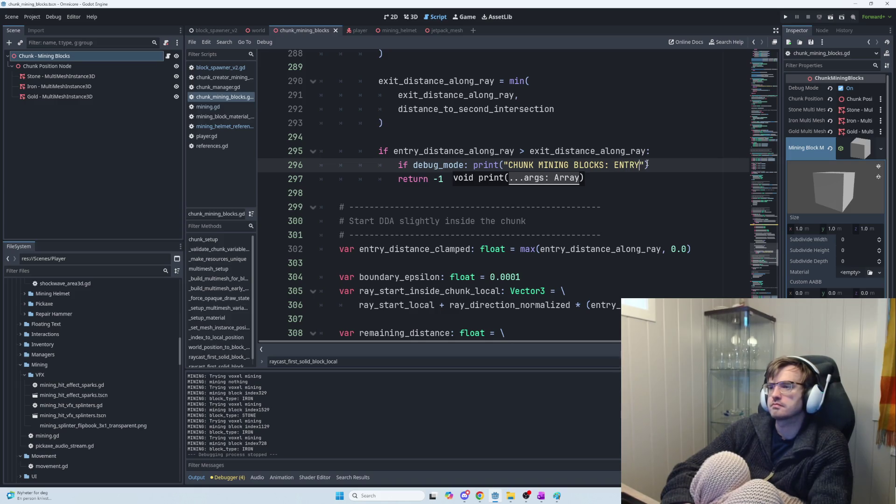
key(BackSpace)
key(BackSpace)
text(entry distance >)
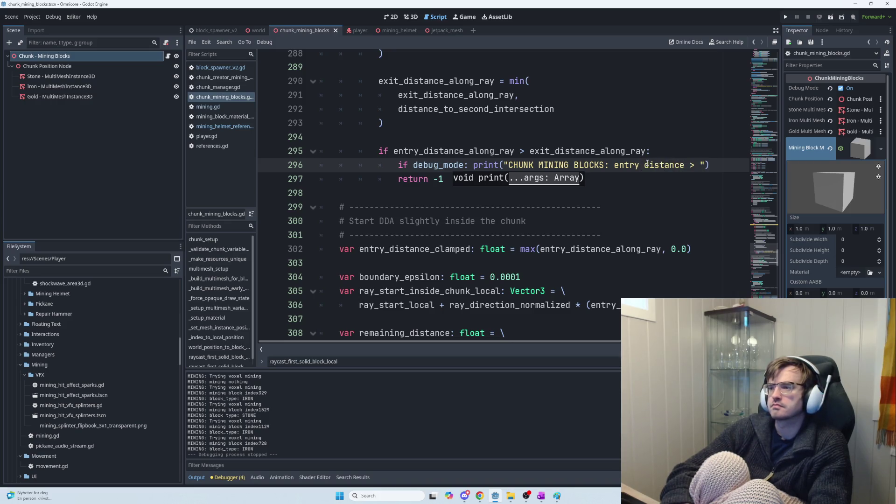
text(ex)
text(it_distance along ara)
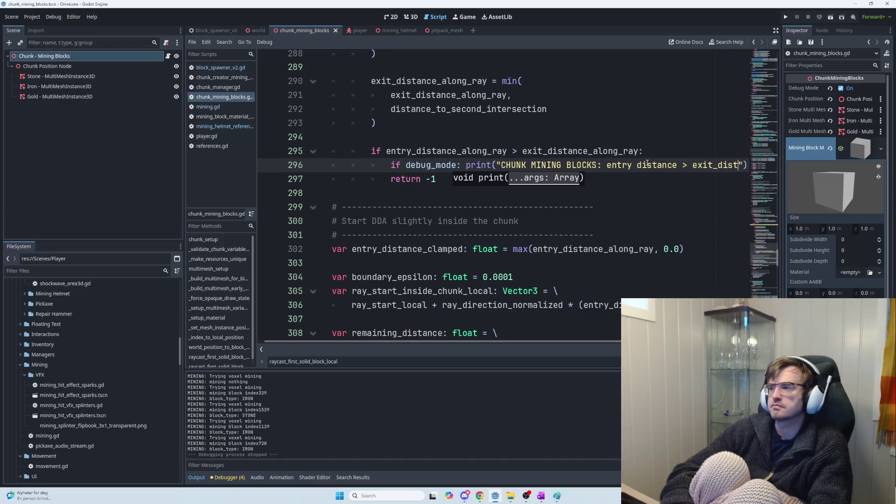
key(BackSpace)
text(ray)
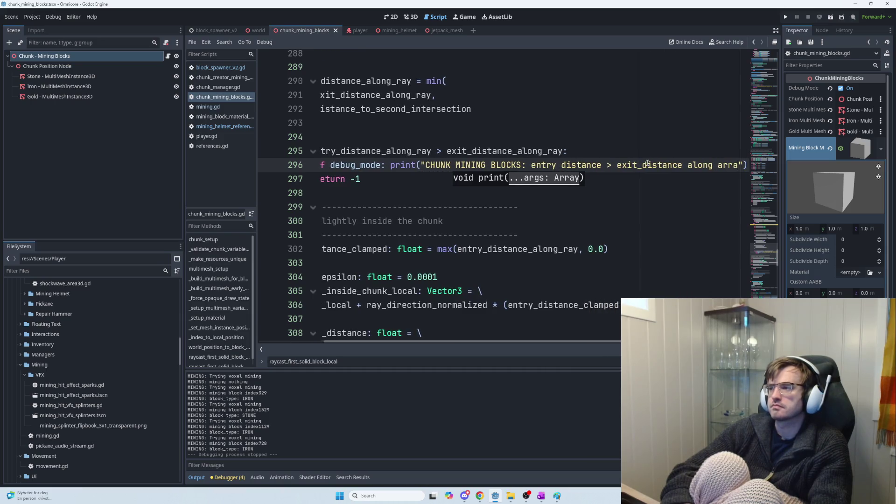
click(599, 166)
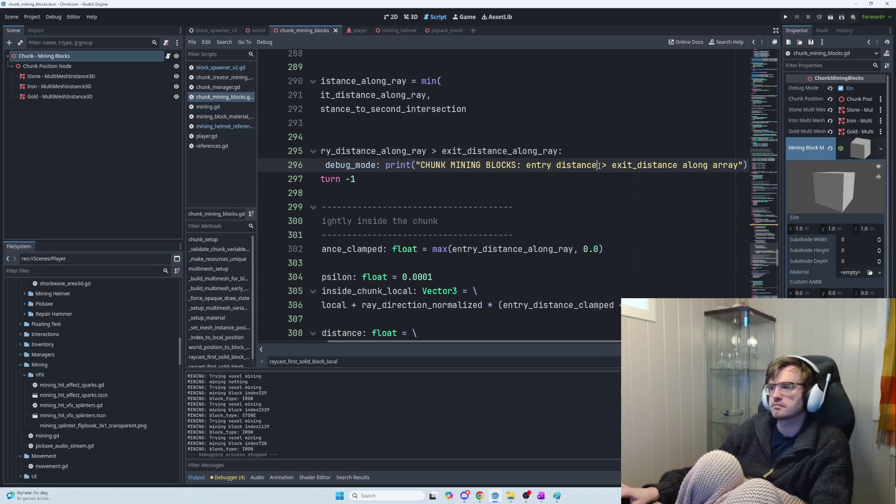
text(along array)
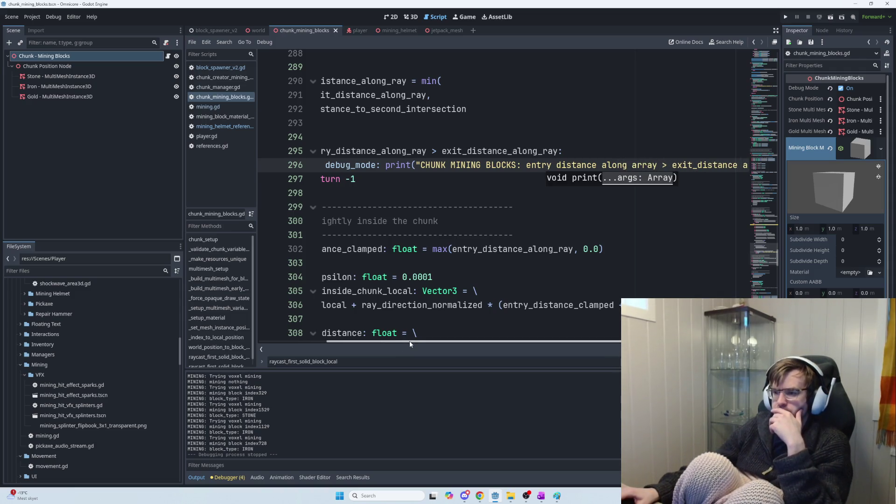
Begin a CHUNK MINING BLOCKS remaining-distance print below the remaining_distance check
scroll(465, 249, left, 3)
scroll(449, 271, down, 3)
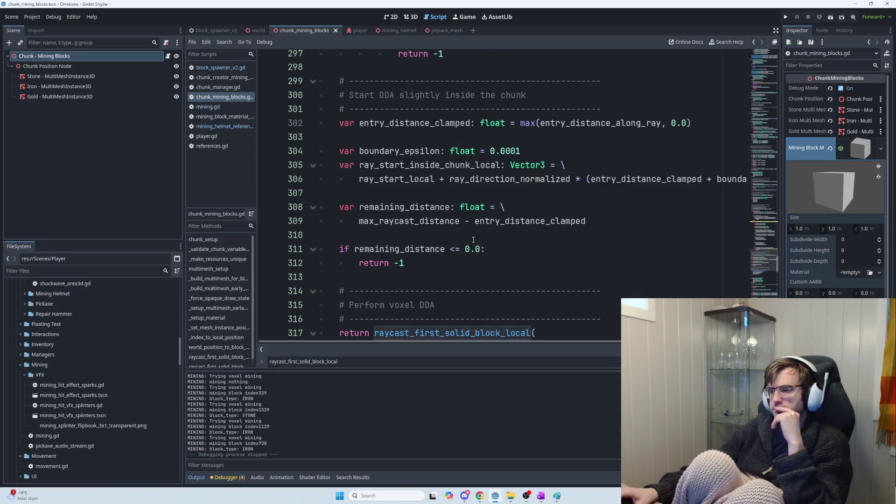
mouse_move(488, 224)
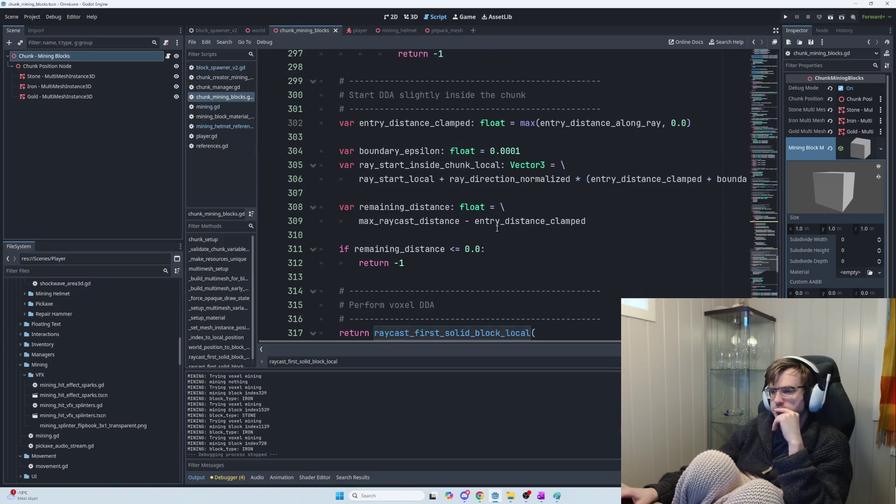
click(494, 251)
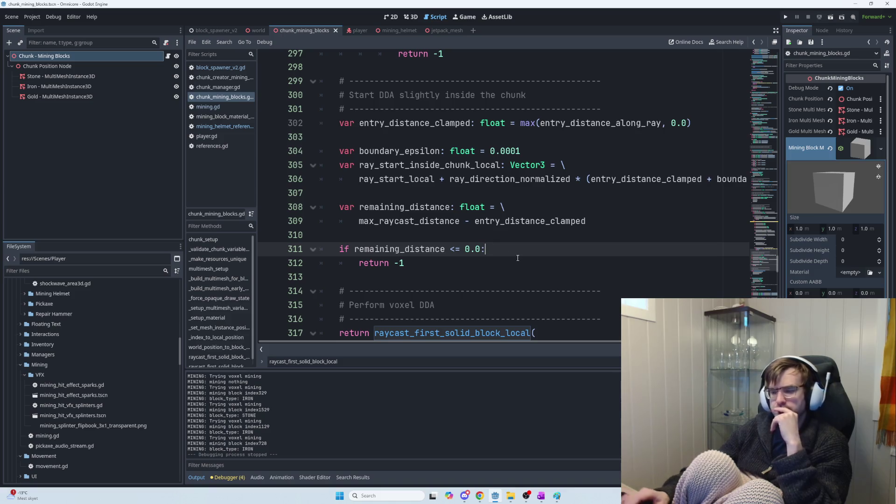
key(Return)
text(print("rem)
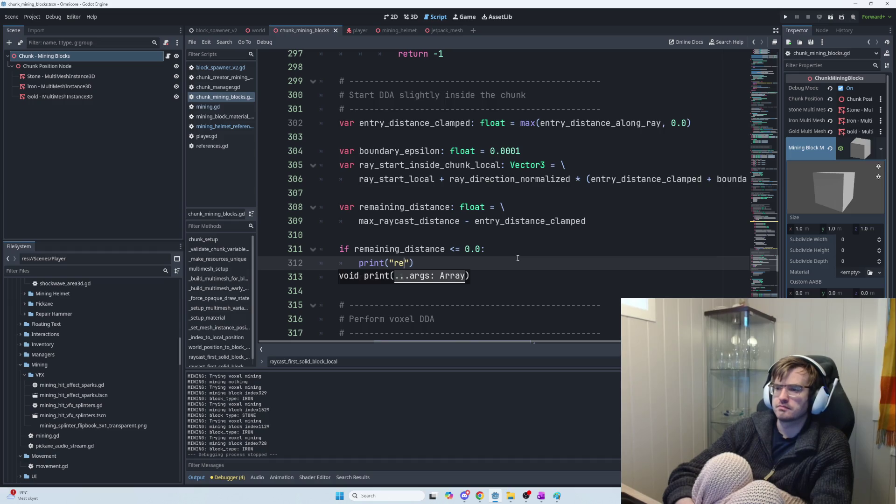
text(ING BLOCKS)
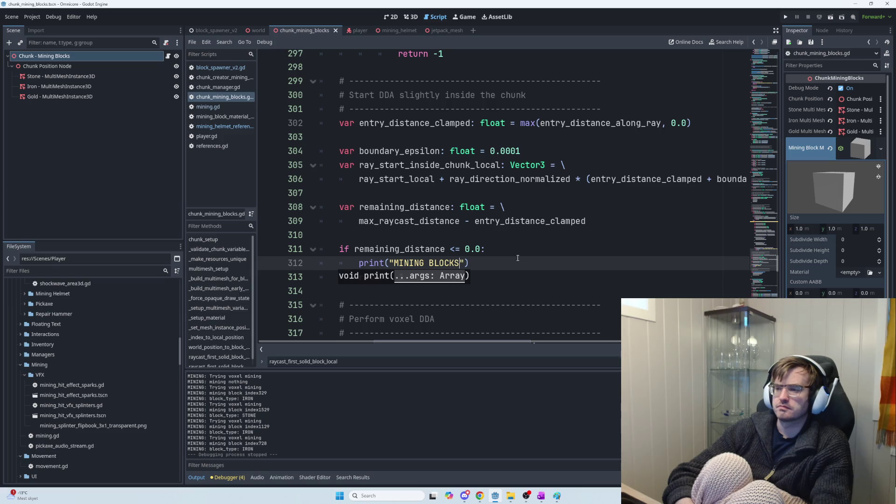
key(BackSpace)
key(BackSpace)
key(BackSpace)
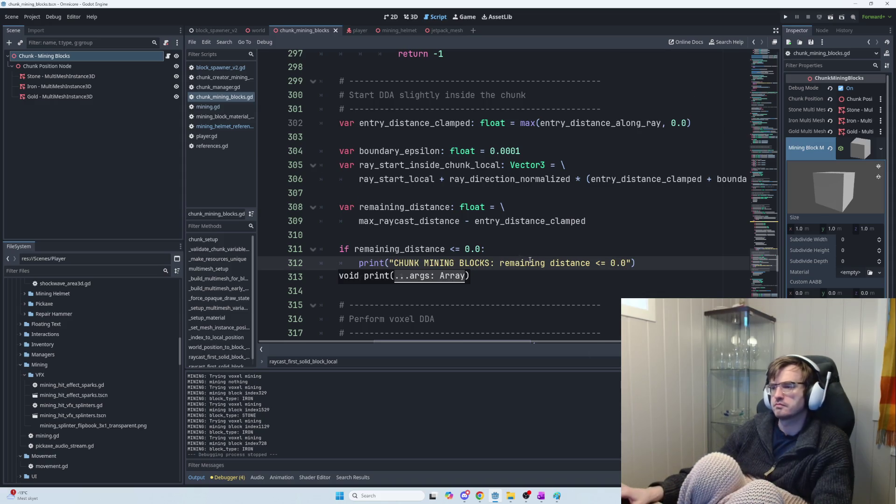
Insert an 'if debug_mode: print(...)' line above the ray-parallel-to-slab early return
scroll(537, 262, up, 1)
scroll(560, 261, up, 10)
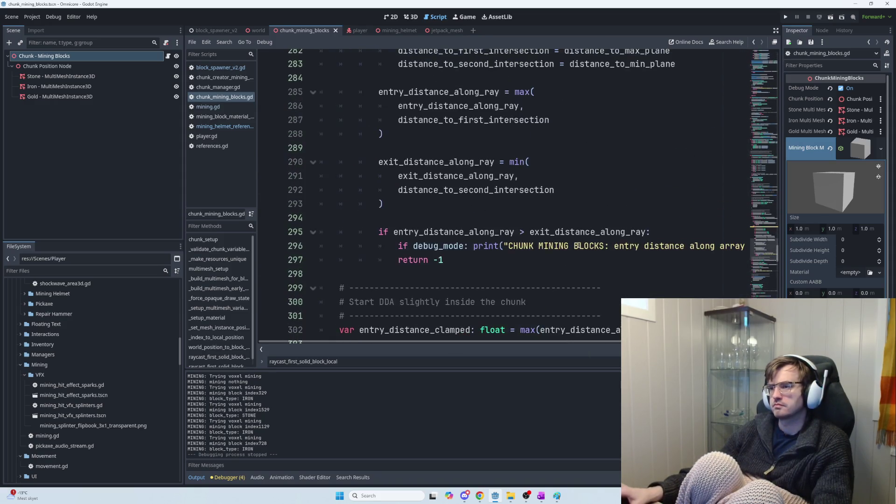
scroll(579, 246, up, 2)
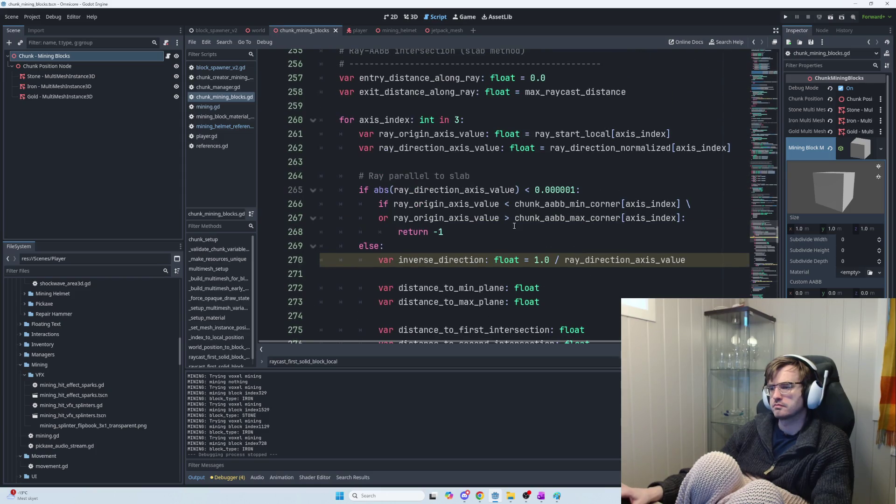
click(699, 223)
key(Return)
text(print)
key(BackSpace)
key(BackSpace)
key(BackSpace)
text(if debu)
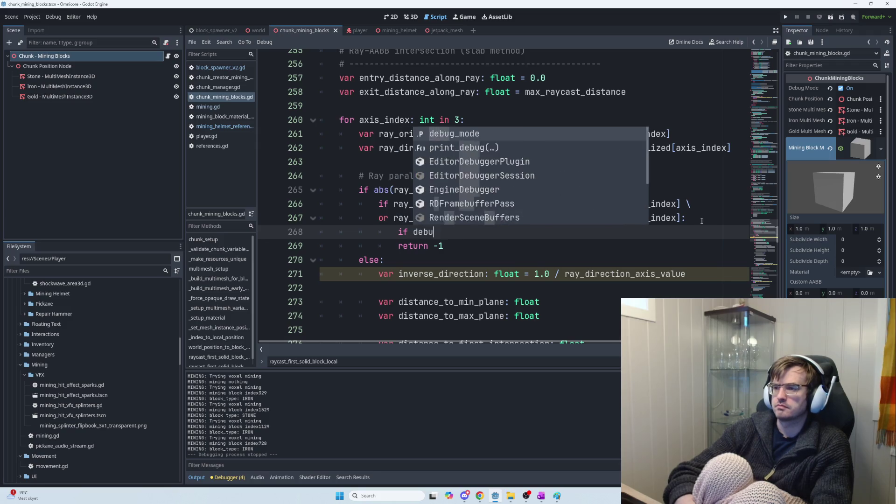
text(g_mode: print("MI)
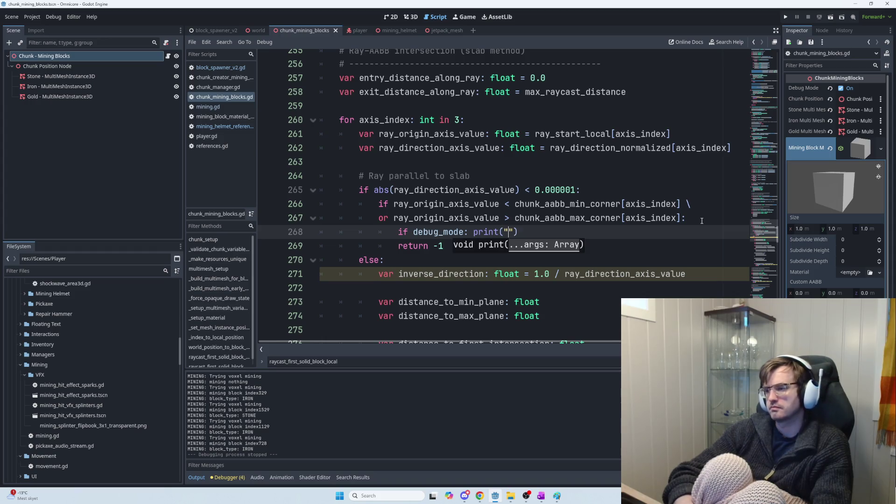
text(NING BL)
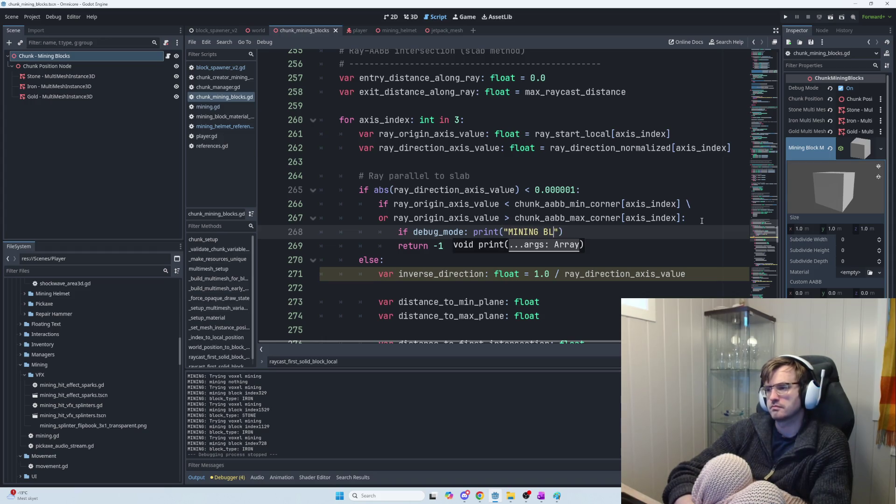
Type the CHUNK MINING BLOCKS ray-parallel-to-slab message into the new print
key(BackSpace)
key(BackSpace)
key(BackSpace)
text(CHUNG )
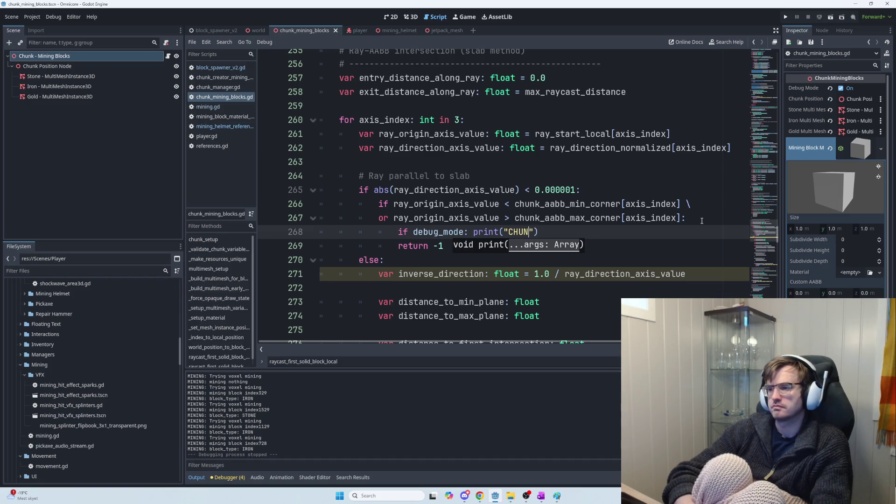
text(K MINING BLOCKS:)
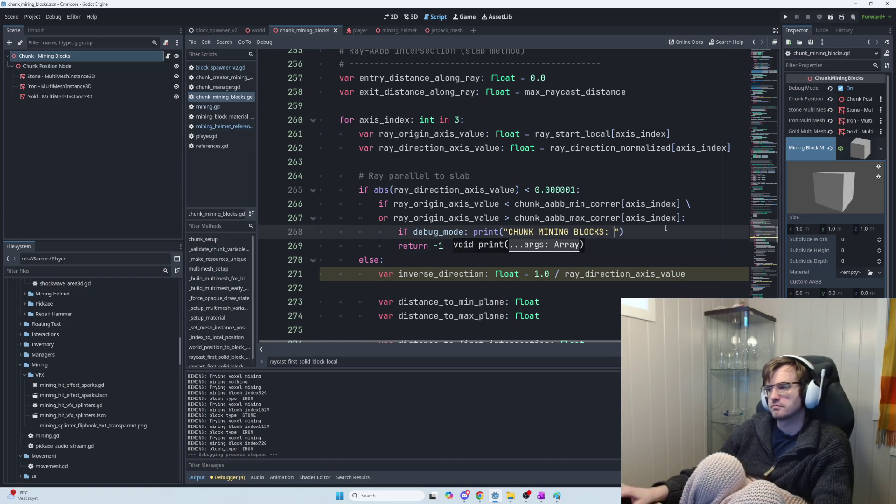
mouse_move(626, 232)
mouse_down()
mouse_move(504, 218)
mouse_move(397, 230)
mouse_up()
key(ctrl+c)
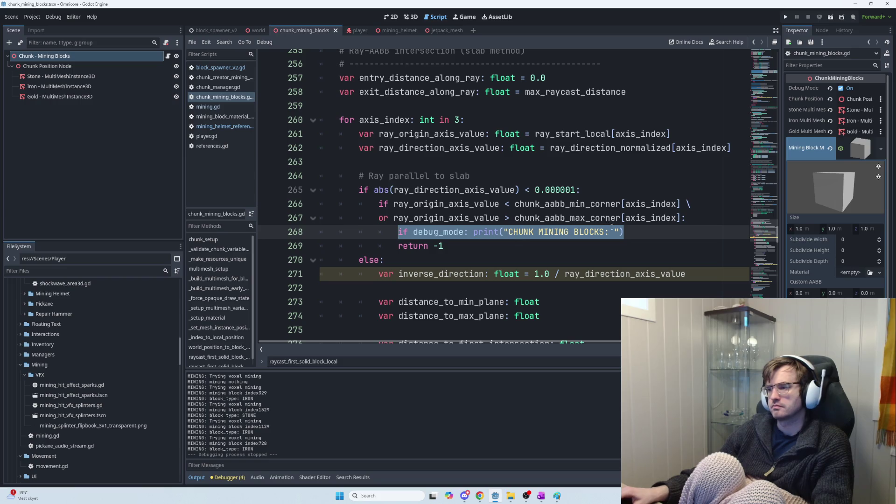
click(637, 234)
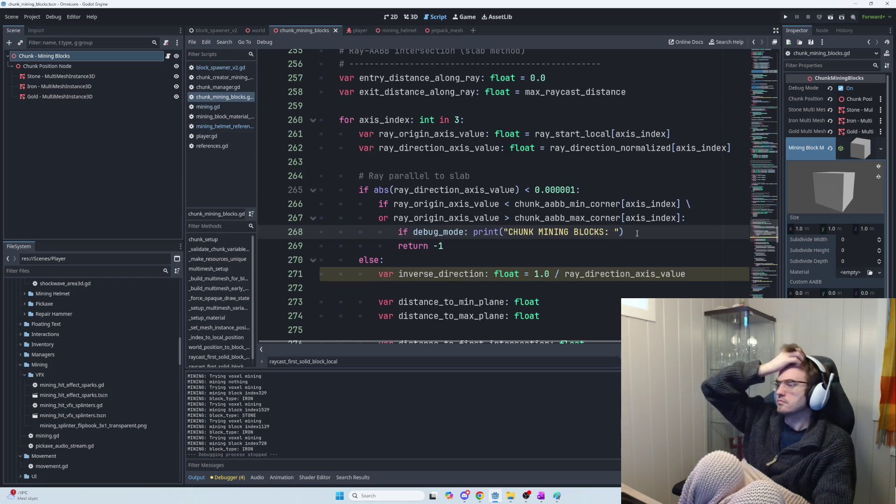
text(raypar)
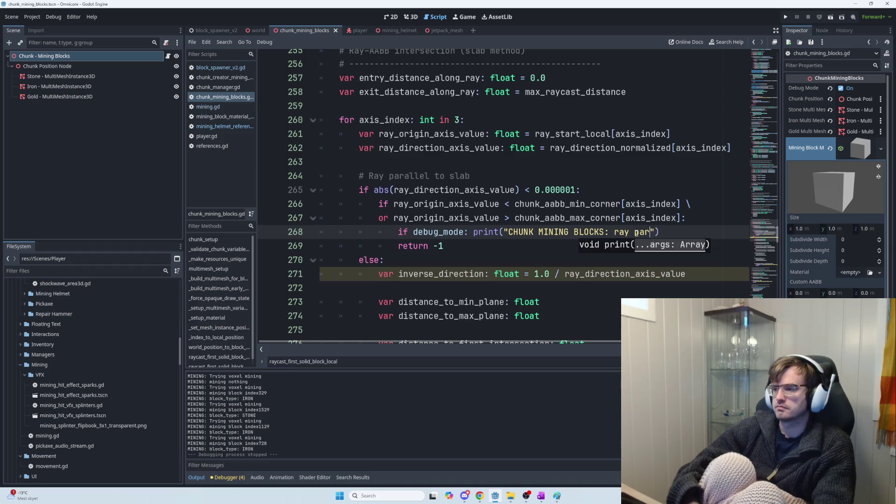
text(lab)
scroll(635, 212, up, 3)
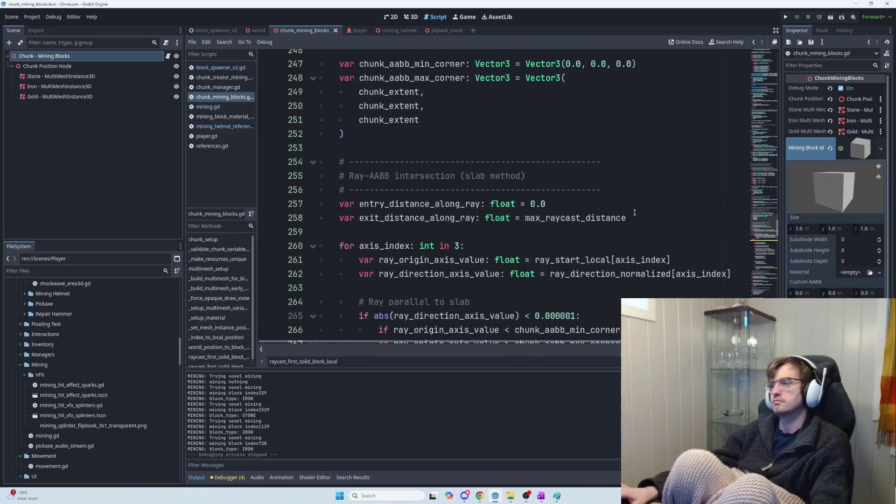
Add a "ray direction" debug print under the zero-direction check on line 237
scroll(635, 212, up, 2)
scroll(646, 219, up, 4)
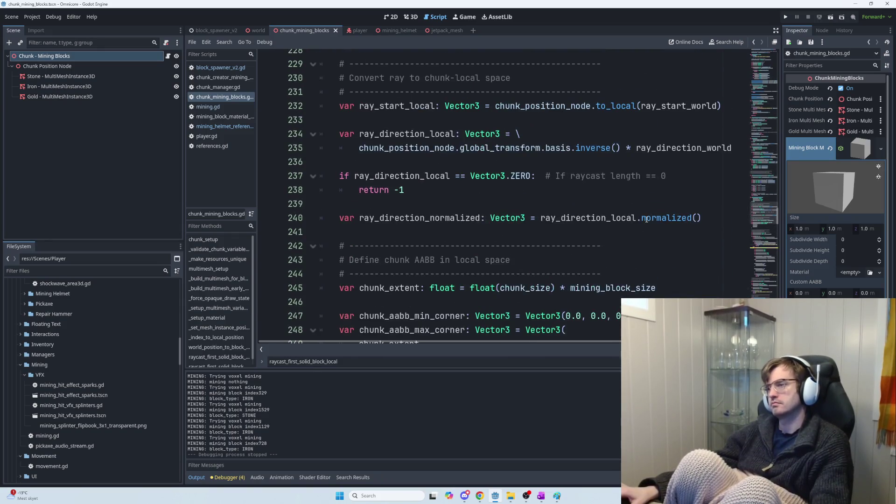
click(680, 177)
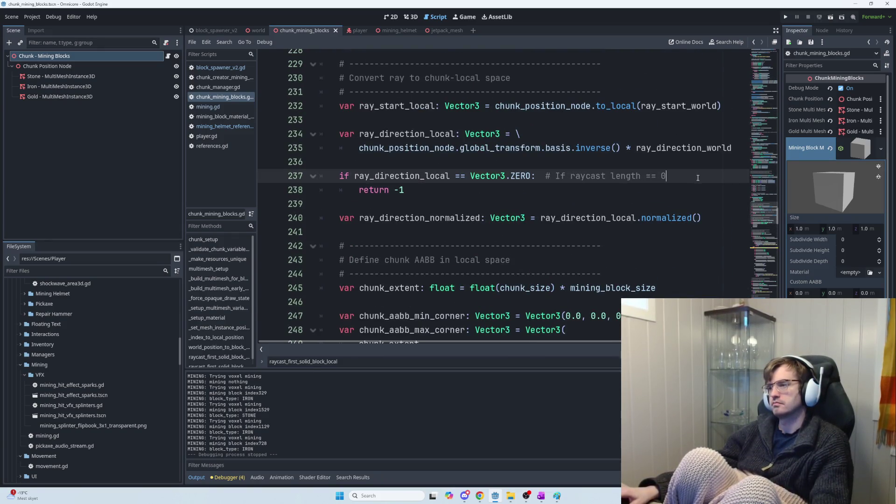
key(Return)
key(ctrl+v)
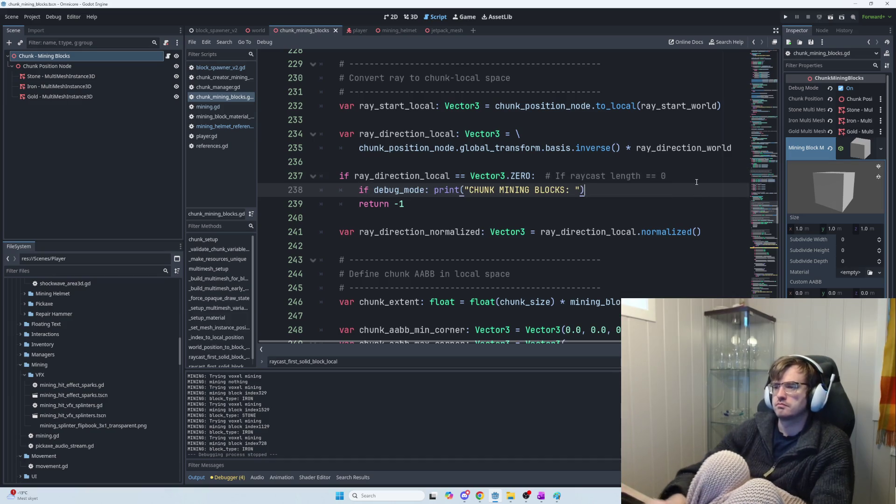
text(ray direc)
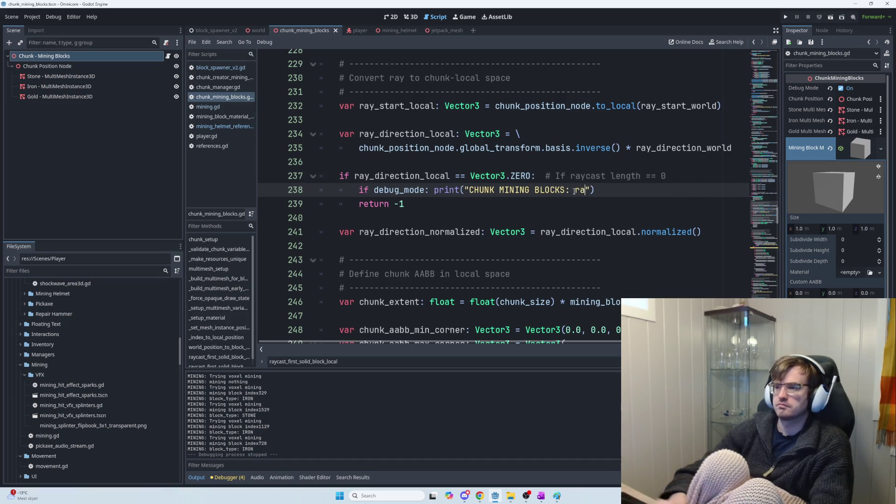
text(tion local = 00)
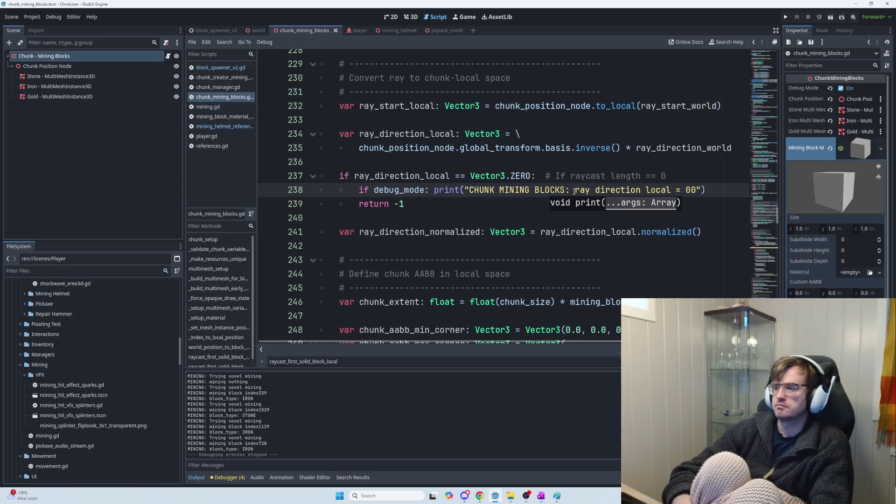
key(BackSpace)
Add an "out of bounds" debug print under the voxel_x bounds check
scroll(662, 195, up, 3)
scroll(661, 196, down, 3)
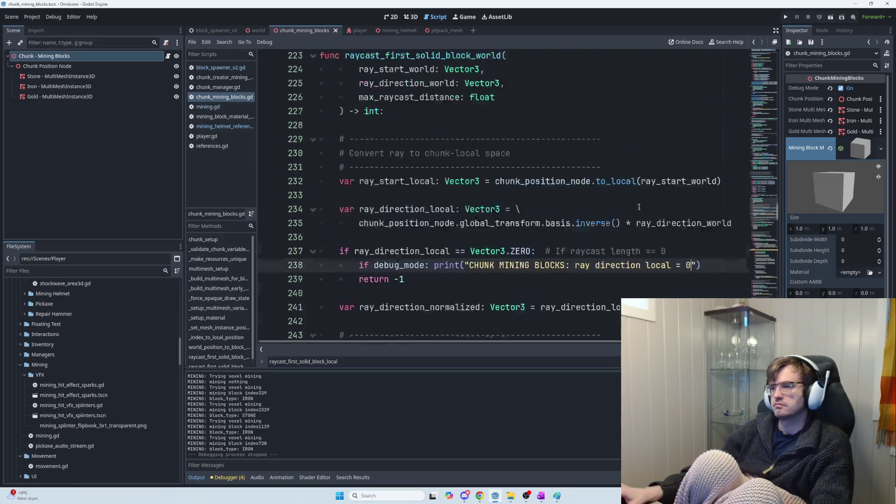
scroll(644, 201, up, 7)
scroll(636, 206, up, 2)
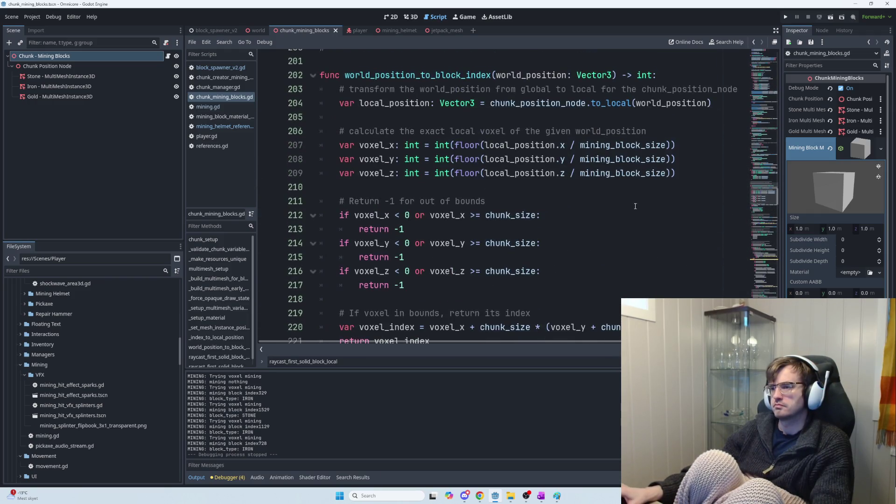
scroll(607, 214, up, 1)
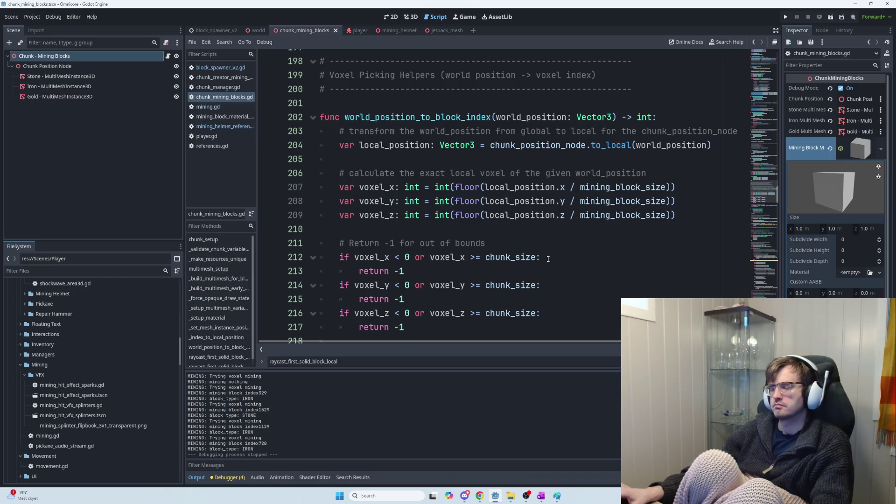
click(548, 259)
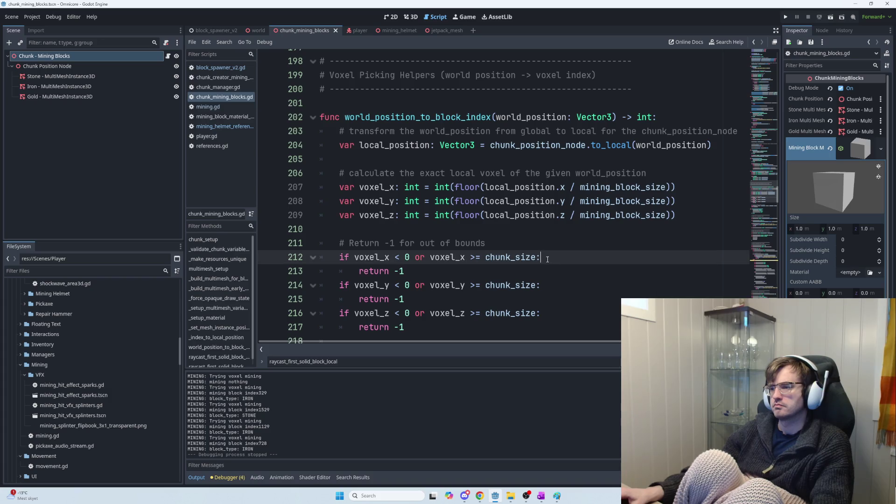
key(Tab)
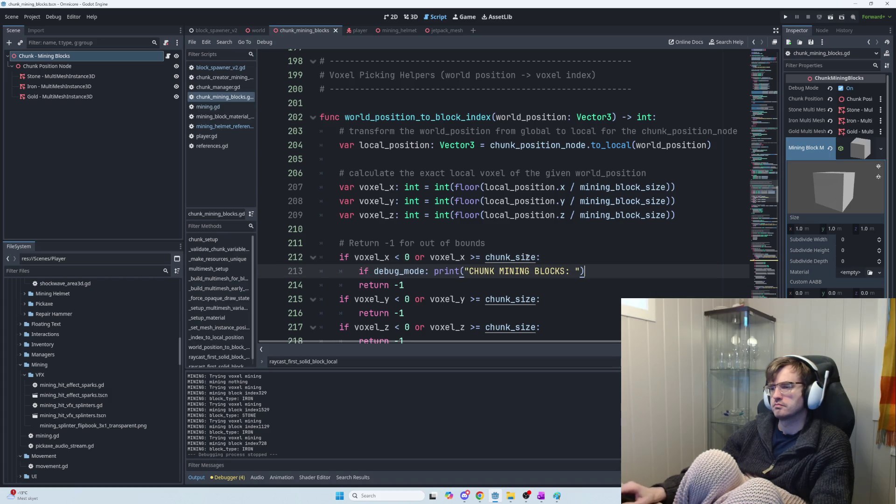
click(578, 271)
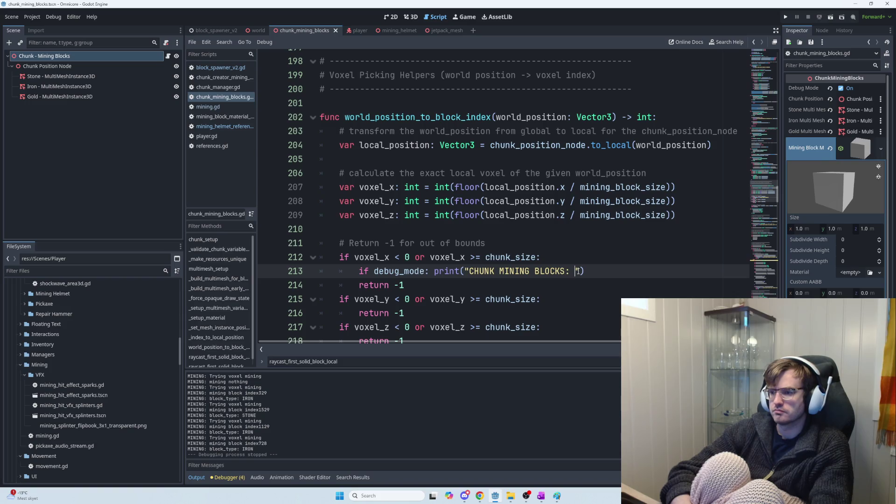
text(out of bou)
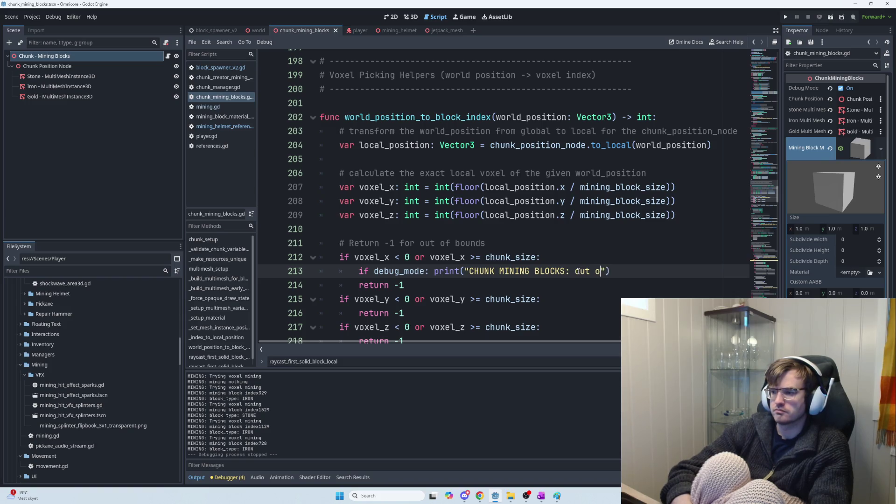
text(nds)
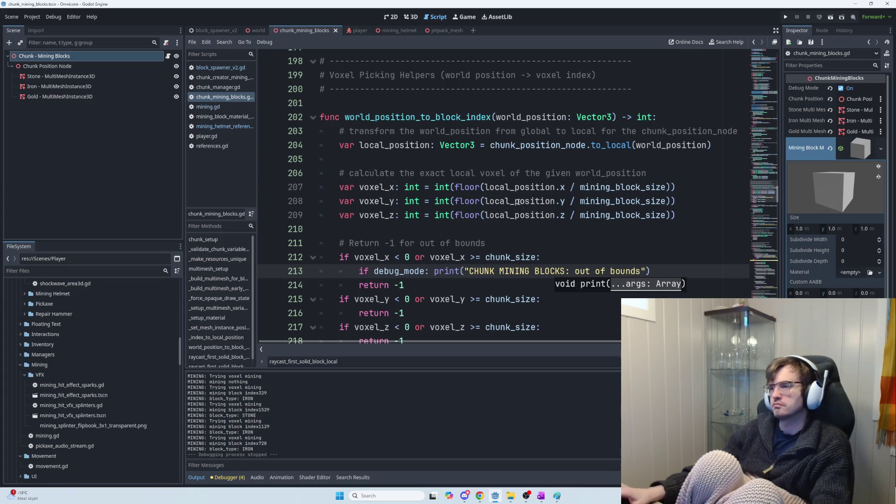
Copy the out-of-bounds print under the voxel_y and voxel_z checks, then run the game with F5
scroll(475, 207, down, 3)
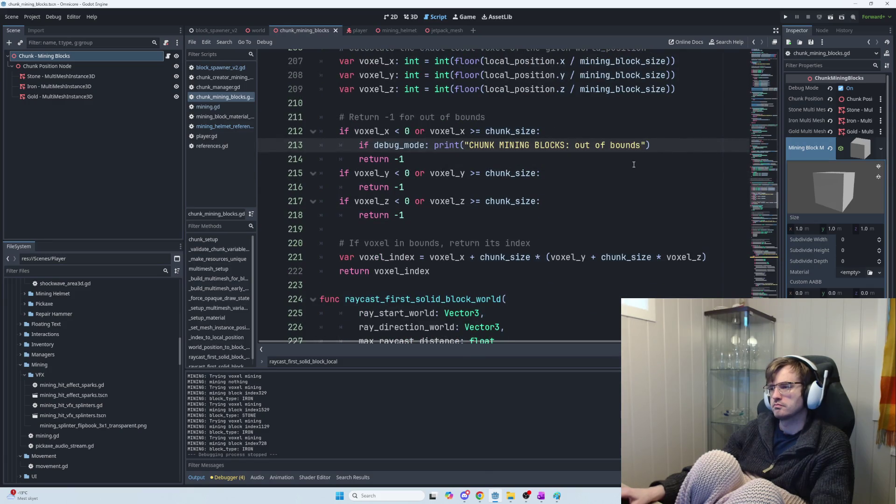
drag(654, 146, 356, 141)
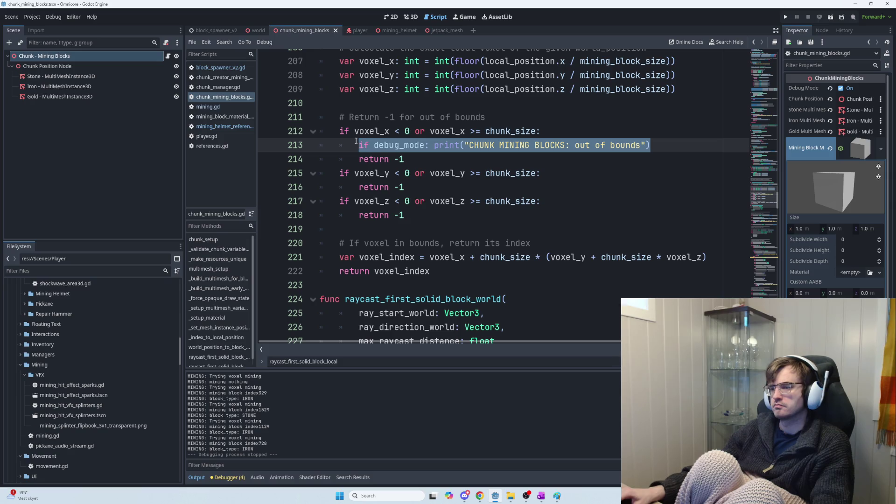
key(ctrl+c)
click(571, 176)
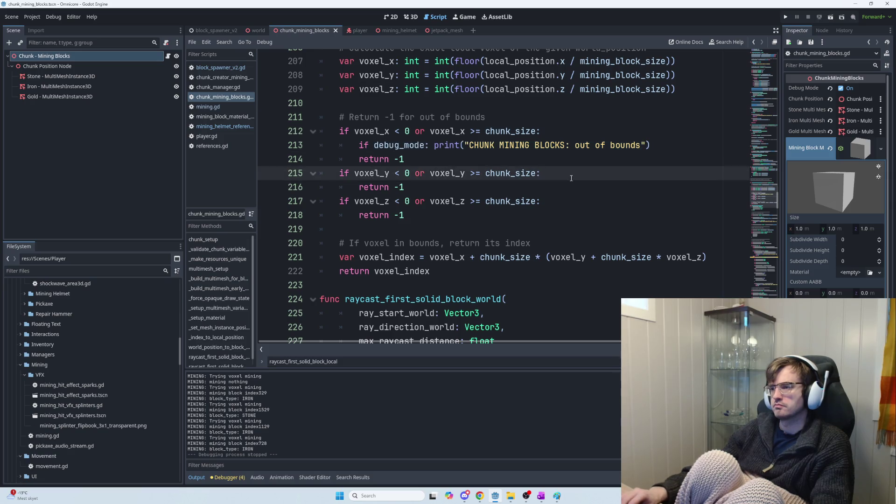
key(Return)
key(ctrl+v)
click(561, 215)
key(Return)
key(ctrl+v)
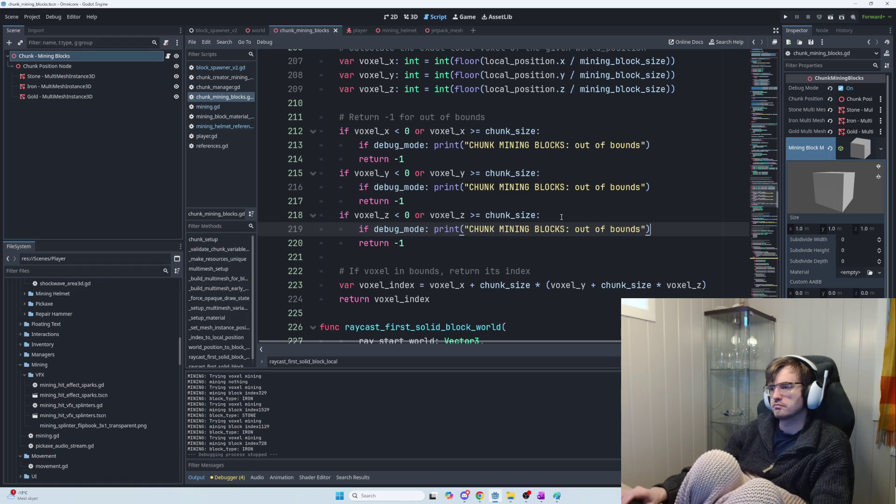
scroll(561, 210, down, 3)
key(F5)
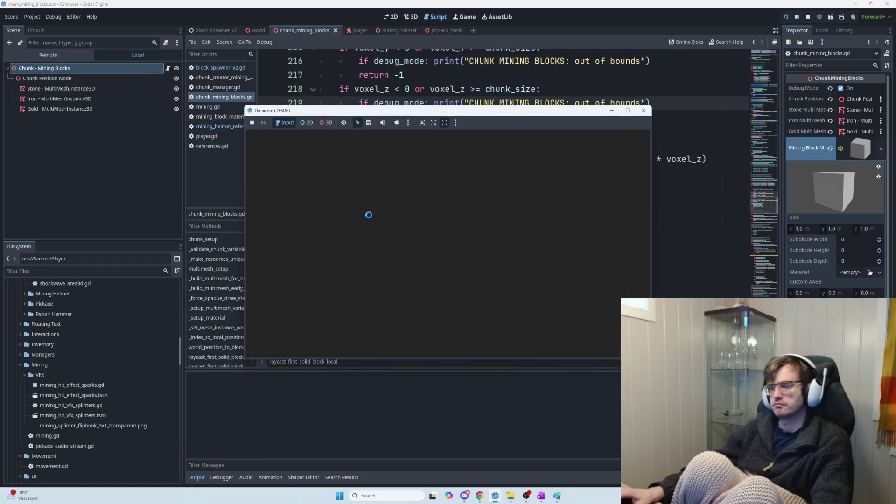
Host a game session, set off an explosive, and swing the pickaxe at walls and floor
click(273, 137)
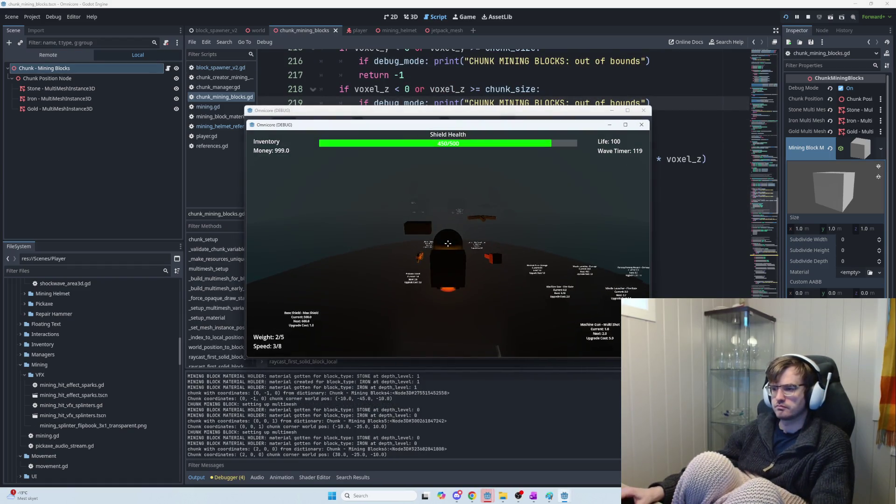
click(448, 243)
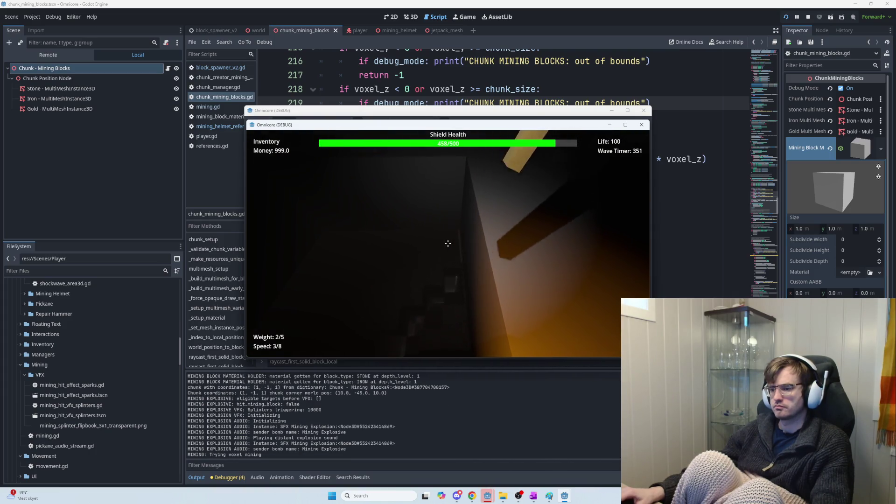
click(448, 244)
click(448, 244)
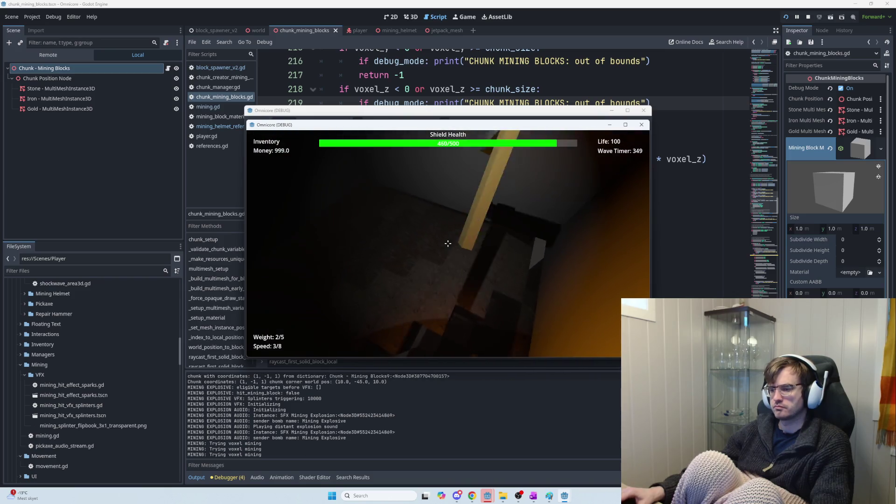
click(449, 243)
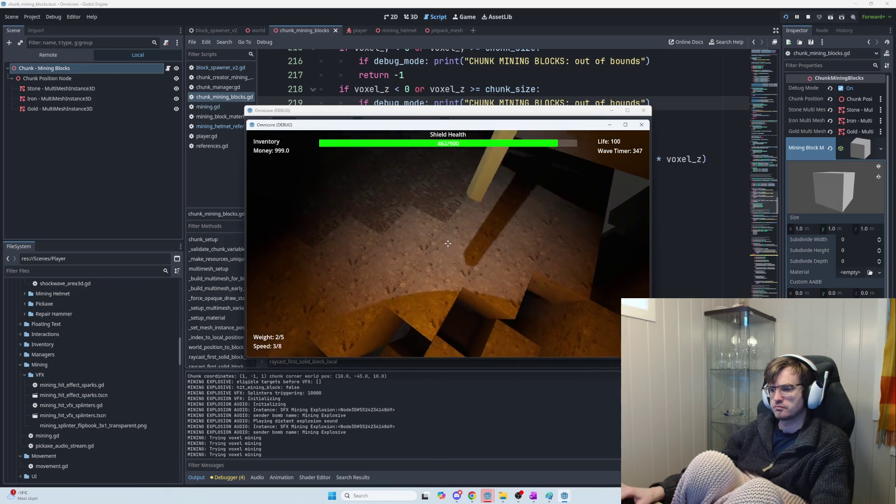
click(448, 243)
click(449, 243)
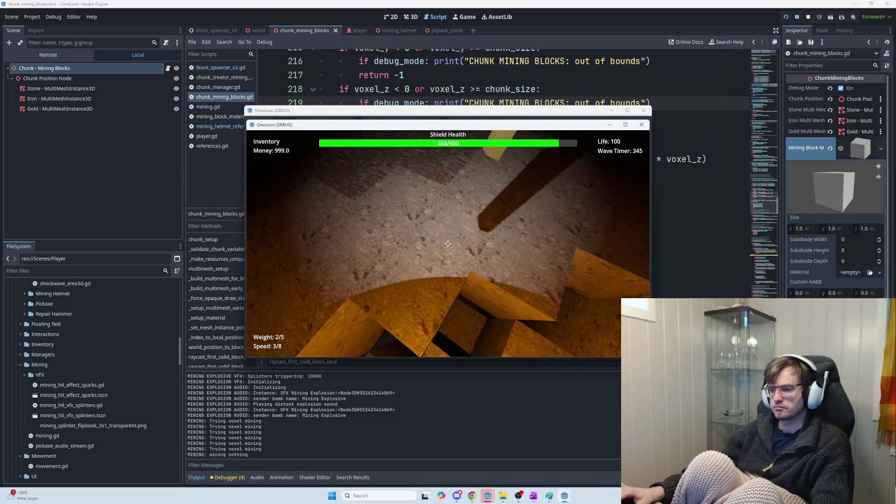
click(448, 243)
click(449, 243)
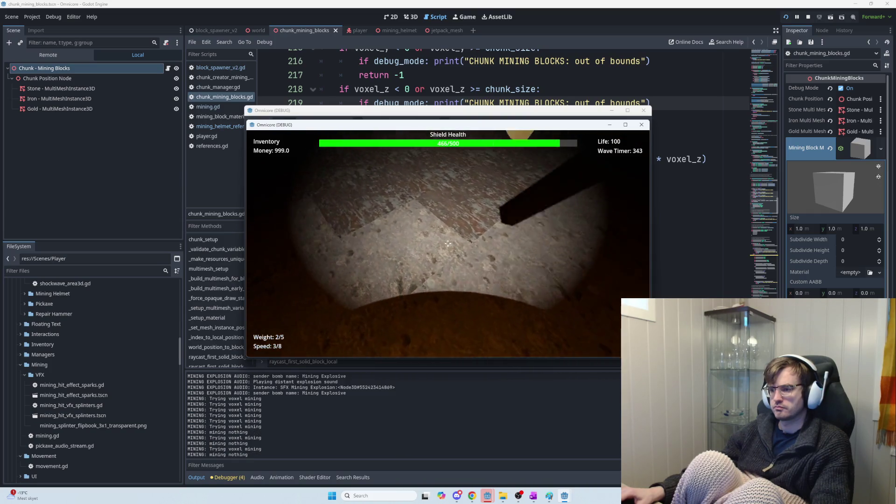
click(448, 243)
click(448, 243)
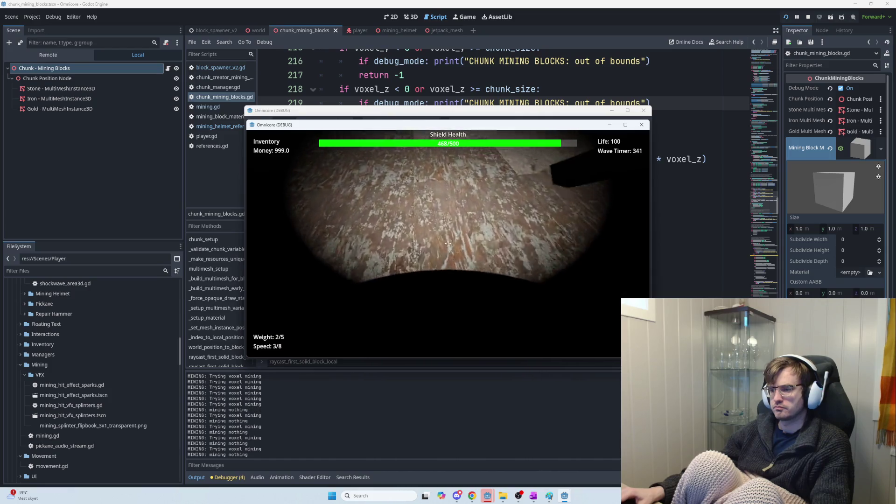
click(448, 243)
Keep mining the orange stone and floor blocks, then leave the game and stop the debug run with F8
click(448, 244)
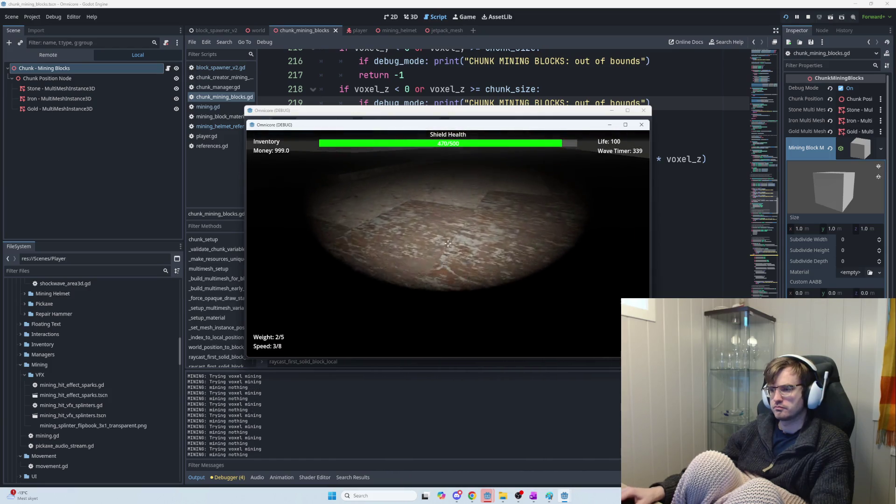
click(448, 244)
click(449, 243)
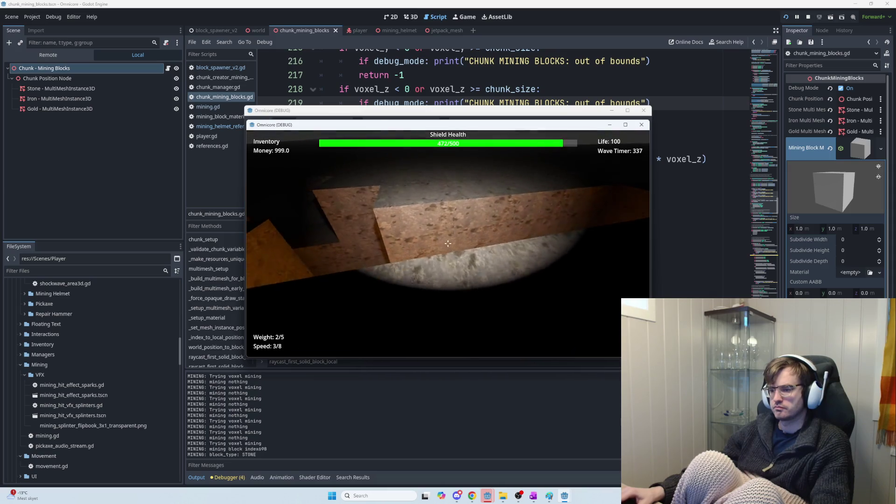
click(449, 244)
click(448, 243)
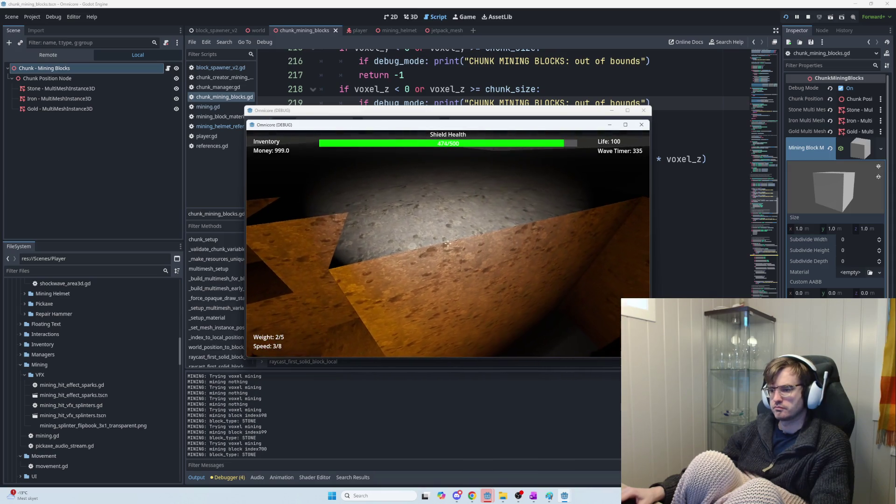
click(448, 243)
click(448, 244)
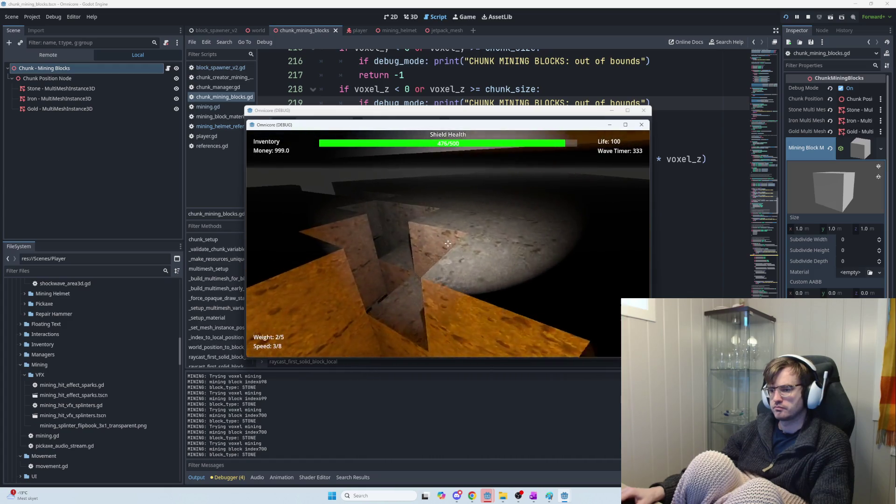
click(448, 243)
click(448, 244)
click(448, 243)
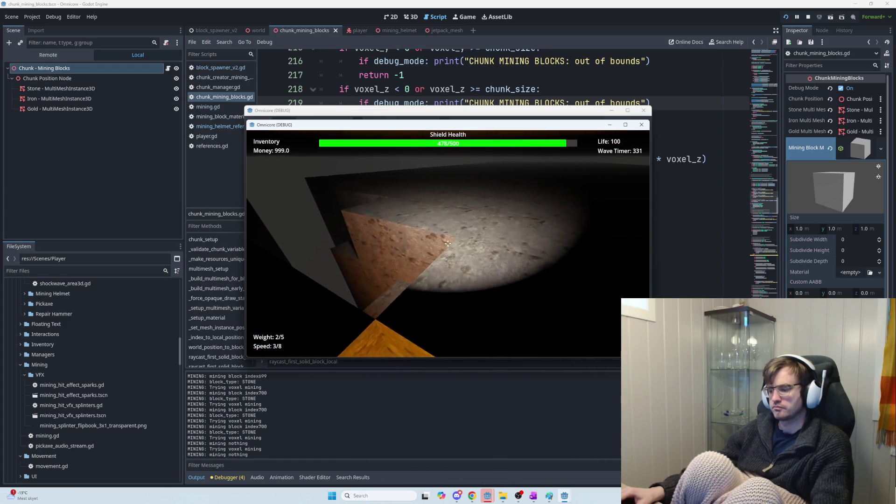
click(448, 243)
key(F5)
key(F8)
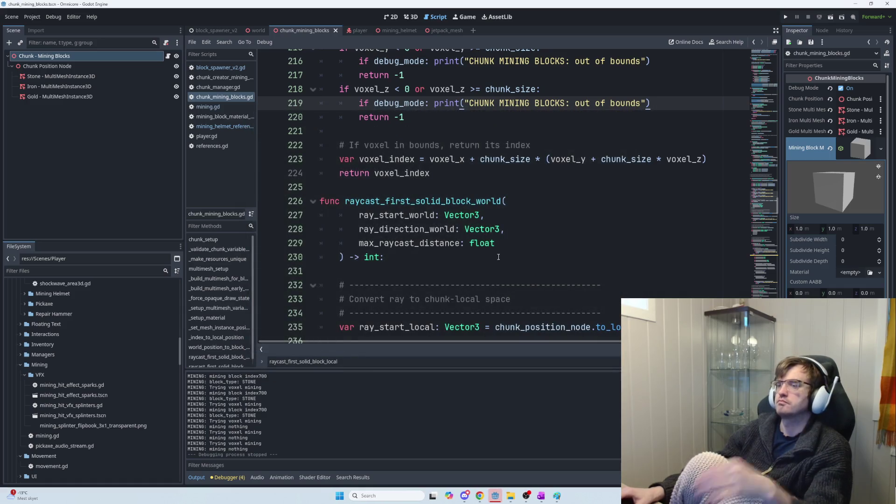
Scroll through the raycast_first_solid_block_world code down to func raycast_first_solid_block_local
scroll(505, 250, up, 1)
scroll(506, 250, down, 2)
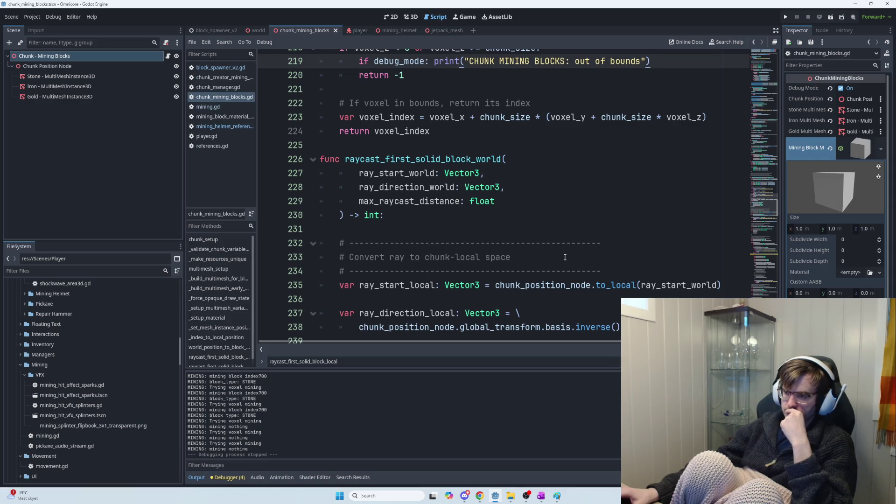
scroll(565, 257, down, 3)
scroll(565, 259, down, 2)
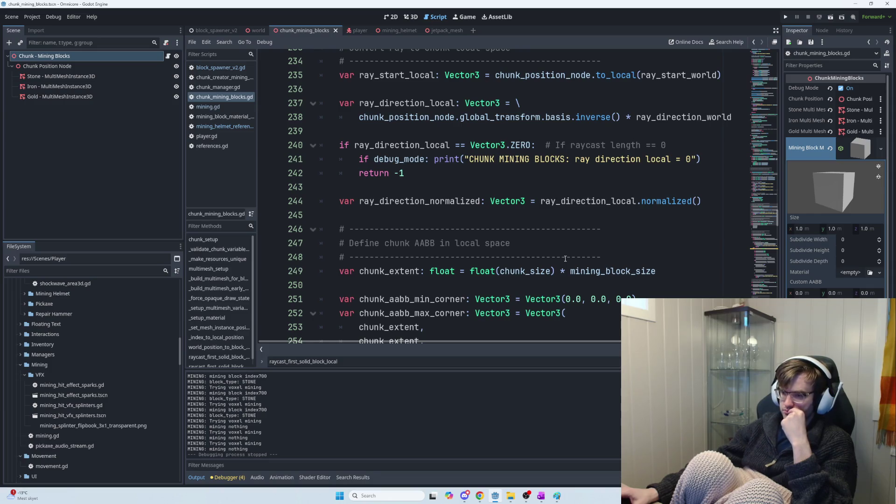
scroll(565, 258, down, 9)
click(565, 257)
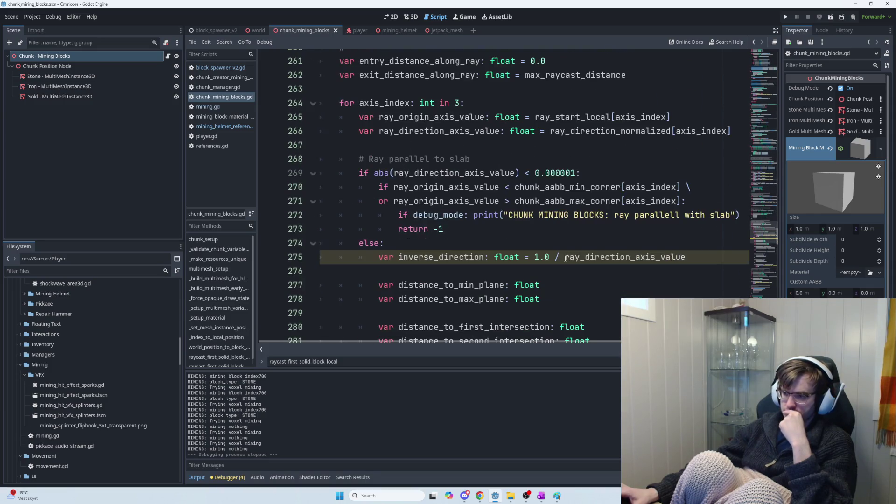
scroll(513, 244, down, 9)
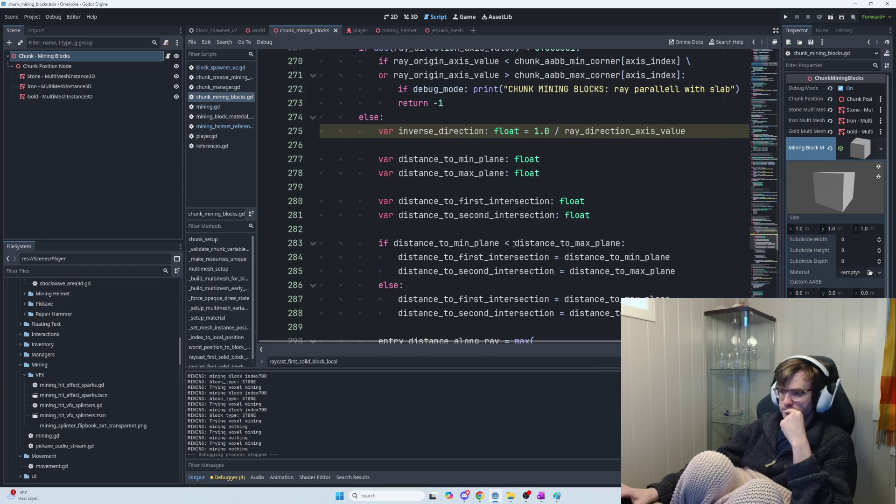
scroll(517, 246, down, 9)
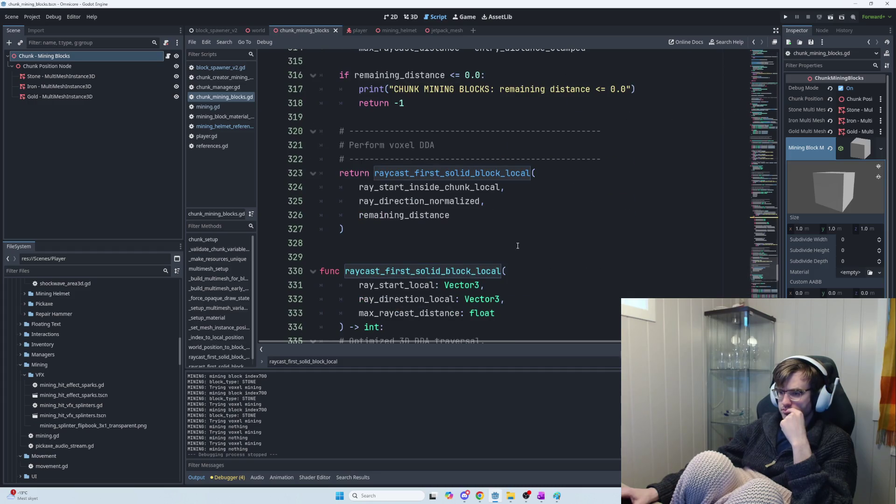
scroll(518, 246, down, 3)
scroll(518, 245, down, 2)
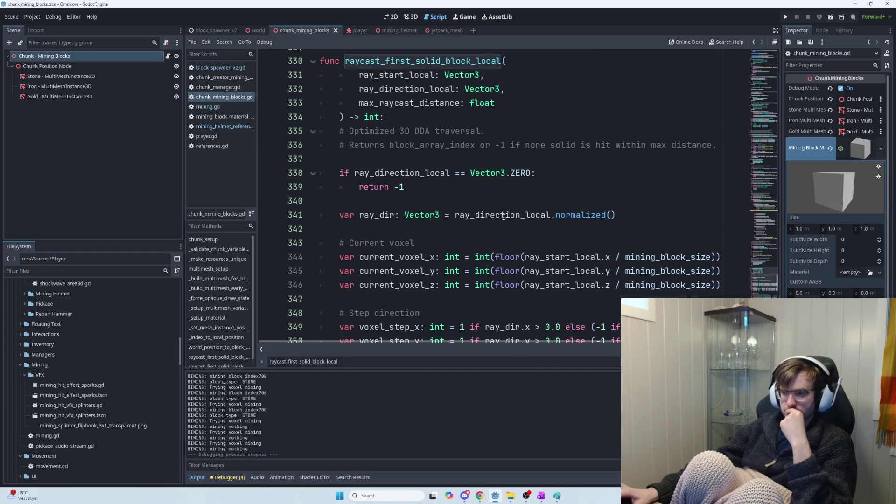
Paste a debug print under the zero-direction check and change its message to "ray_direction_"
click(550, 170)
key(Return)
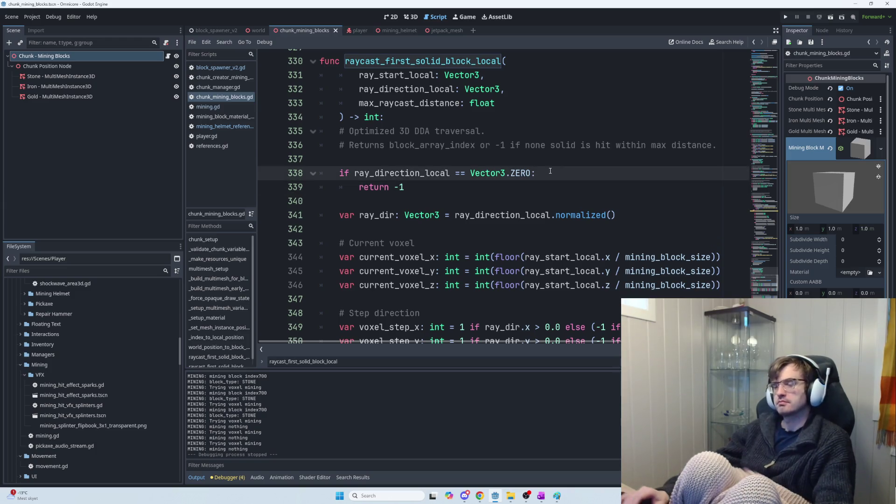
key(ctrl+v)
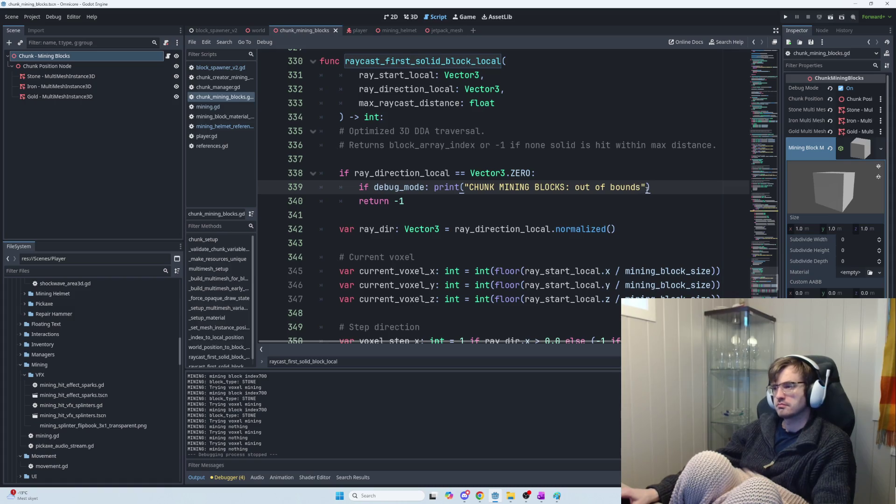
double_click(628, 188)
mouse_move(628, 187)
mouse_down()
mouse_move(518, 187)
mouse_move(572, 187)
mouse_up()
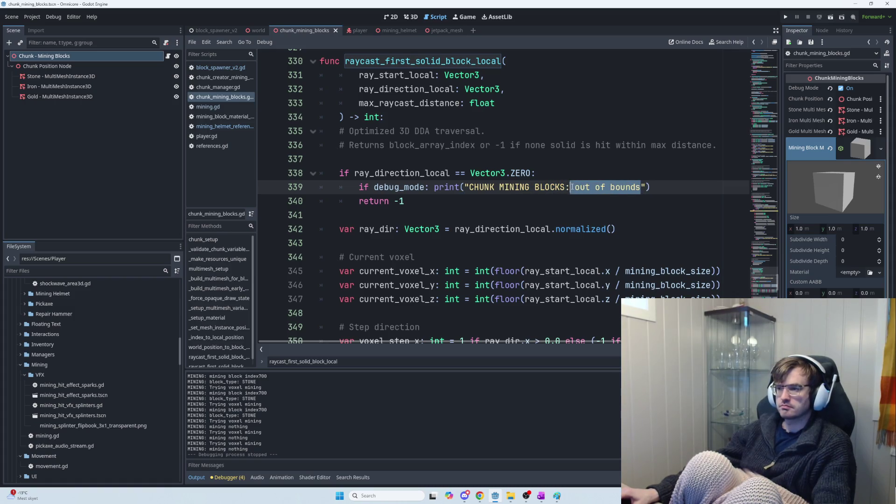
text(ra)
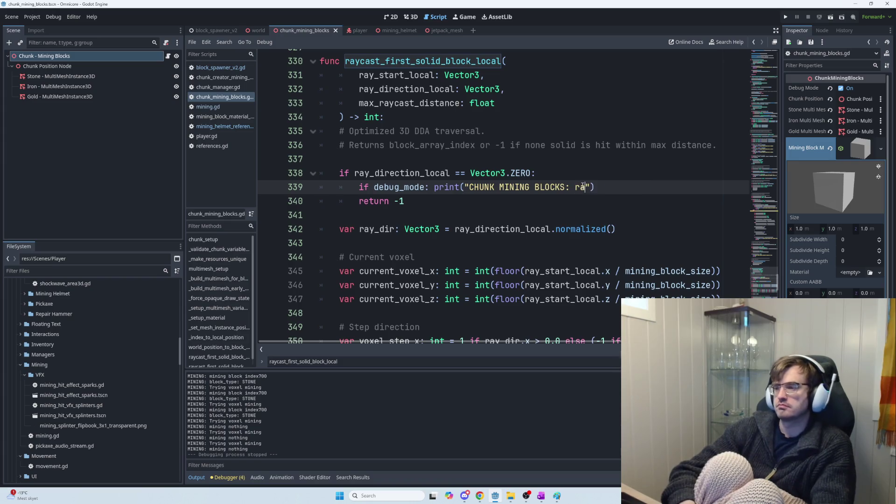
text(y_direction_local is 0)
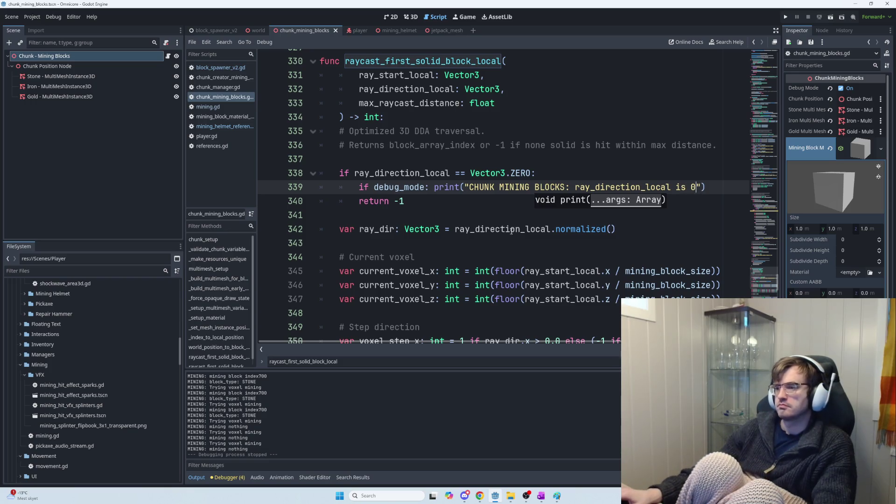
Paste the out-of-bounds debug print under the x bounds check
scroll(521, 253, down, 6)
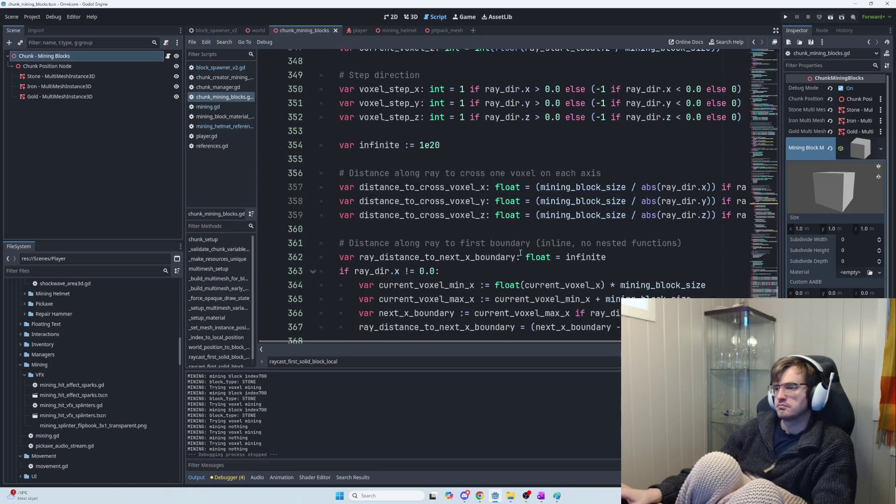
scroll(521, 252, down, 2)
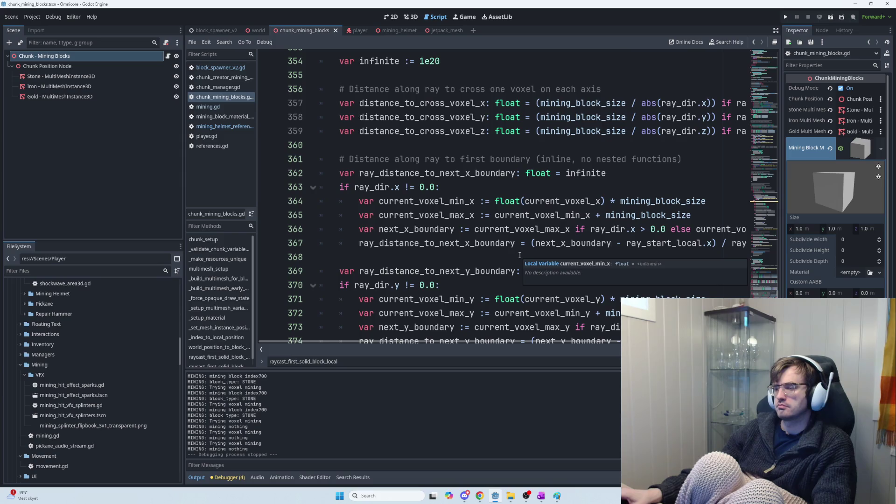
scroll(520, 256, down, 10)
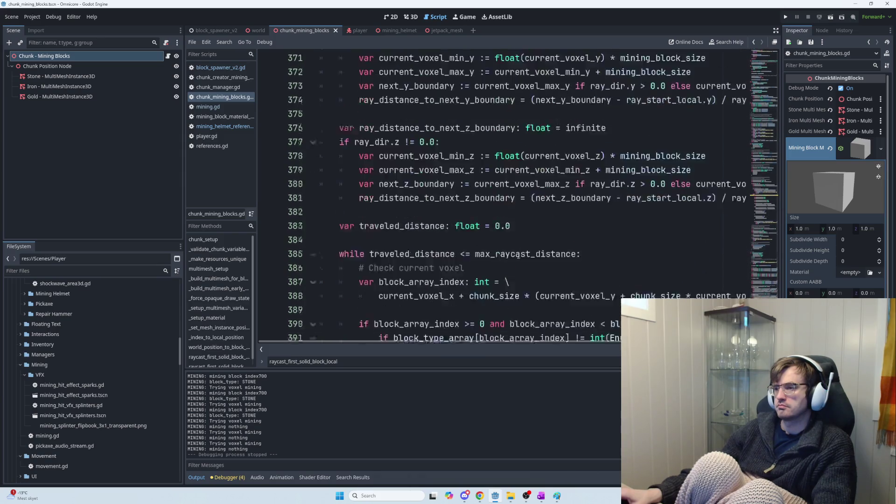
scroll(516, 255, up, 1)
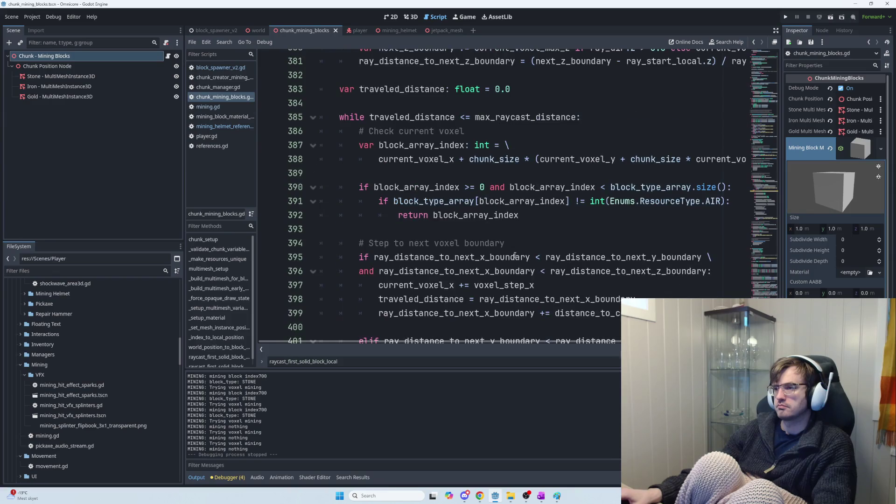
scroll(514, 255, down, 6)
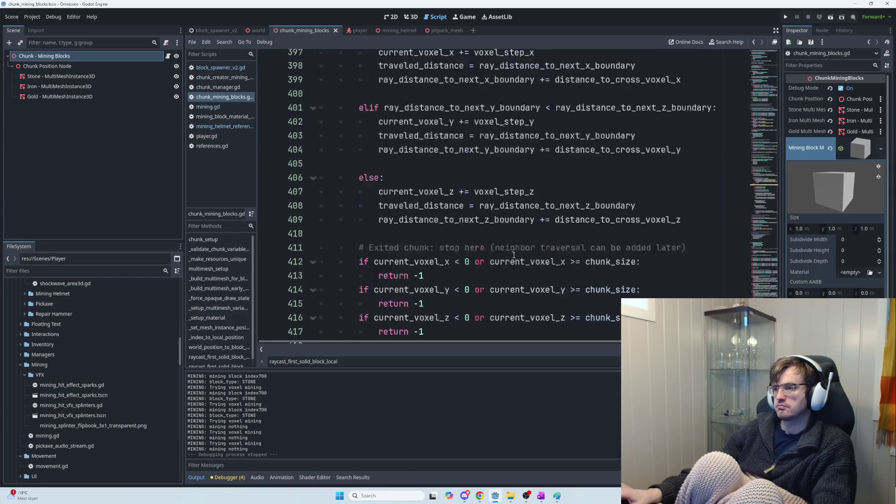
click(650, 241)
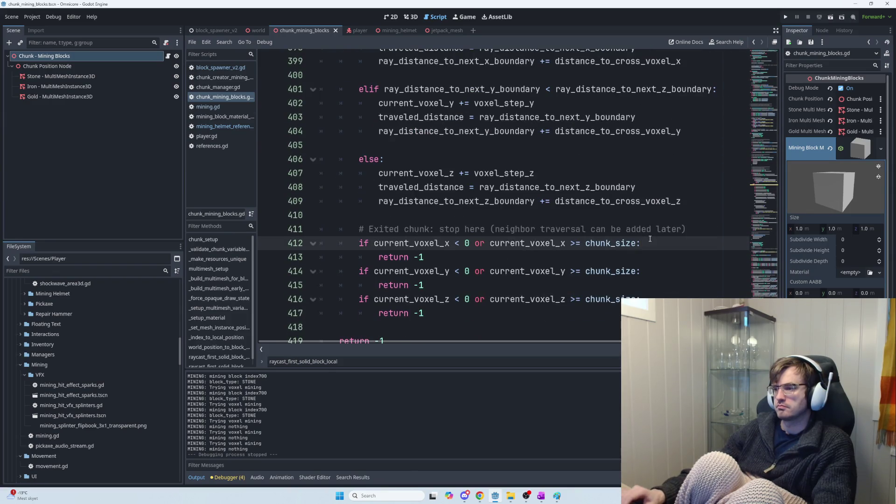
key(Return)
text(if debug_mode: print("CHUNK MINING BLOCKS: out of bounds"))
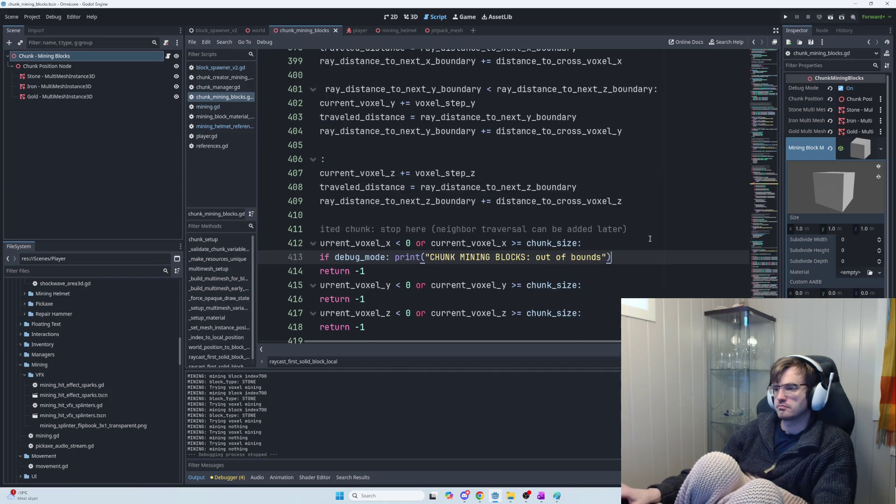
Change line 413's message to "exited chunk, neighbor traversal later" and select the whole line
drag(380, 342, 338, 337)
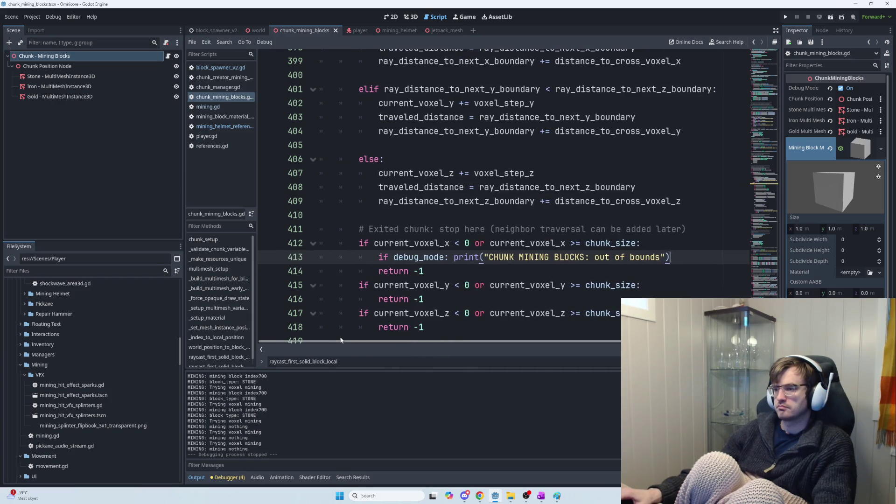
drag(659, 263, 483, 260)
drag(595, 265, 666, 257)
text(exited)
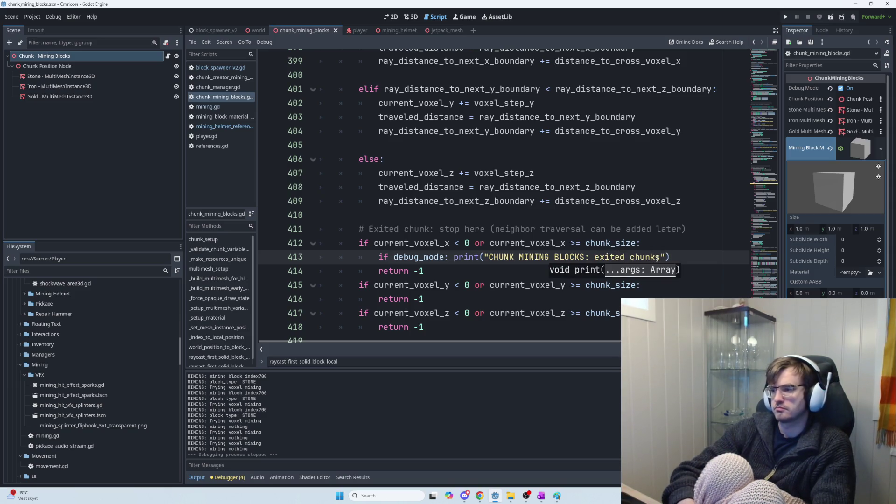
key(BackSpace)
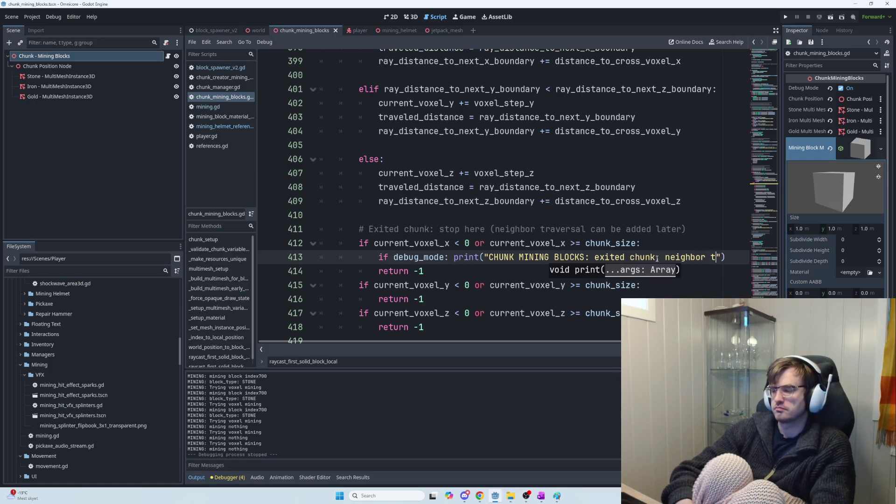
text(ersl)
key(BackSpace)
text(al later)
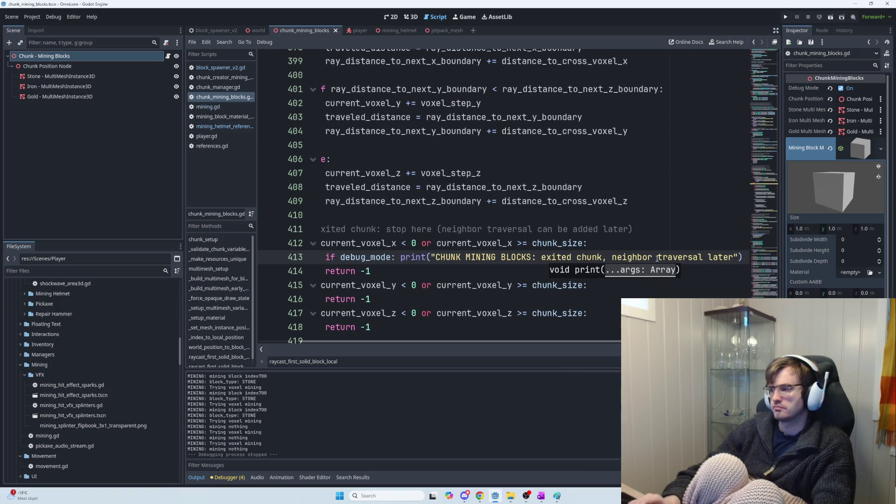
key(End)
key(shift+Home)
key(ctrl+c)
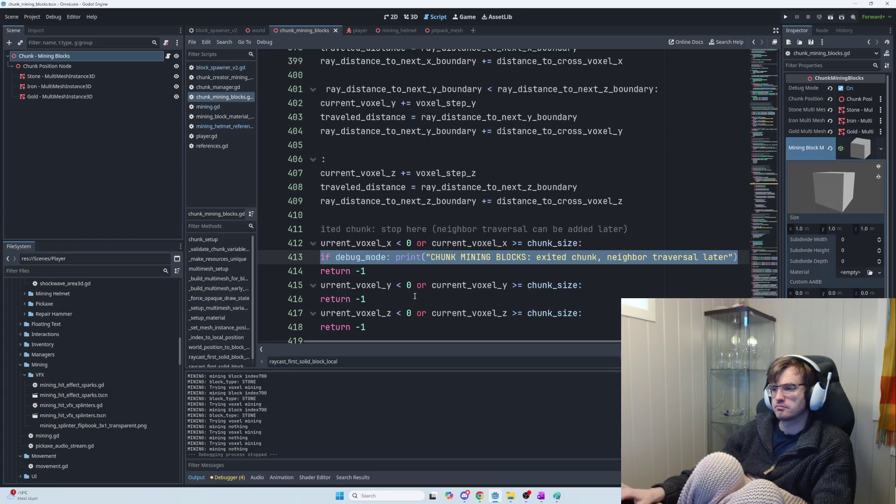
Paste the exited-chunk print under the y and z boundary checks
click(593, 299)
click(593, 285)
key(Return)
key(ctrl+v)
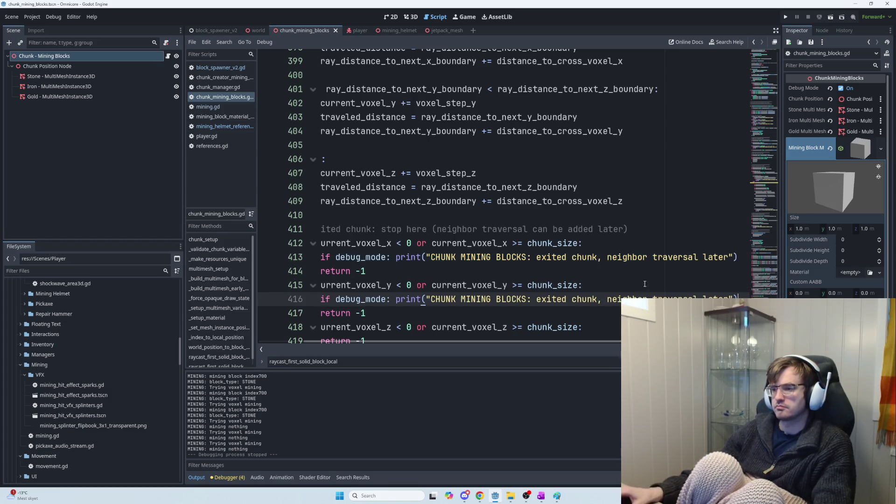
scroll(602, 276, down, 2)
click(607, 267)
key(Return)
key(ctrl+v)
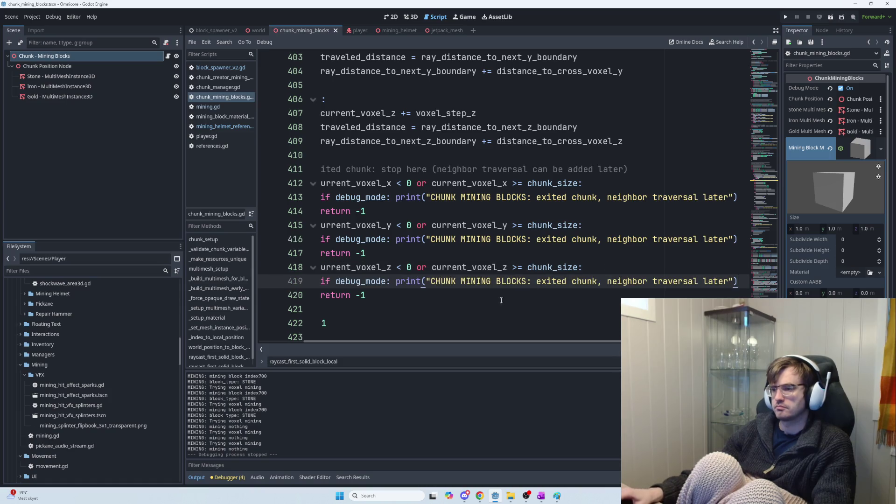
Add a final "we're at the nd didnt find any block" print before the last return, then run the game
click(448, 332)
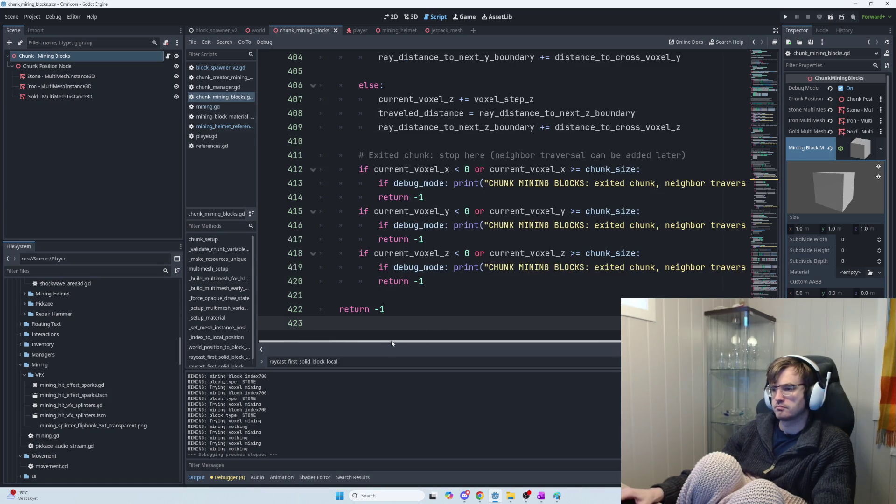
click(350, 293)
key(ctrl+v)
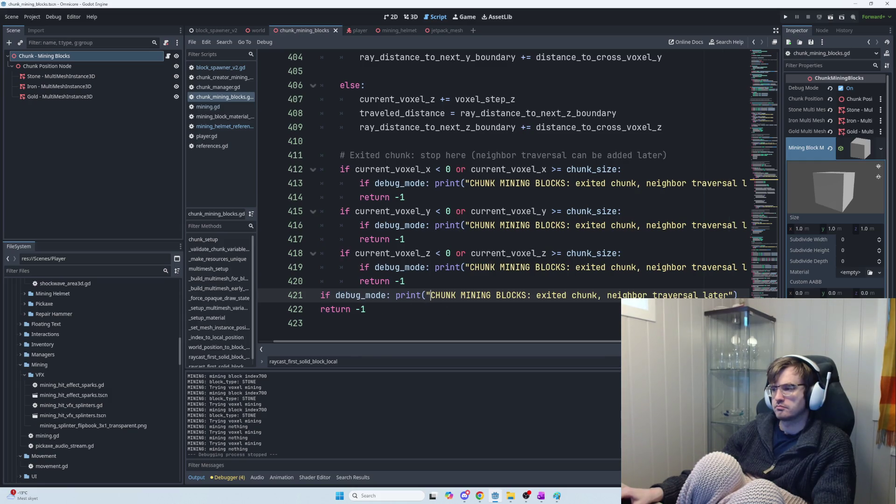
drag(729, 295, 537, 296)
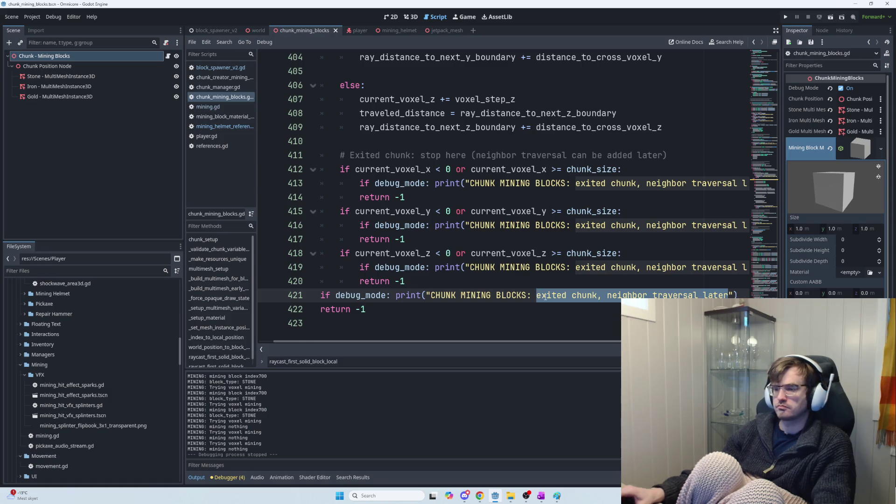
text(we're at the )
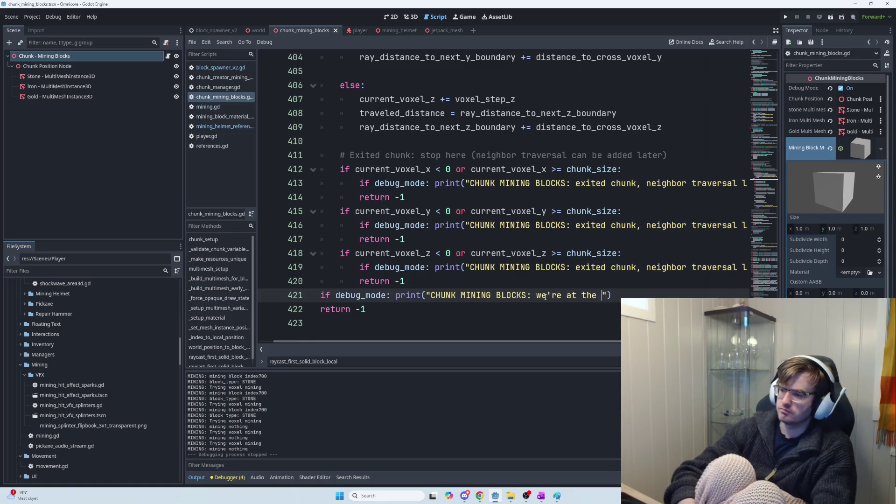
text(nd and)
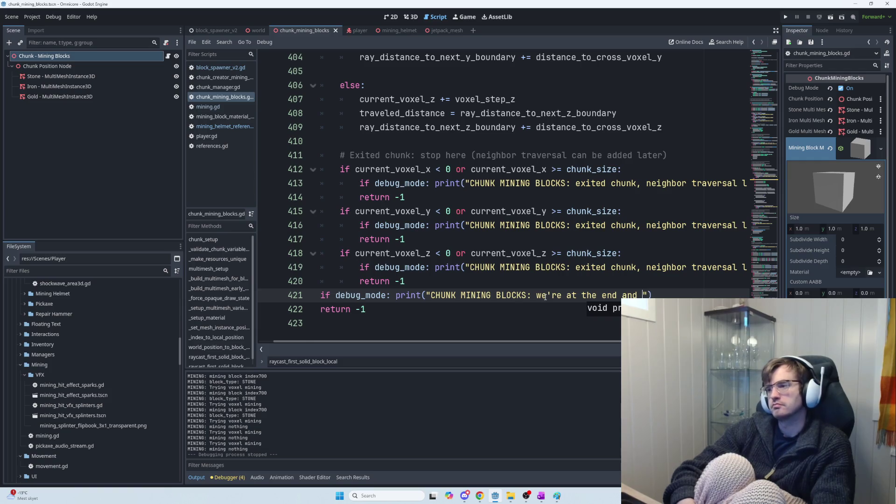
text(idnt find any bloc)
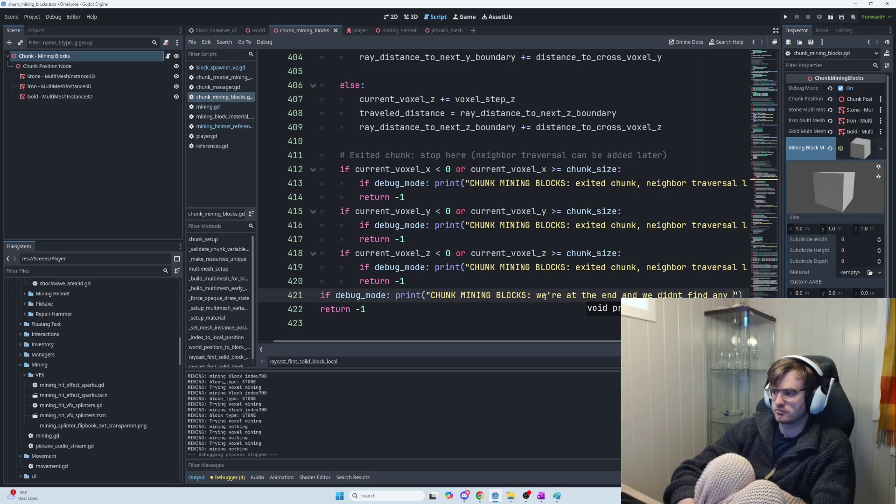
text(k)
key(F5)
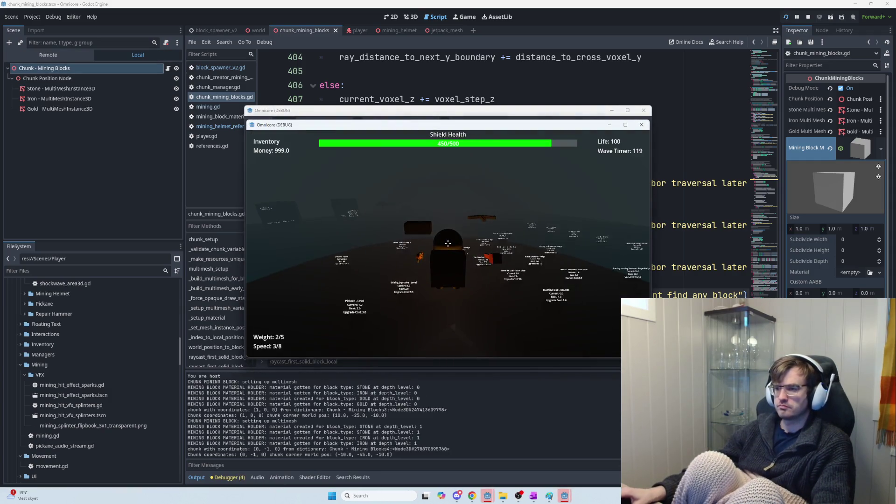
Swing the pickaxe at cave stone walls and orange blocks, using the jetpack to move
click(449, 243)
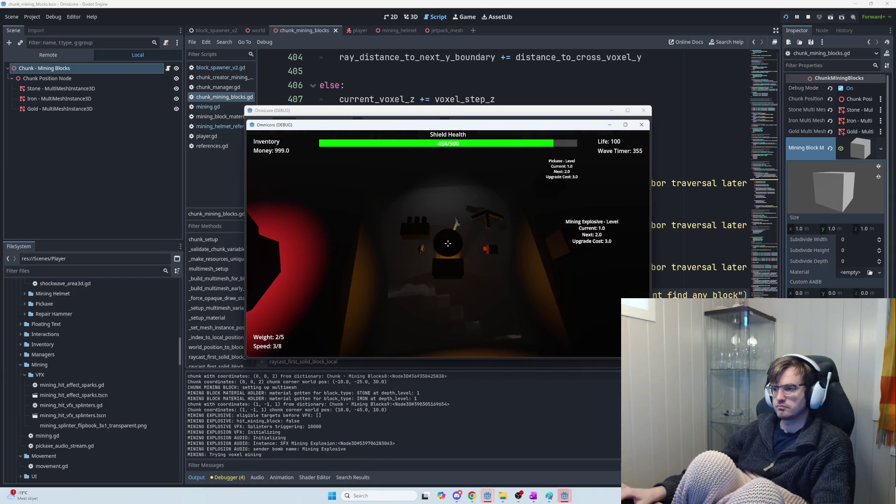
key(space)
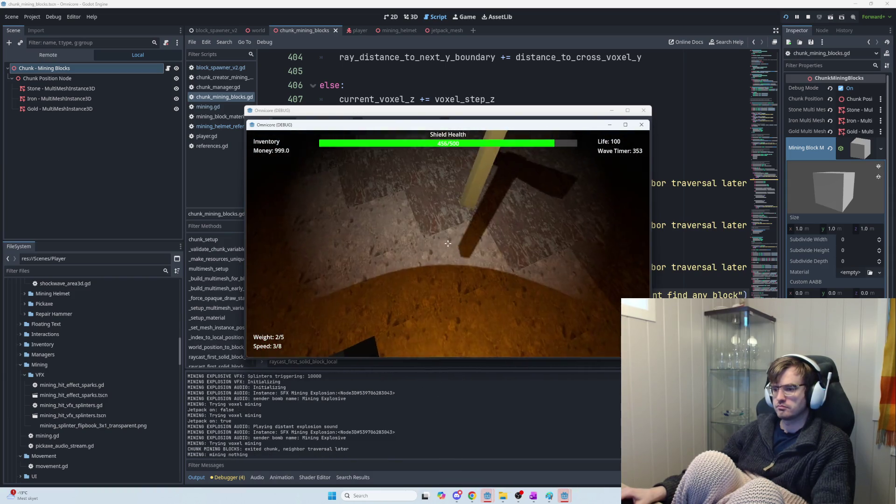
click(448, 244)
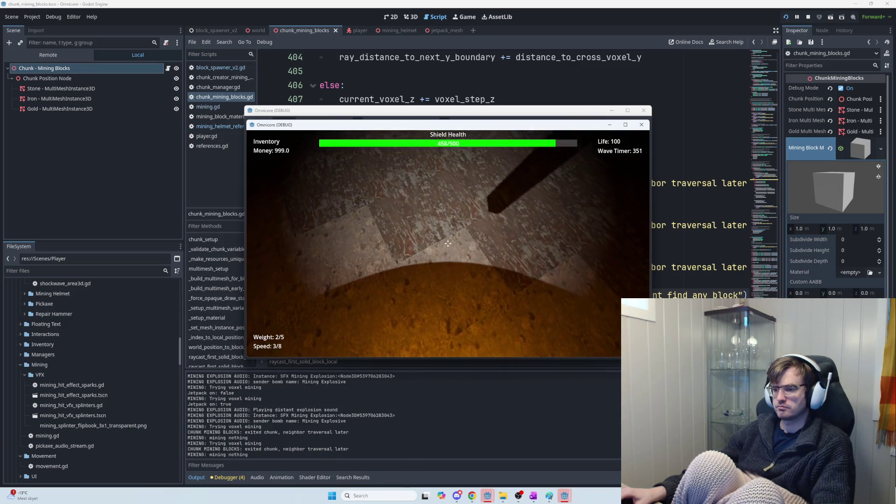
click(449, 243)
click(448, 243)
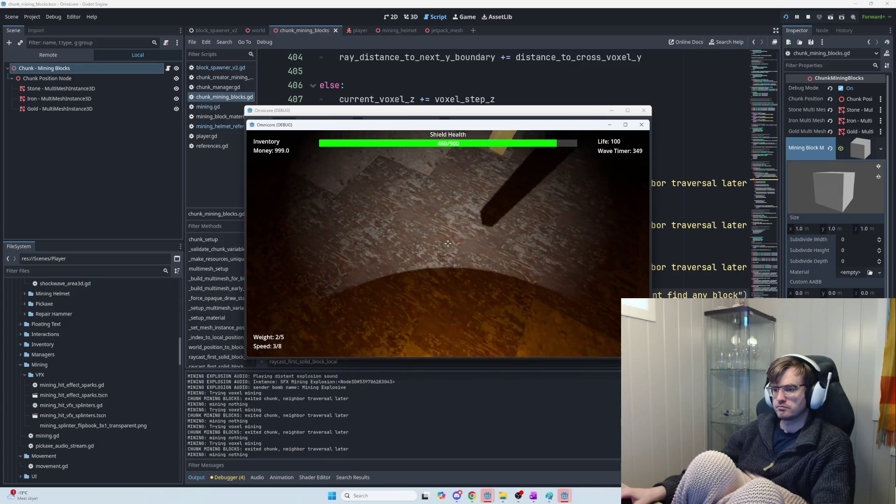
click(448, 244)
click(448, 243)
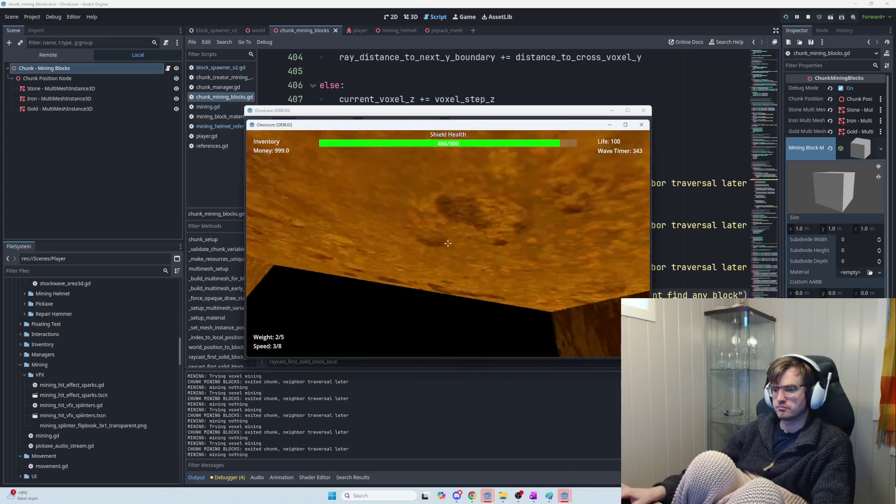
click(448, 243)
click(448, 243)
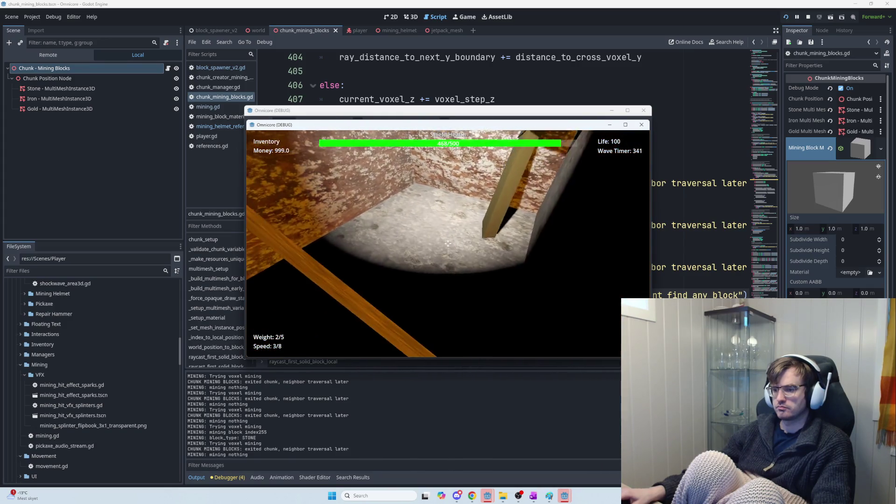
click(448, 243)
click(448, 243)
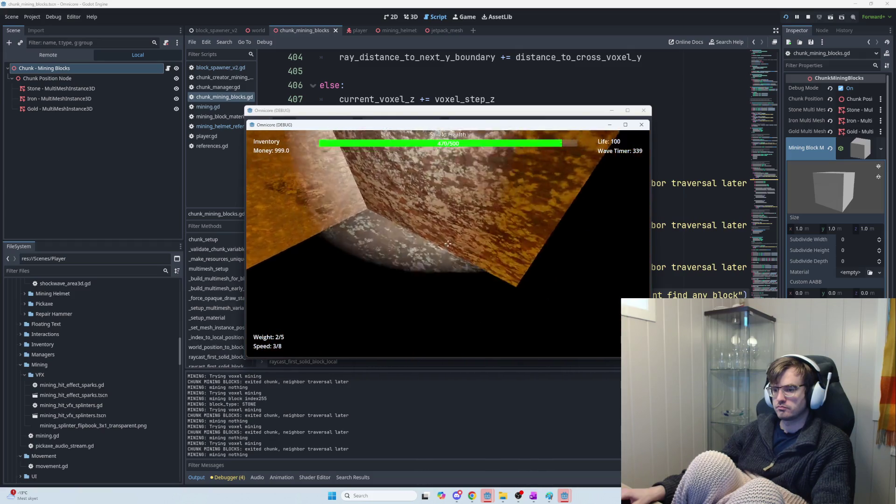
click(448, 243)
click(448, 244)
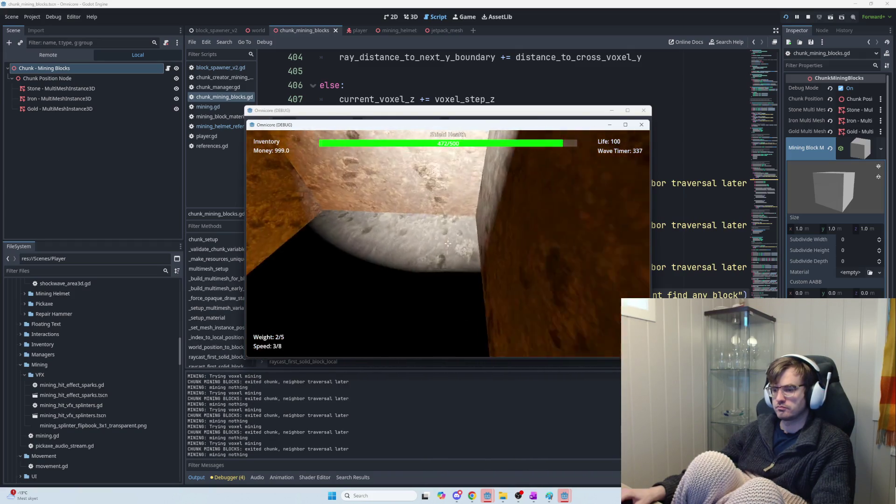
Mine the brown wall, orange ore and stone blocks, then stop the game with F8
click(448, 243)
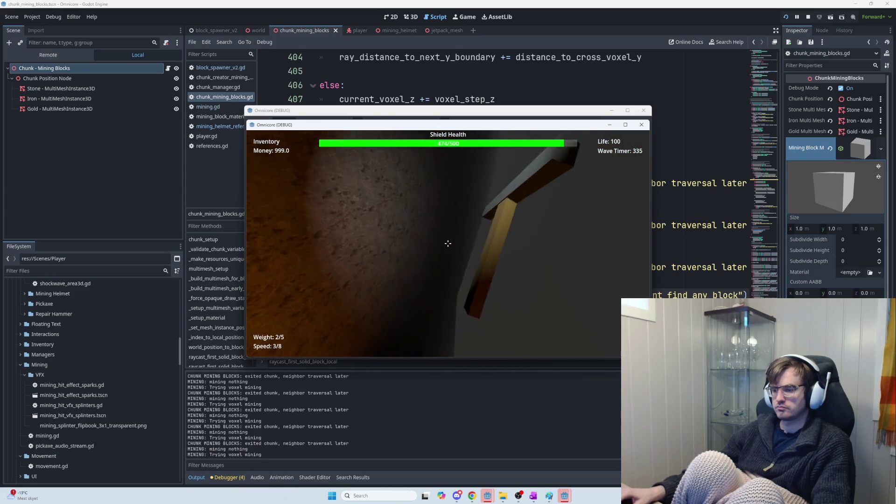
click(448, 243)
click(448, 243)
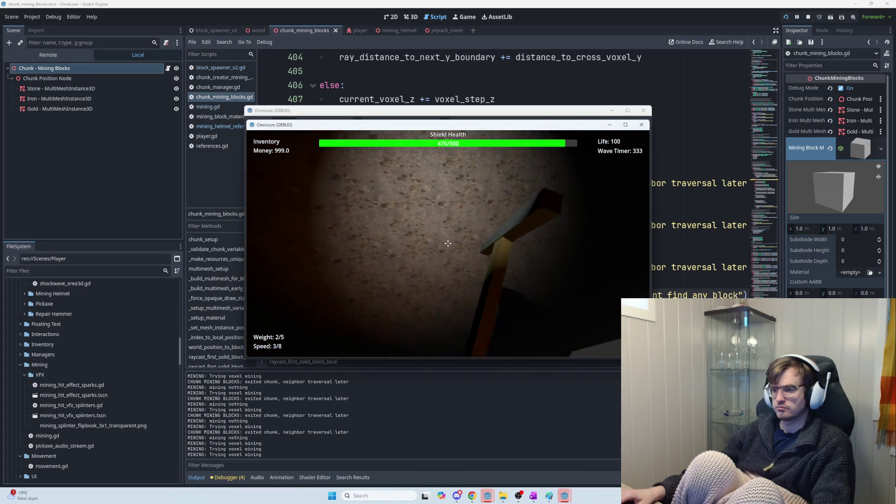
click(448, 243)
click(447, 243)
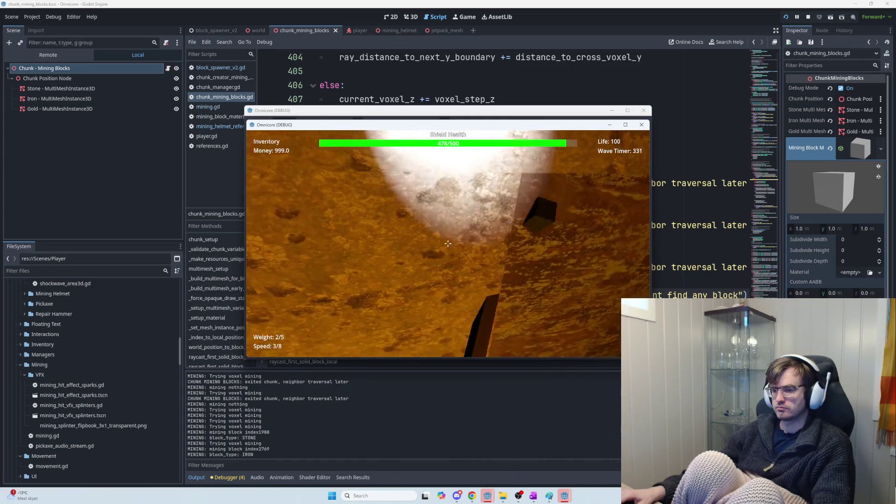
click(447, 243)
click(448, 243)
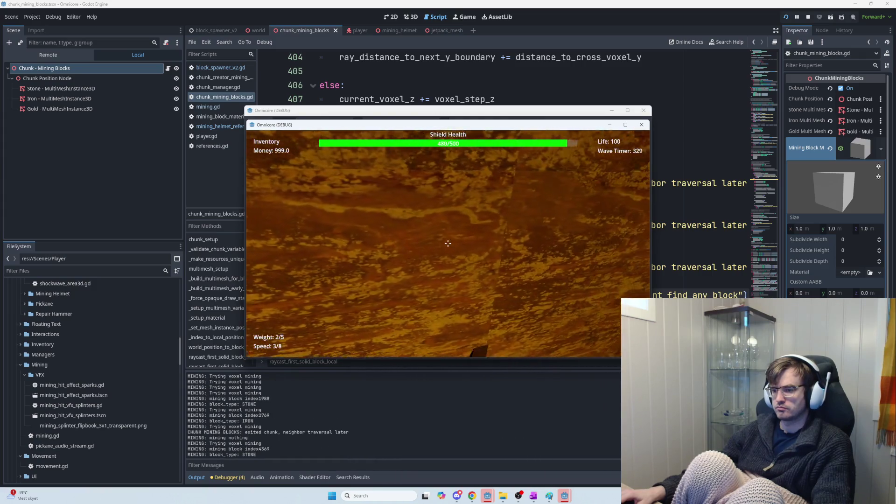
click(448, 243)
click(447, 244)
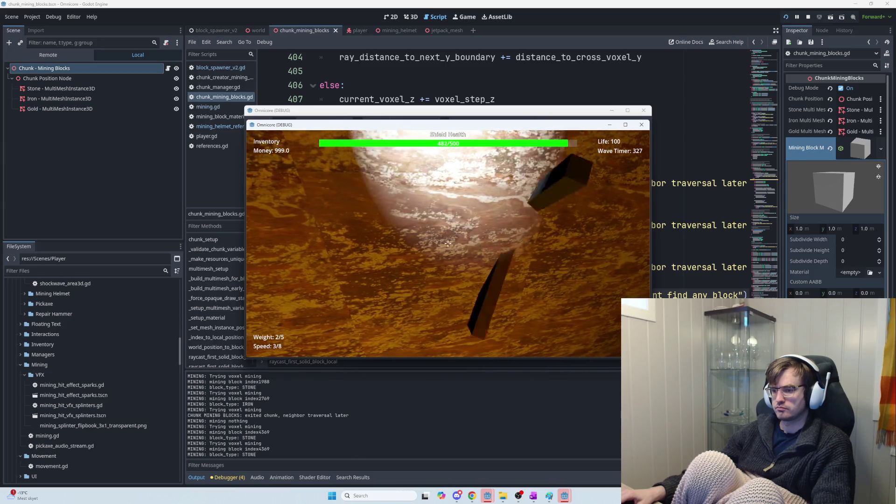
click(448, 243)
click(448, 243)
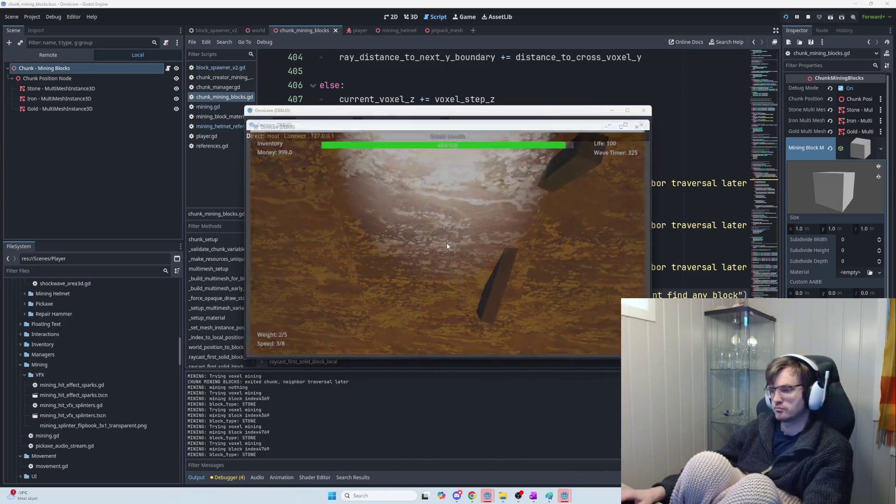
key(F8)
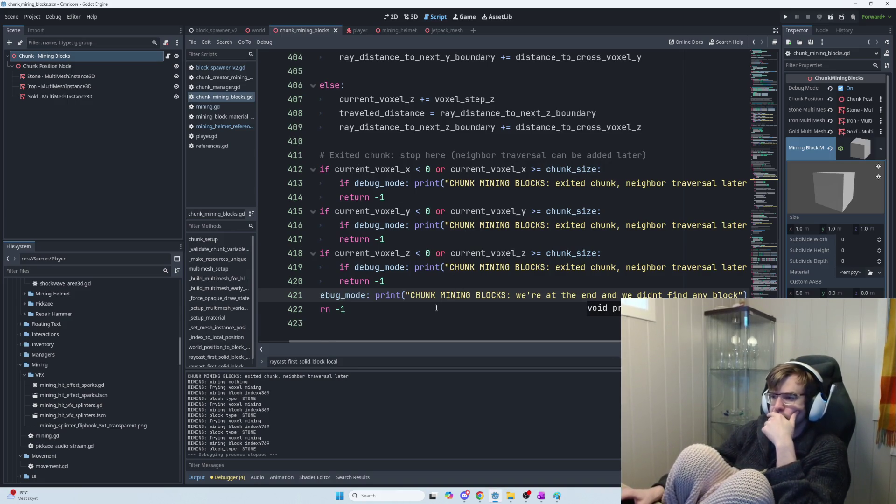
click(439, 279)
mouse_move(439, 279)
mouse_down()
mouse_move(350, 253)
mouse_move(311, 254)
mouse_move(327, 226)
mouse_move(390, 256)
mouse_up()
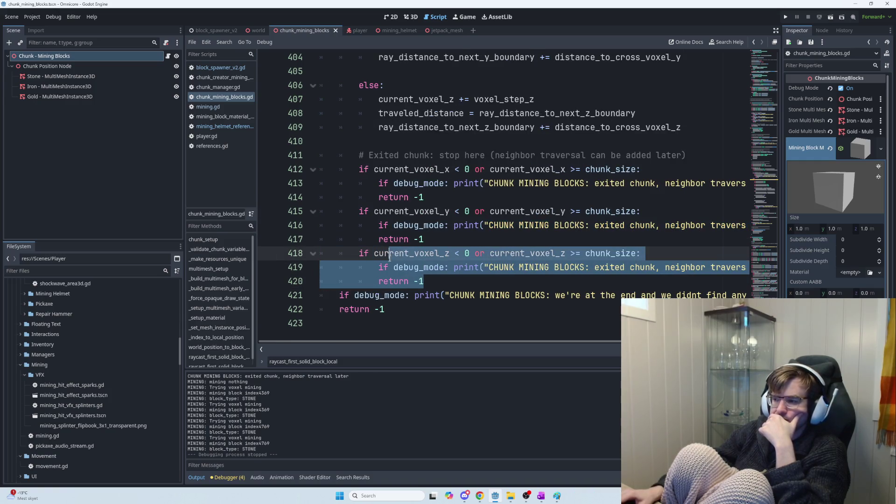
click(360, 254)
double_click(563, 253)
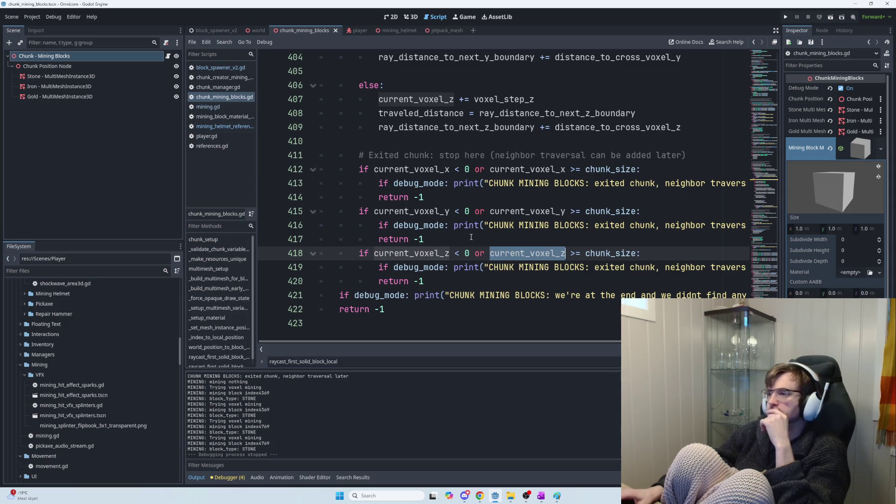
click(410, 183)
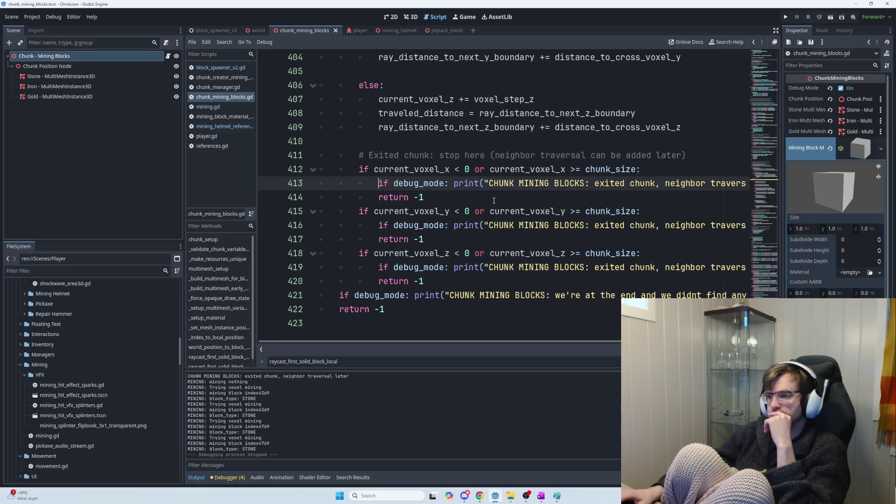
click(493, 201)
Add a print of current_voxel_x on a new line under the x exited-chunk message
key(ctrl+shift+Return)
text(print)
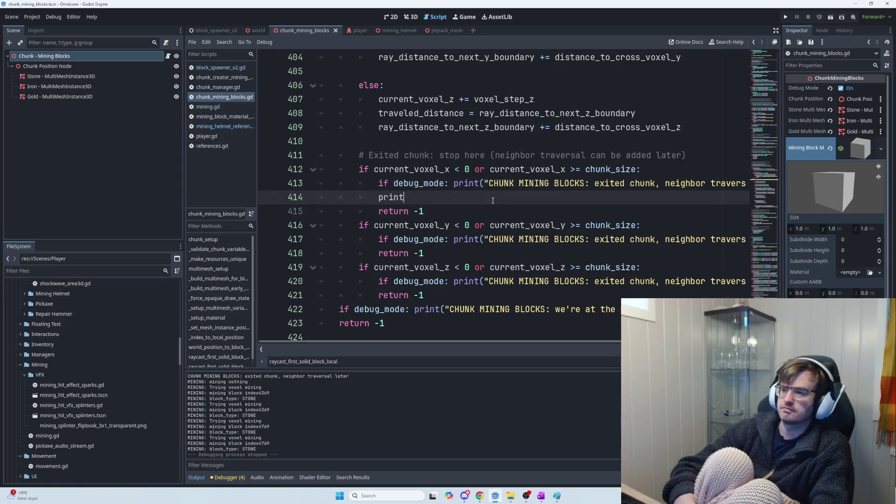
key(BackSpace)
key(BackSpace)
key(BackSpace)
key(BackSpace)
key(BackSpace)
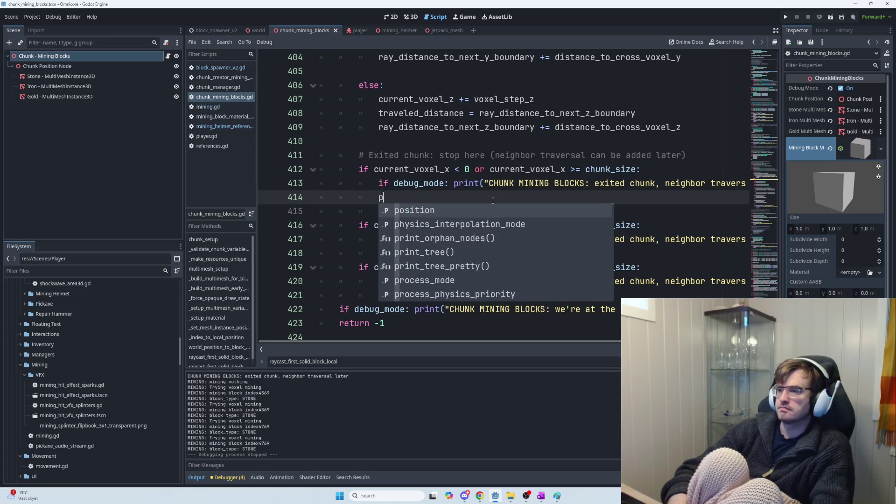
scroll(576, 342, right, 3)
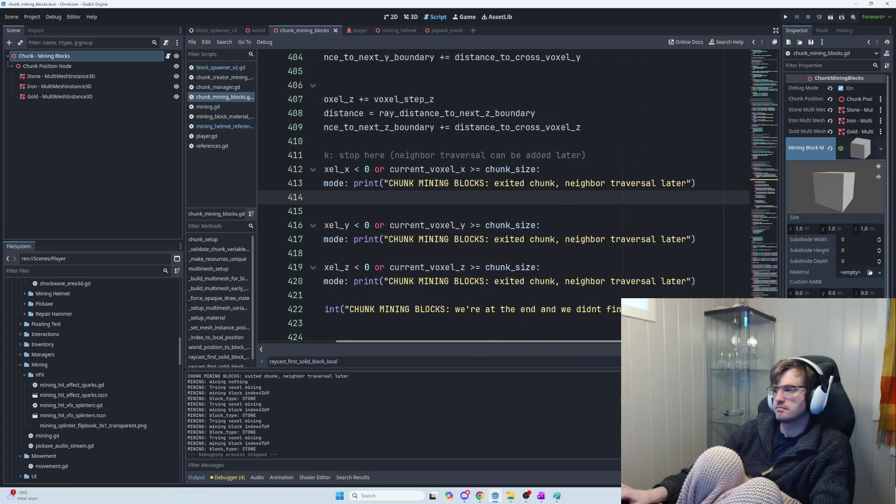
click(677, 184)
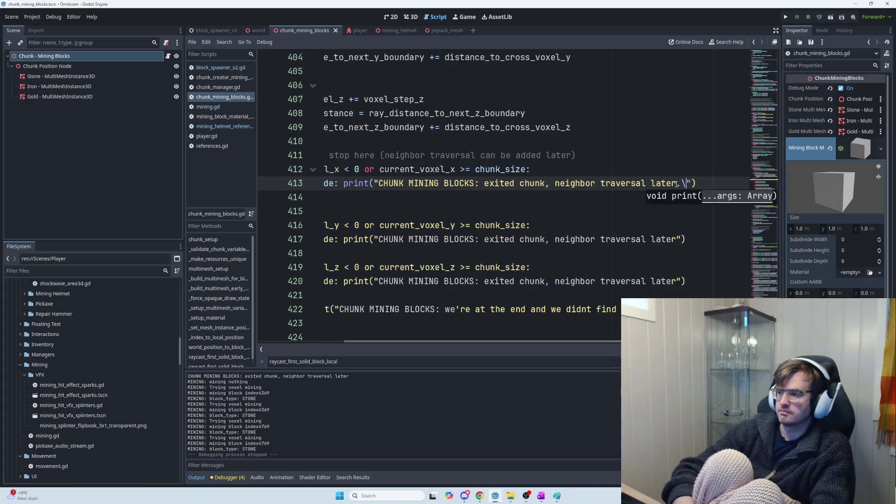
key(BackSpace)
key(BackSpace)
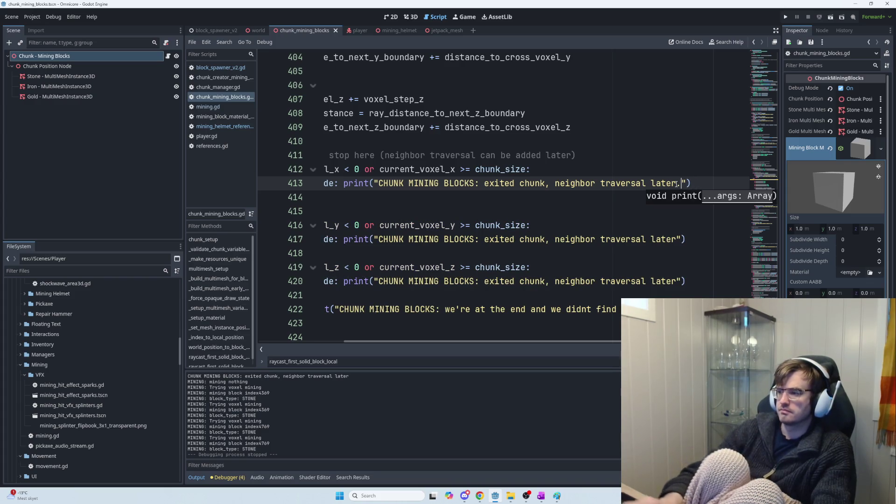
click(393, 197)
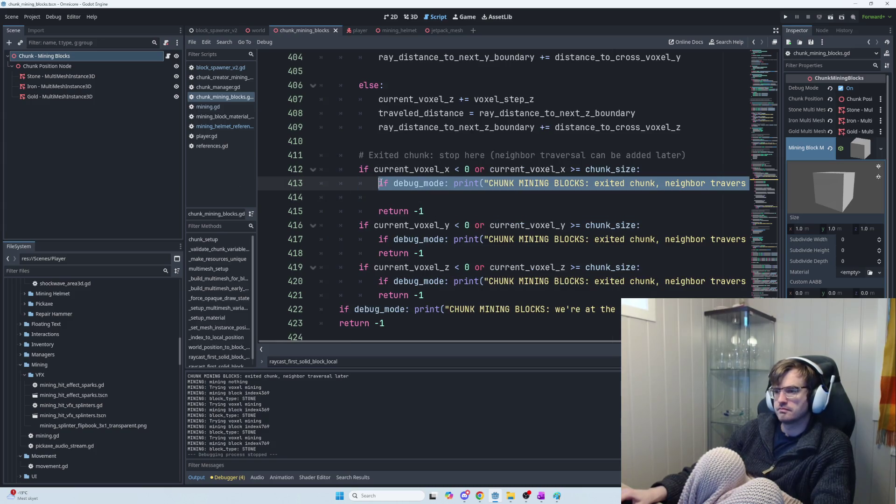
text(if debug_mode: print("CHUNK MINING BLOCKS: exited chunk, neighbor traversal later."))
double_click(431, 197)
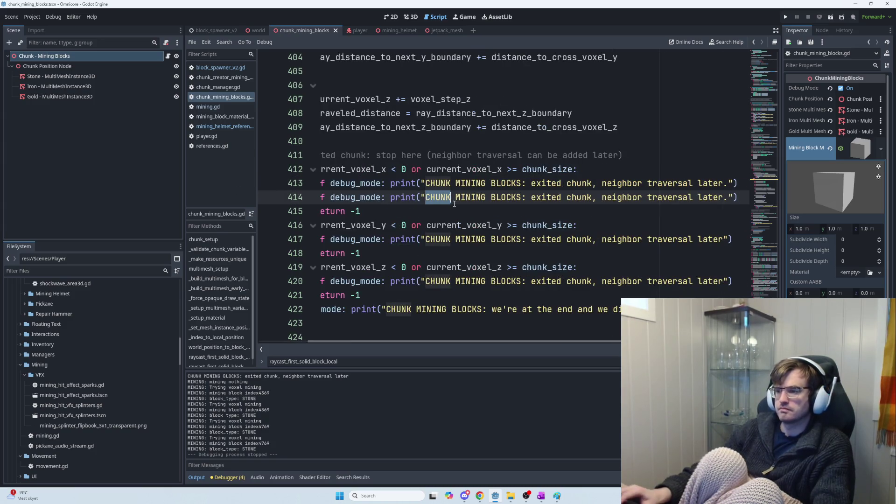
double_click(549, 198)
text(current c)
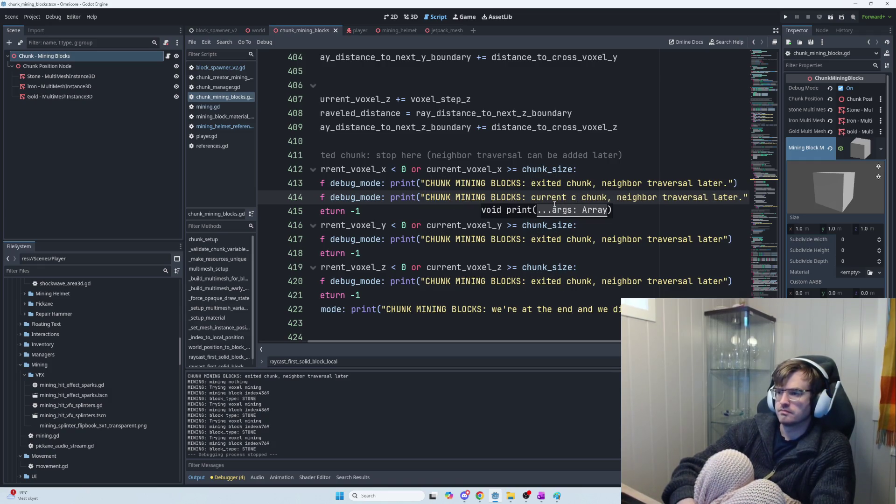
key(BackSpace)
text(voxel)
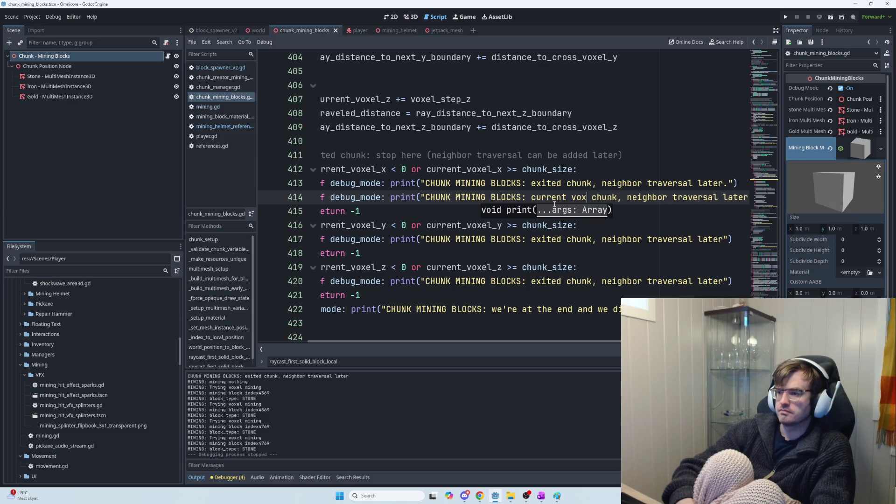
text(_x)
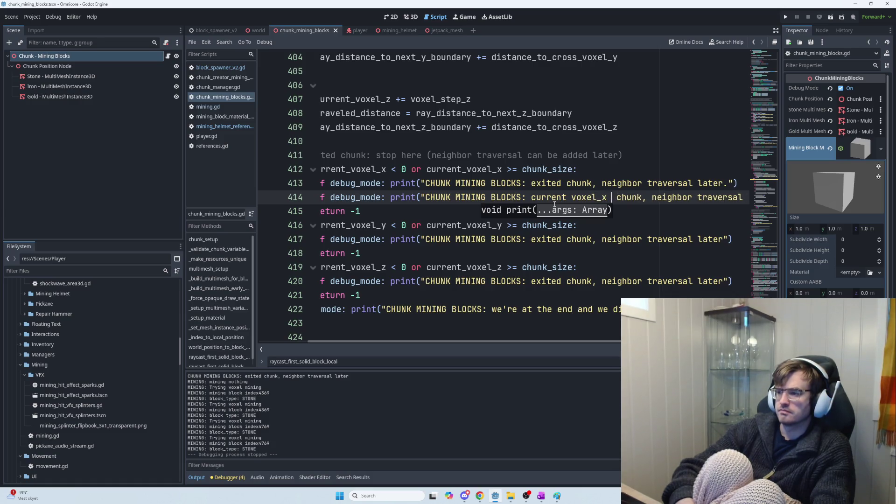
key(BackSpace)
text(: )
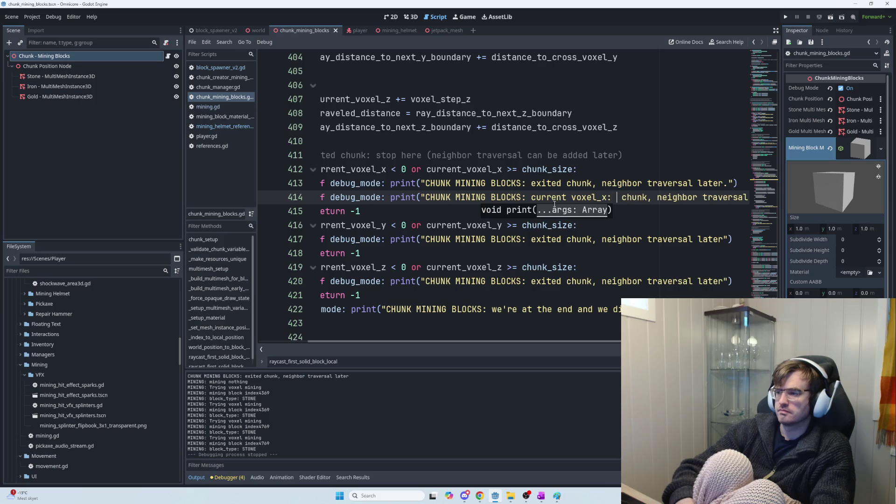
text(")
key(Delete)
key(Delete)
key(Delete)
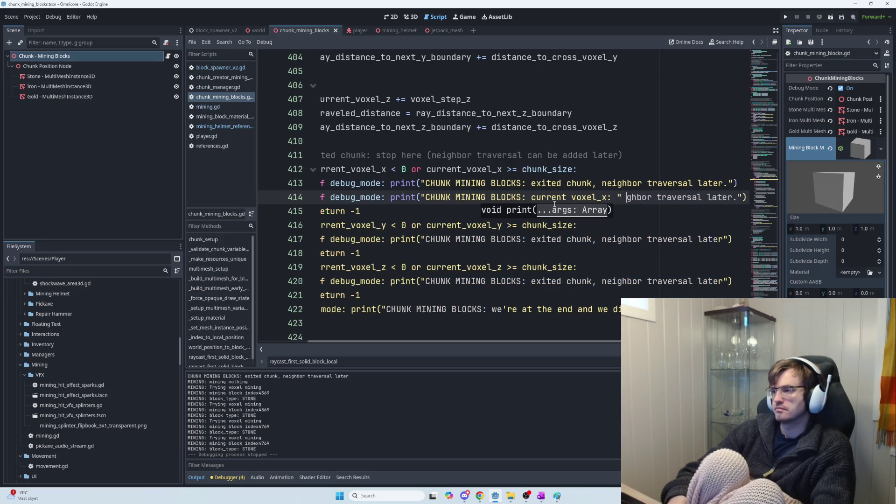
key(Delete)
key(Delete)
key(Delete)
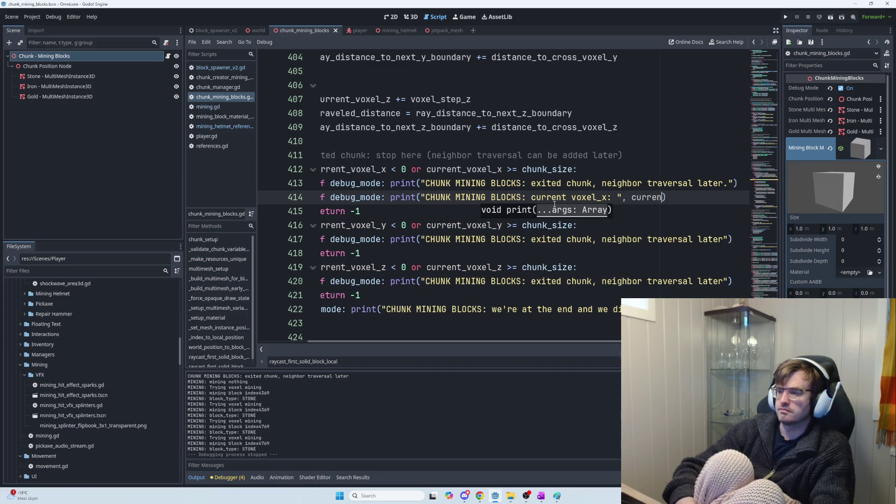
text(t_)
key(Return)
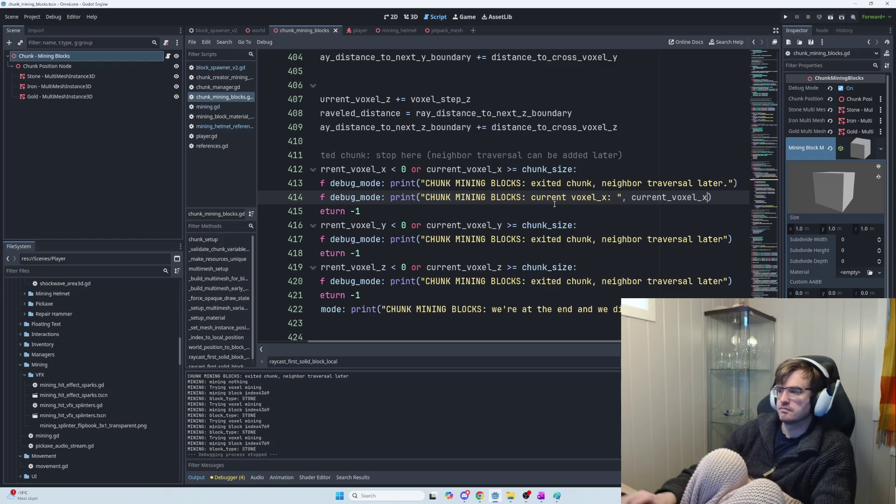
Copy that line above the y-check return as a print of current_voxel_y
key(shift+Home)
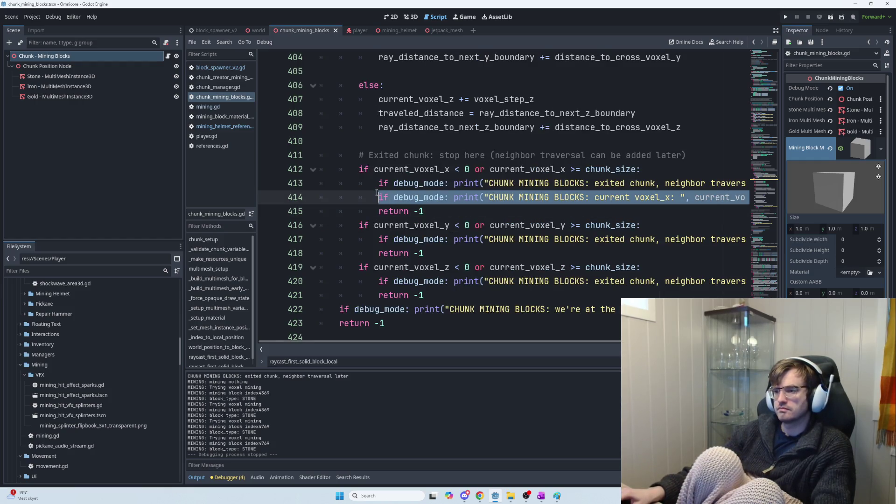
key(ctrl+c)
click(376, 251)
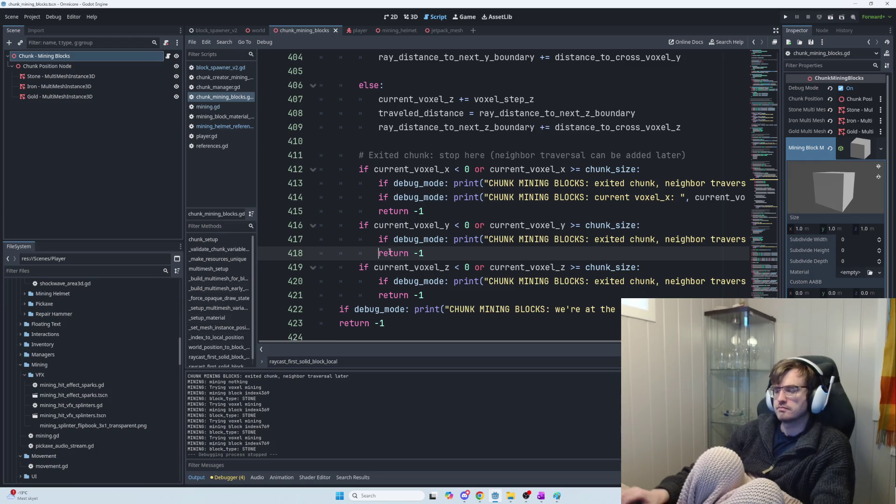
key(Return)
key(Up)
key(ctrl+v)
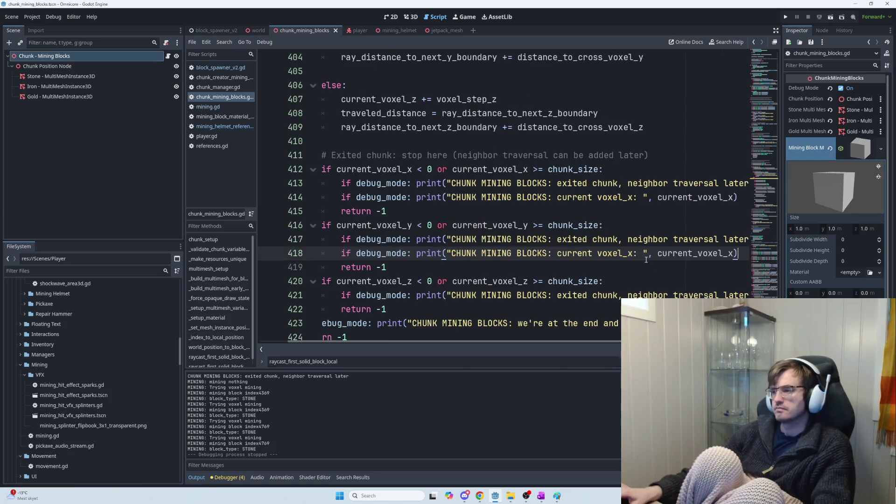
click(734, 253)
key(BackSpace)
text(y)
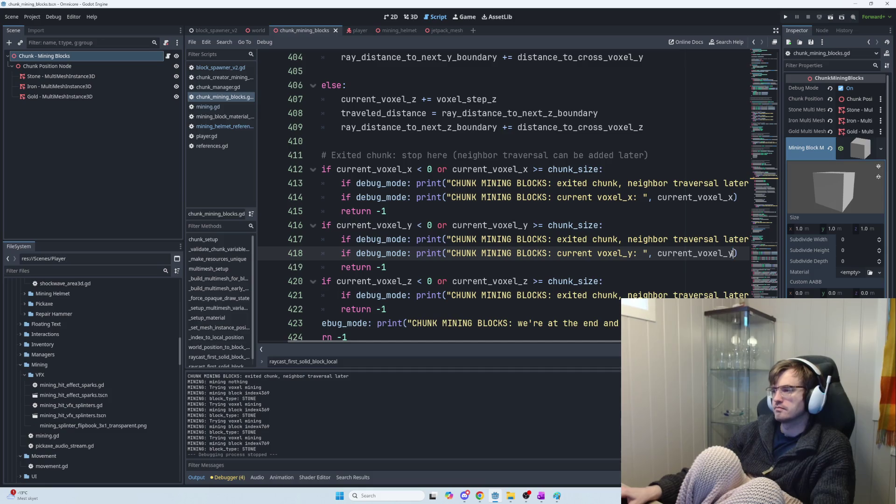
drag(742, 255, 352, 253)
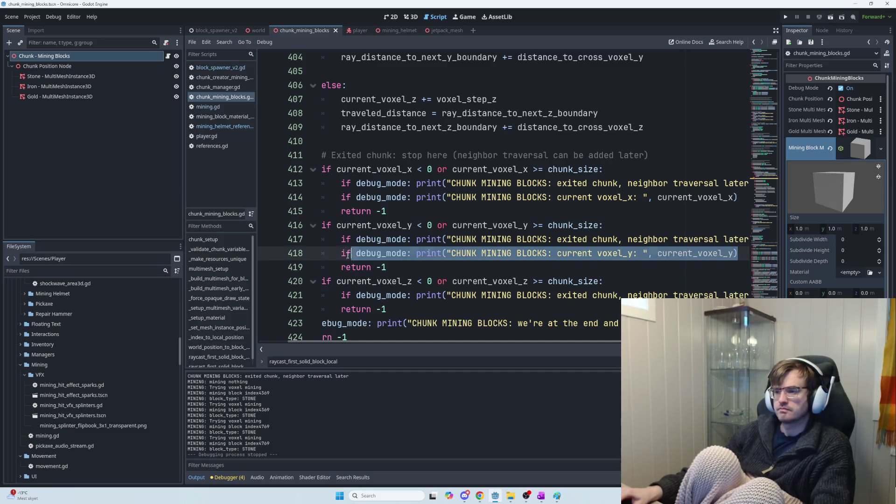
key(ctrl+c)
Paste the coordinate print above the z-check return, then run the game to test mining
click(336, 309)
key(Return)
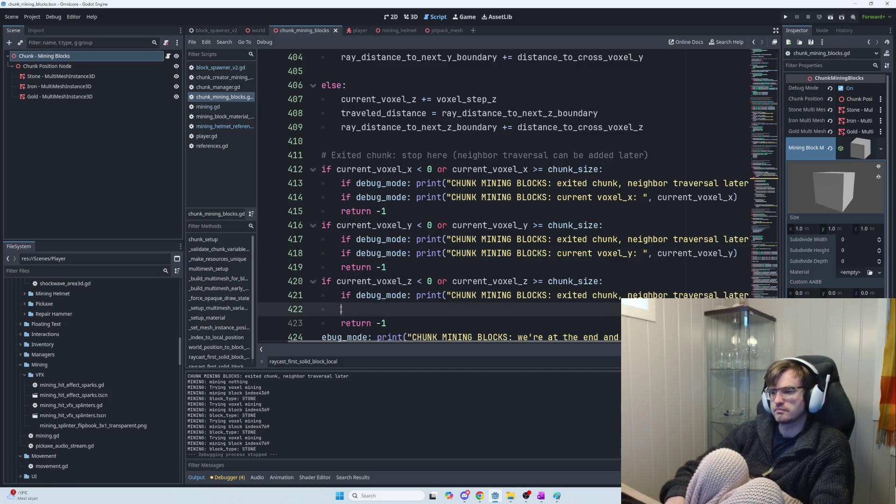
key(Up)
key(ctrl+v)
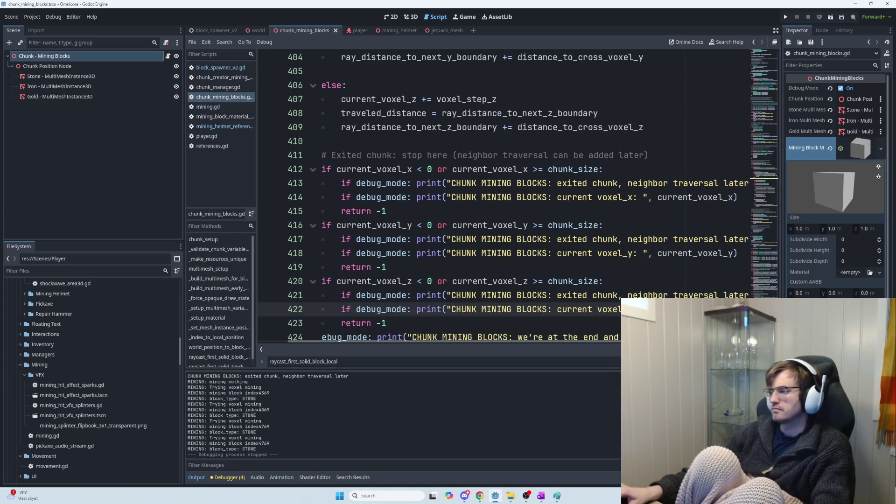
key(F5)
click(448, 243)
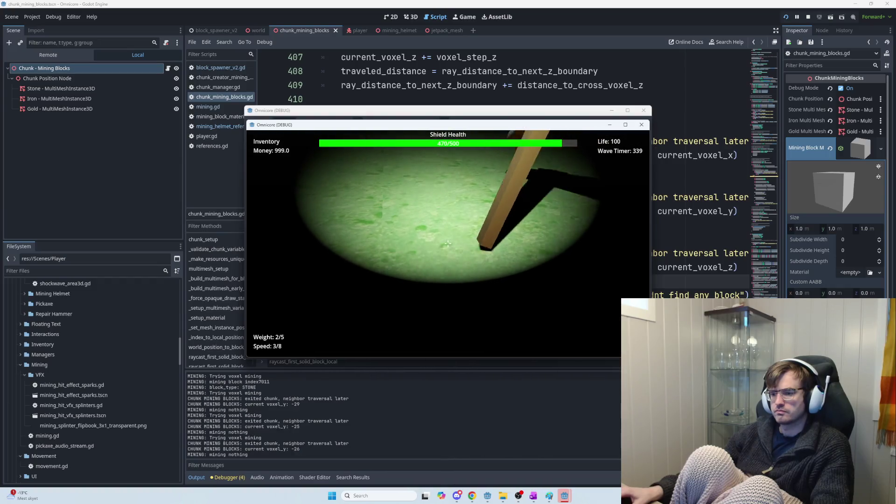
Swing the pickaxe repeatedly at ground and stone to log voxel coordinates, then return to the Host/Connect menu
click(448, 243)
click(448, 243)
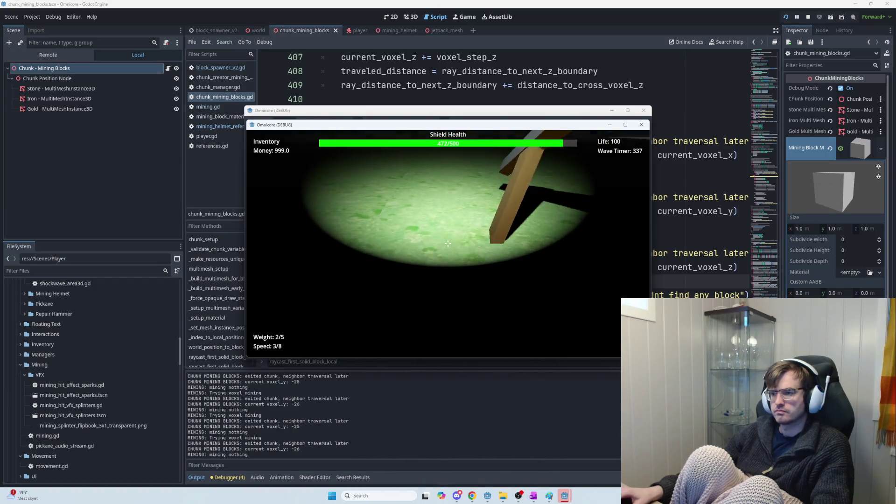
click(447, 243)
click(448, 244)
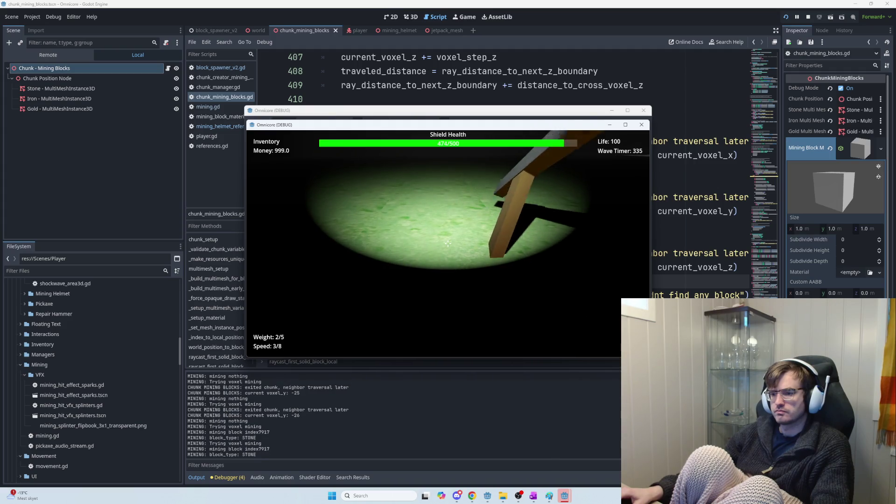
click(448, 243)
click(447, 243)
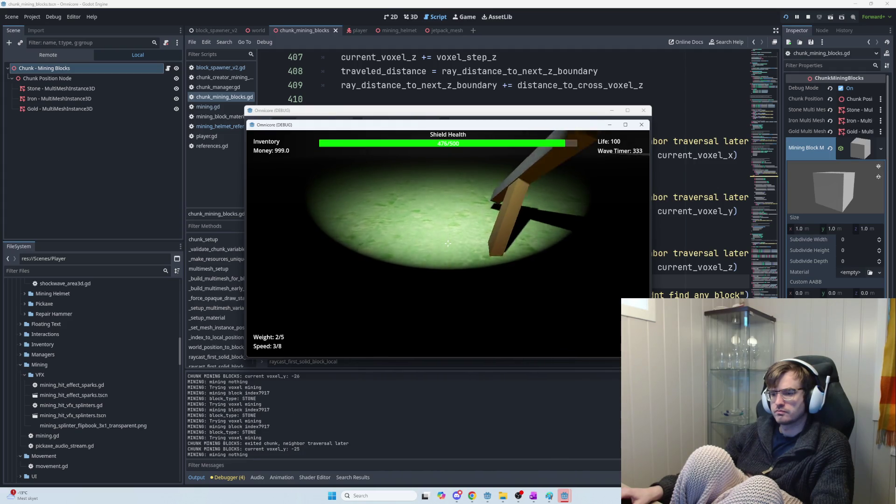
click(447, 243)
click(447, 243)
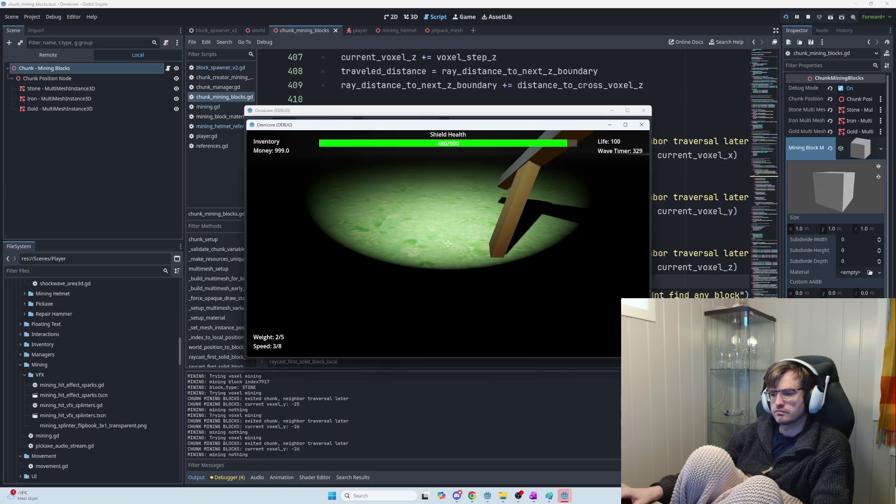
click(448, 243)
click(447, 243)
click(448, 243)
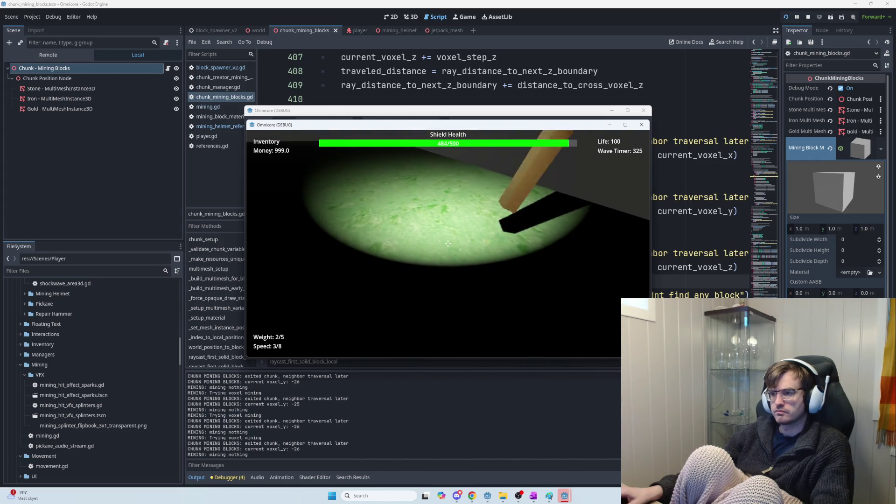
click(448, 243)
click(448, 243)
click(448, 244)
click(447, 243)
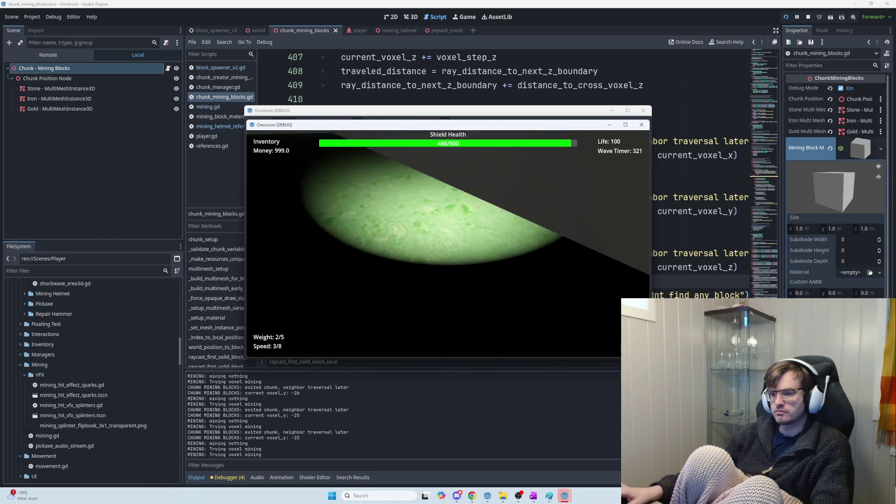
click(447, 243)
click(448, 243)
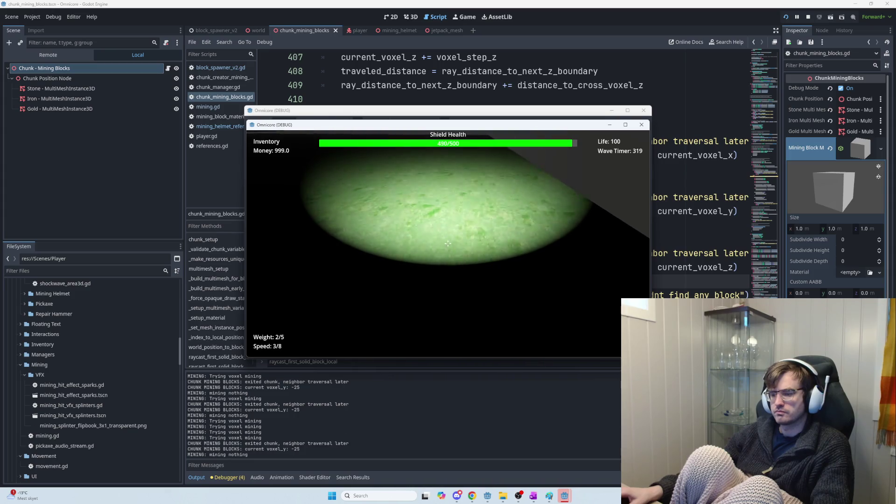
click(448, 244)
click(447, 243)
click(448, 244)
click(448, 243)
click(448, 243)
click(448, 244)
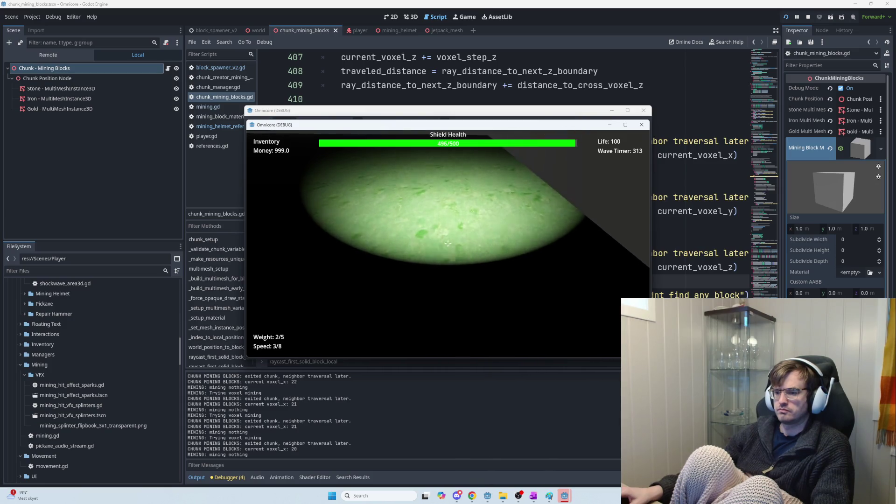
click(447, 244)
click(448, 243)
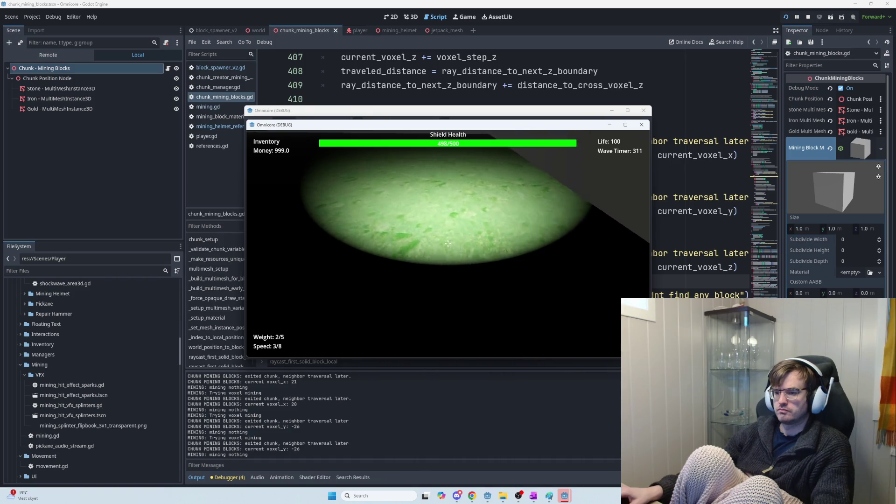
click(448, 243)
click(448, 243)
click(448, 244)
click(448, 244)
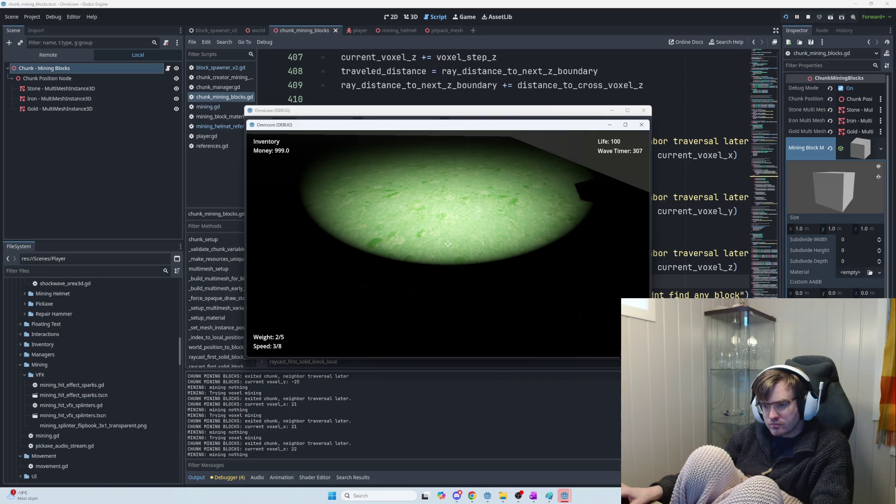
click(448, 243)
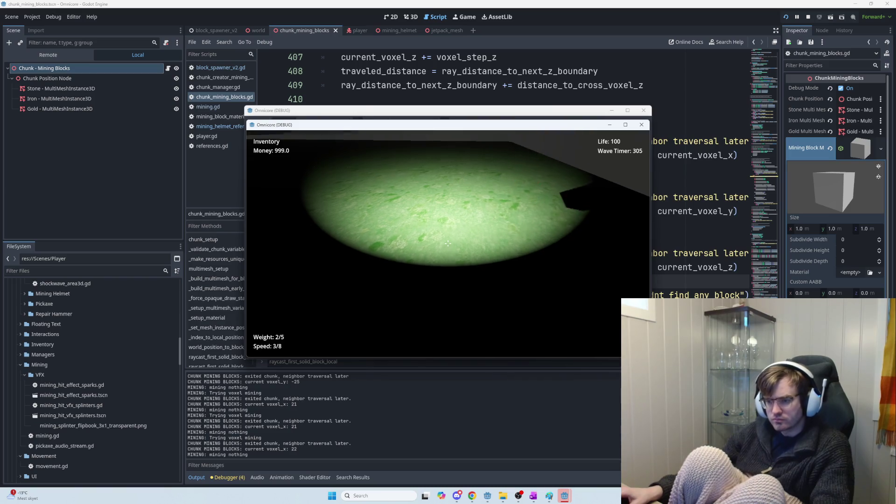
click(448, 243)
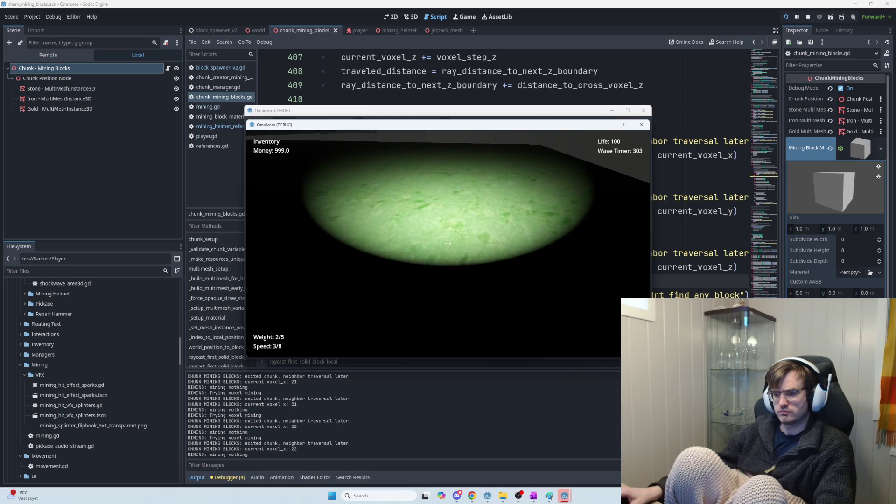
click(448, 243)
click(448, 244)
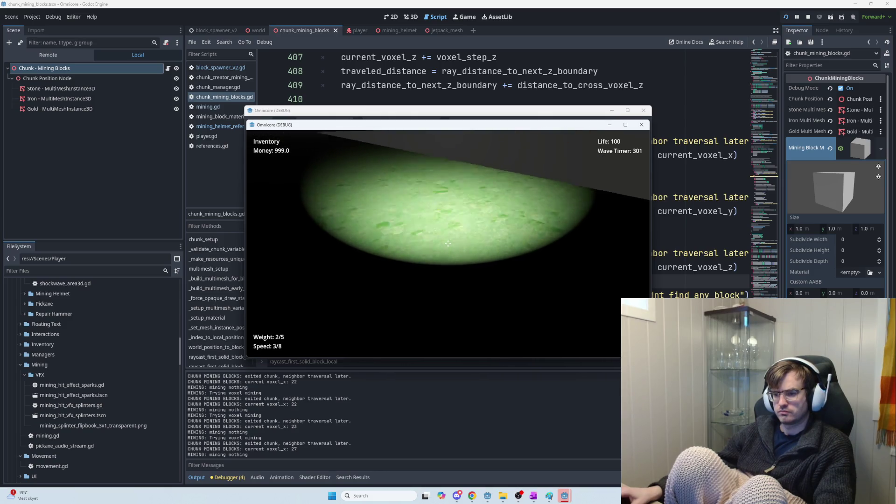
click(448, 243)
click(447, 244)
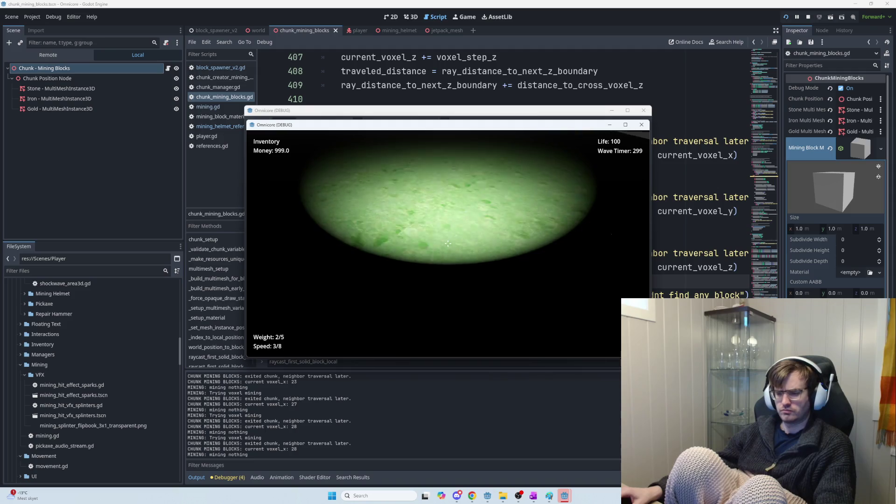
click(448, 244)
click(448, 243)
click(448, 243)
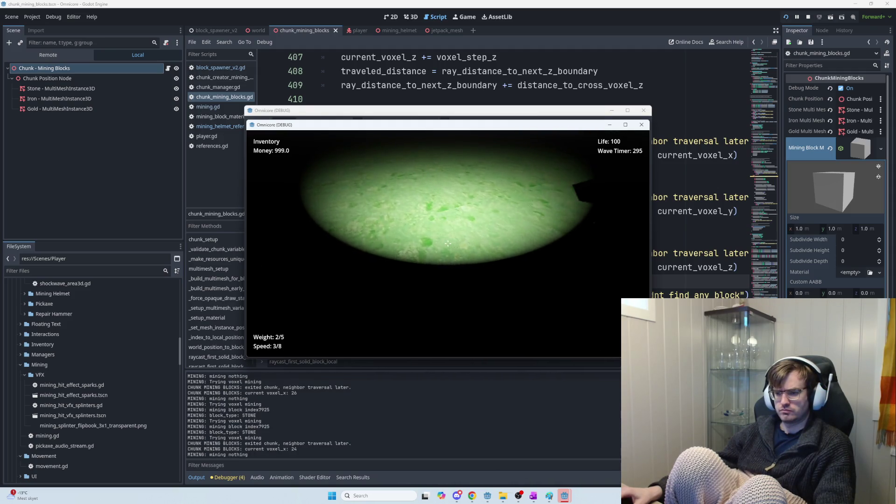
click(448, 243)
click(447, 243)
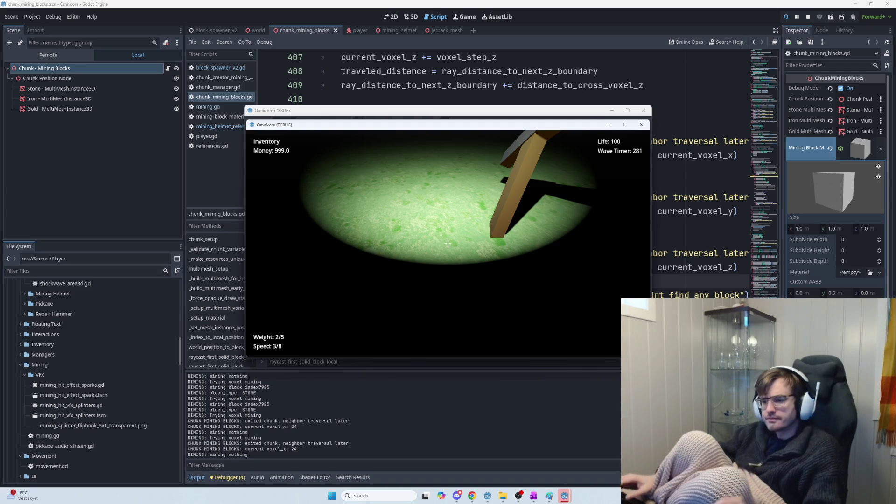
key(Escape)
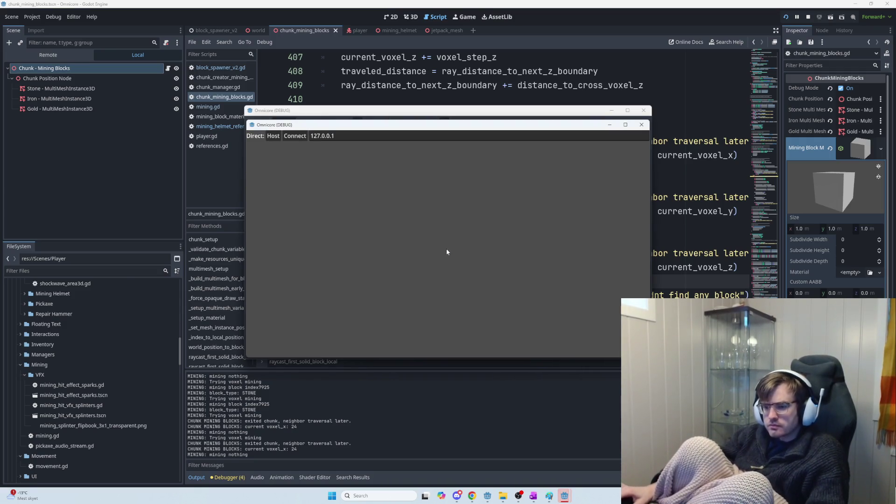
Stop the game with F8 and select the newest exited-chunk lines from voxel_x: 26 in Output
key(F8)
mouse_move(301, 456)
mouse_down()
mouse_move(324, 415)
mouse_move(220, 191)
mouse_up()
drag(266, 318, 265, 390)
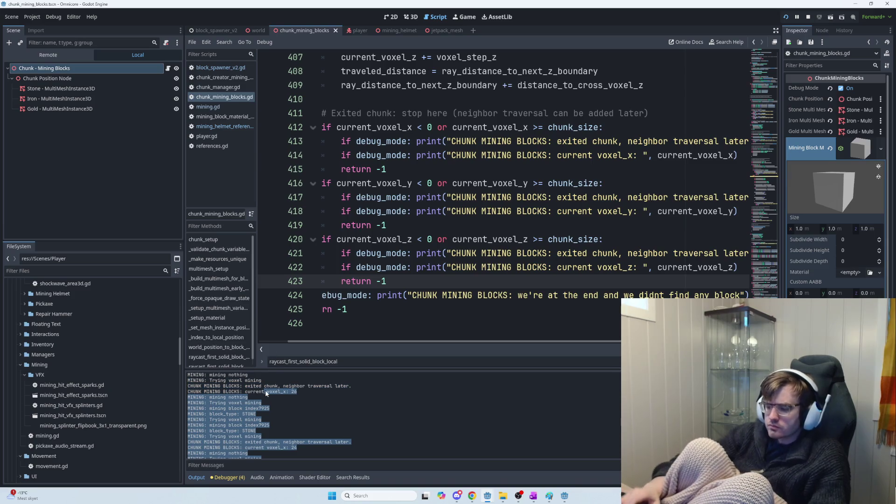
scroll(265, 391, up, 1)
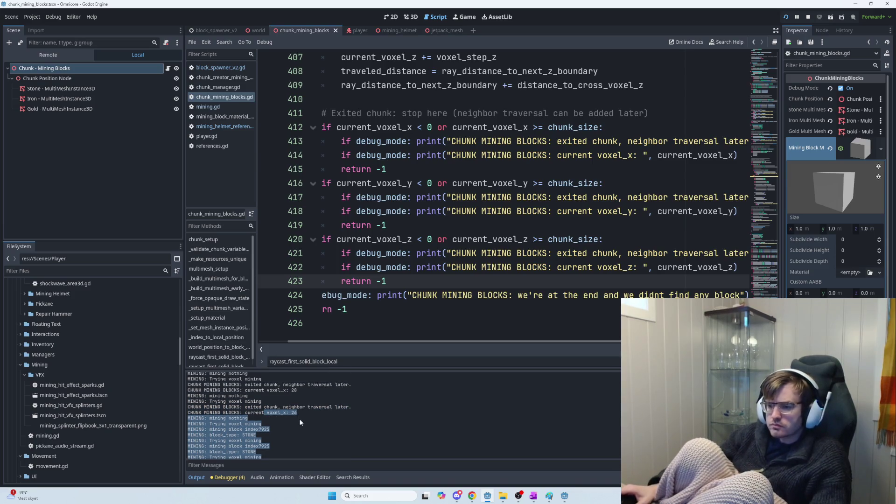
scroll(304, 422, down, 2)
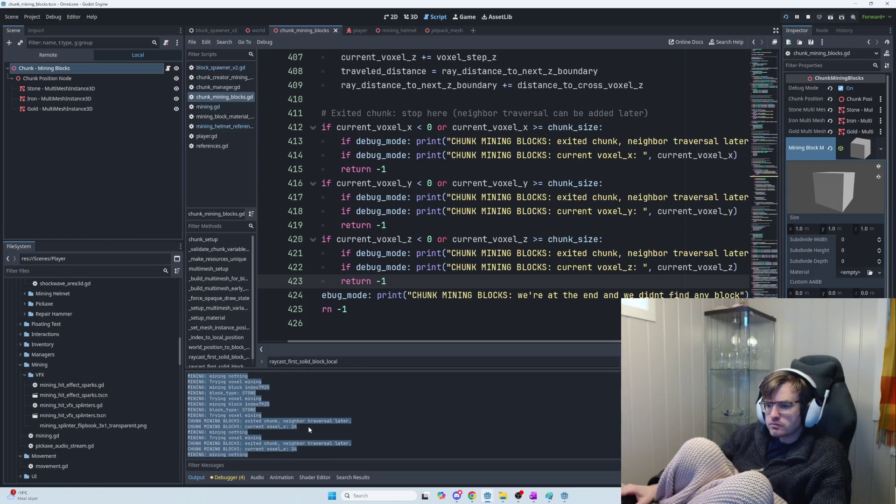
scroll(291, 452, up, 5)
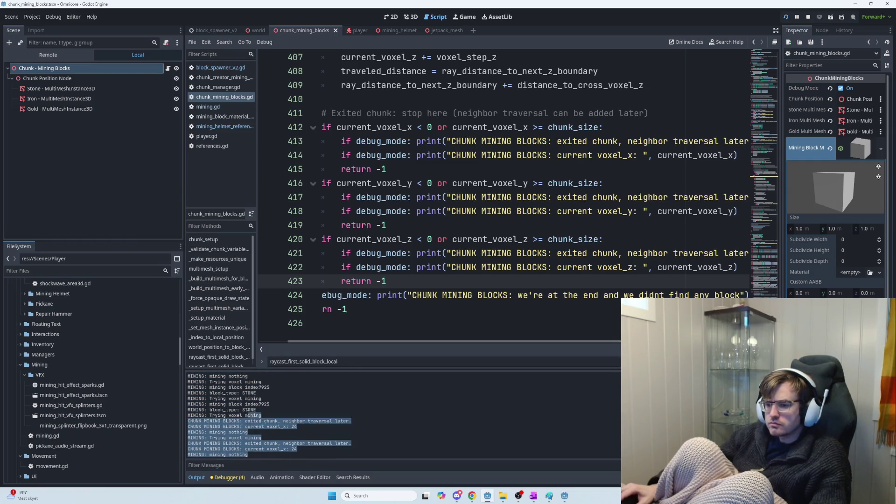
scroll(259, 394, down, 3)
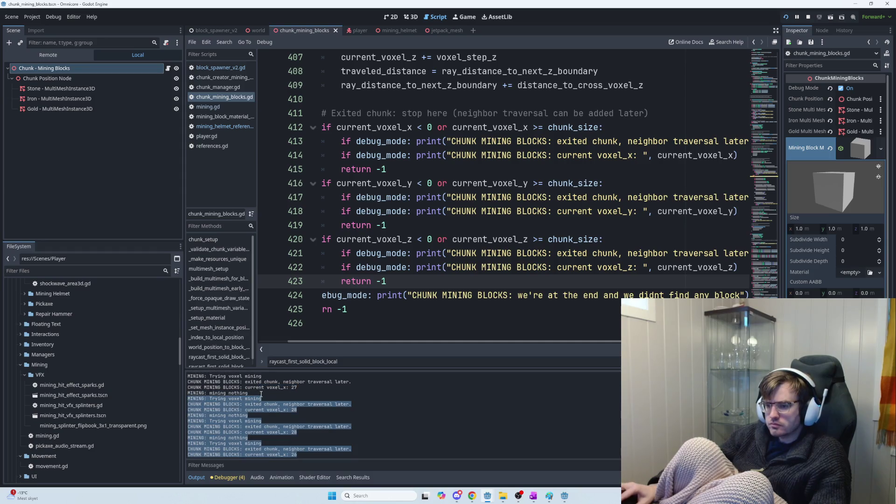
scroll(262, 395, up, 5)
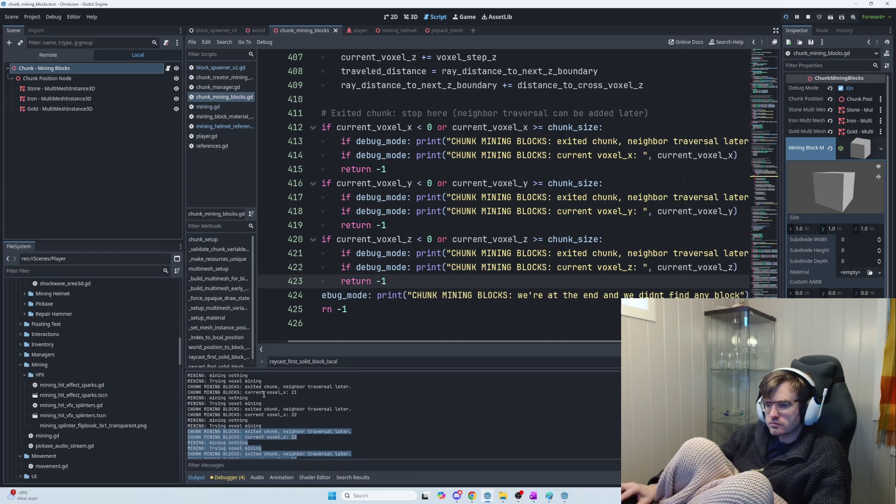
mouse_move(264, 396)
mouse_down()
mouse_move(224, 458)
mouse_move(190, 382)
mouse_up()
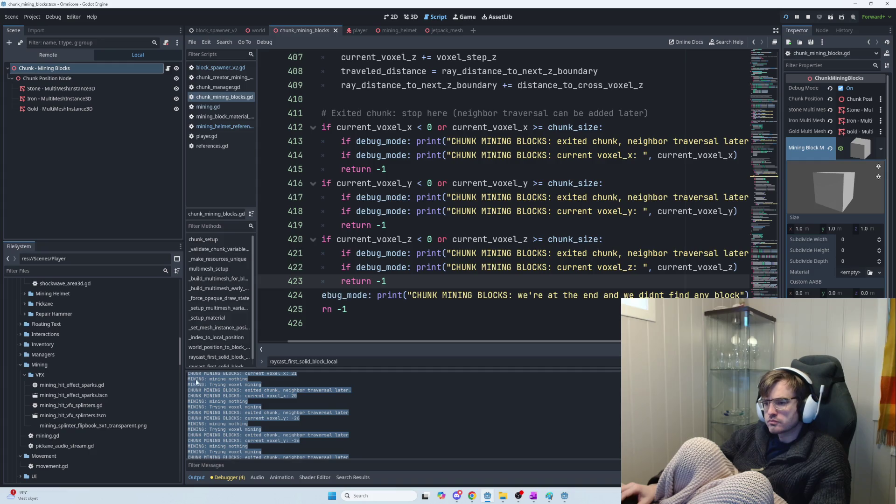
key(alt+Tab)
key(alt+Tab)
key(alt+Tab)
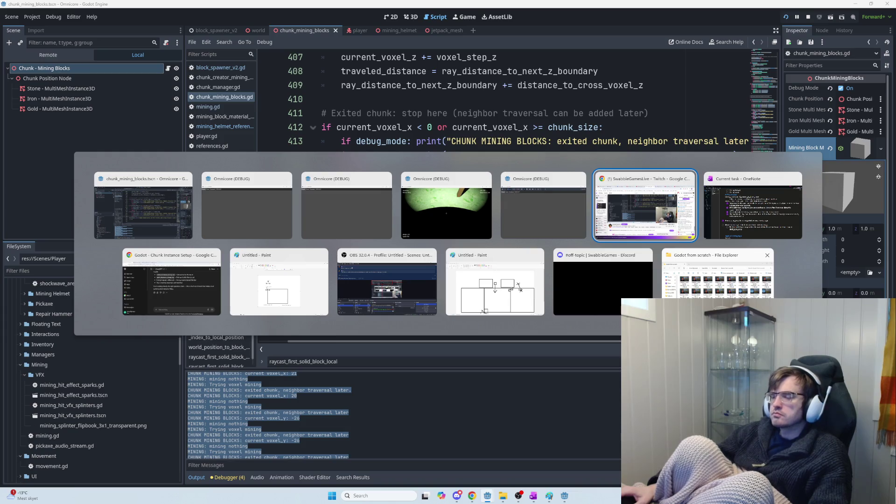
Paste the copied mining log into the ChatGPT message box
click(172, 279)
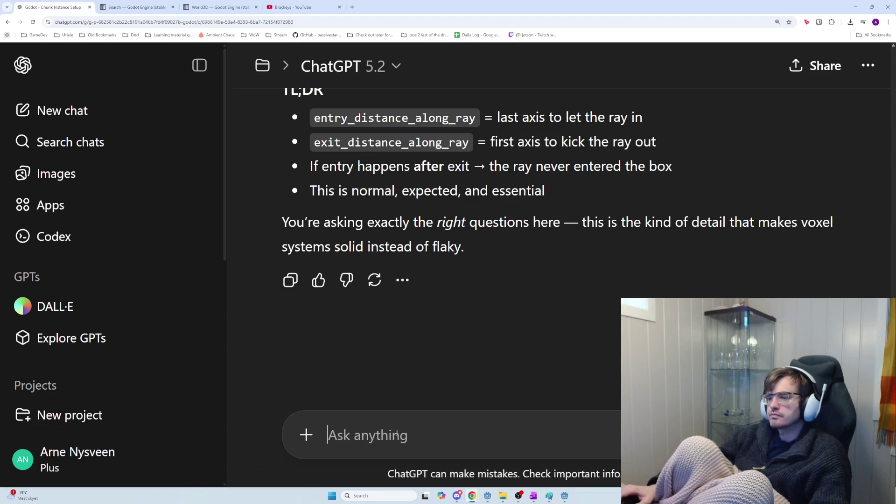
key(ctrl+v)
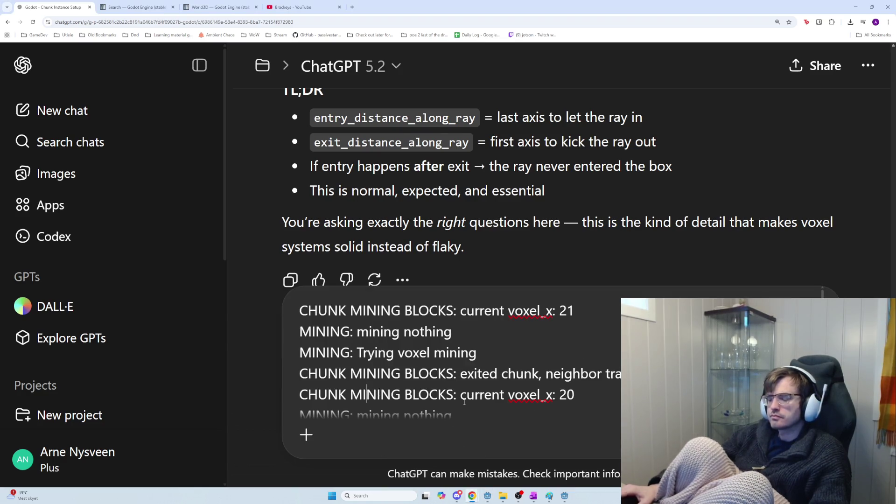
key(End)
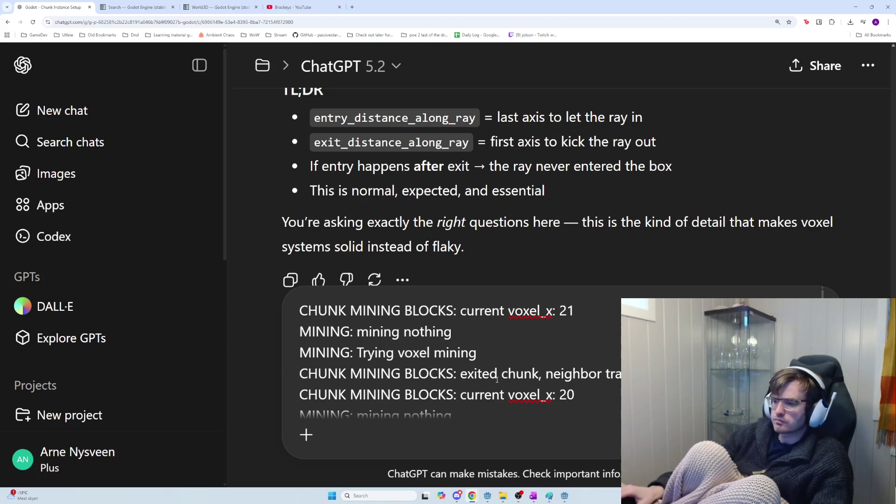
key(Down)
key(Down)
key(Down)
key(Down)
key(Down)
key(Down)
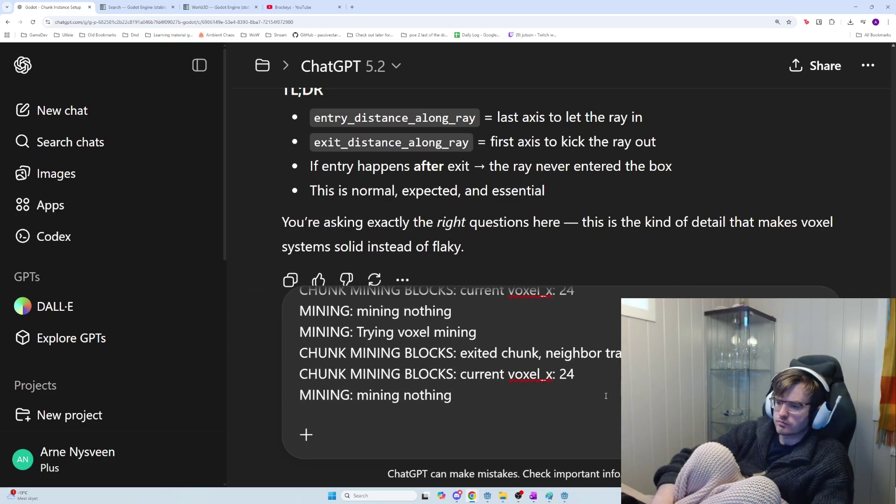
Copy the early-return script code from Godot and paste it after the log
key(alt+Tab)
key(ctrl+a)
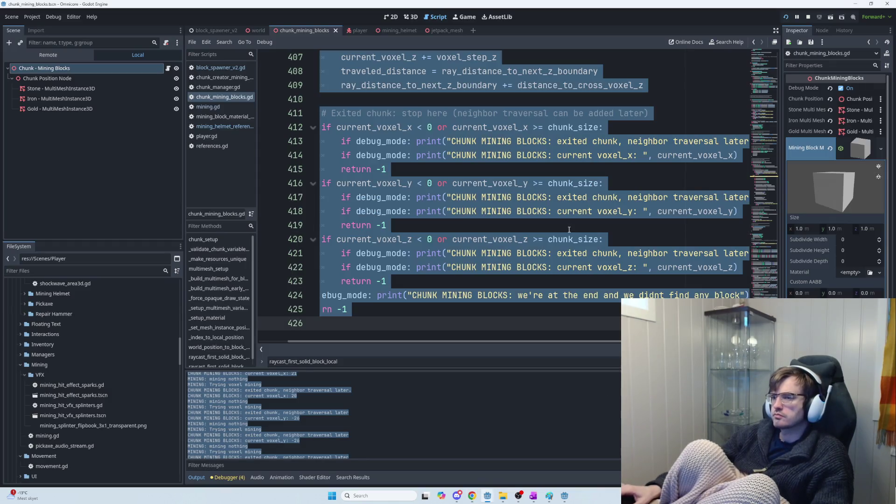
key(alt+Tab)
scroll(556, 329, down, 3)
scroll(398, 433, down, 3)
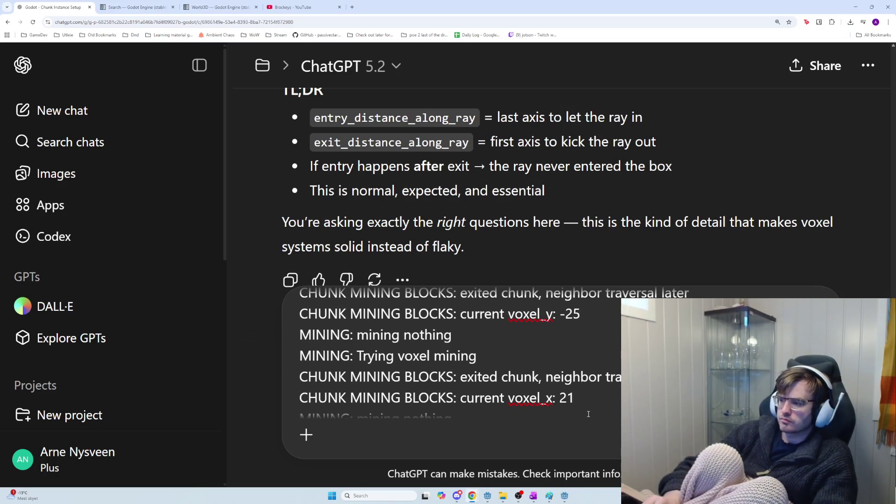
scroll(588, 414, down, 10)
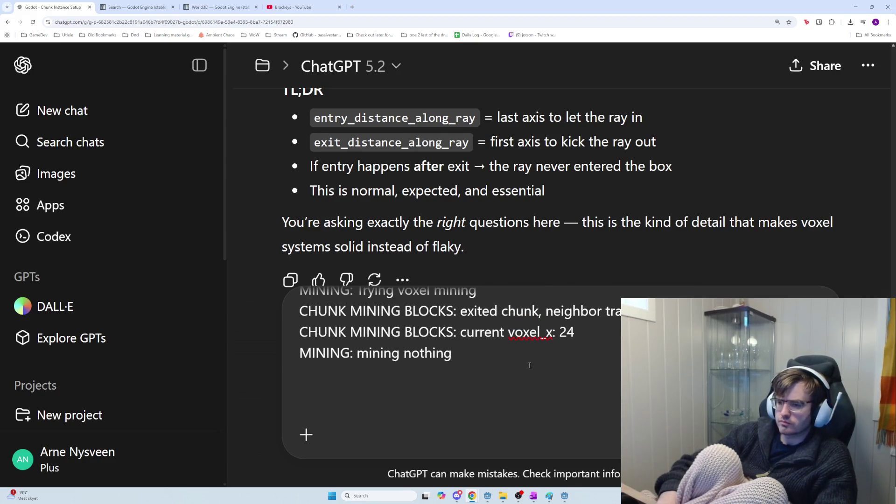
key(ctrl+v)
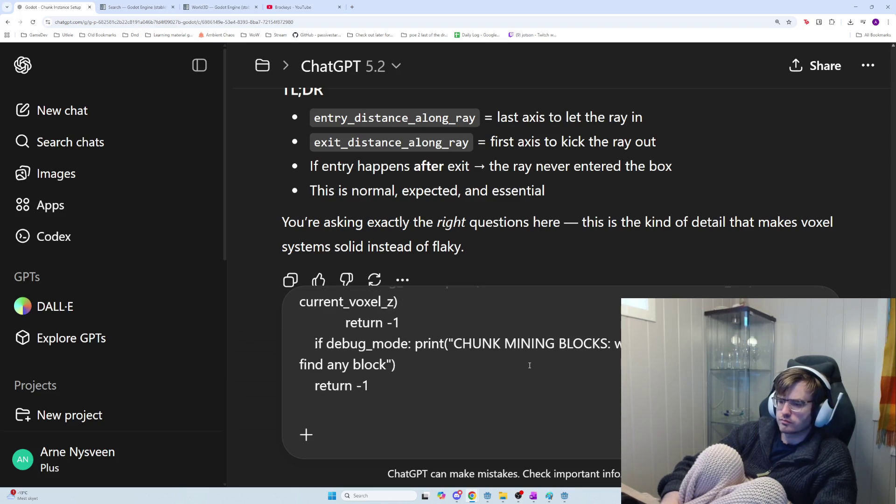
Add the question 'out of bounds swiggity swooty??' and send the message
key(shift+Return)
key(shift+Return)
key(shift+Return)
text(out of bounds swiggity swoo)
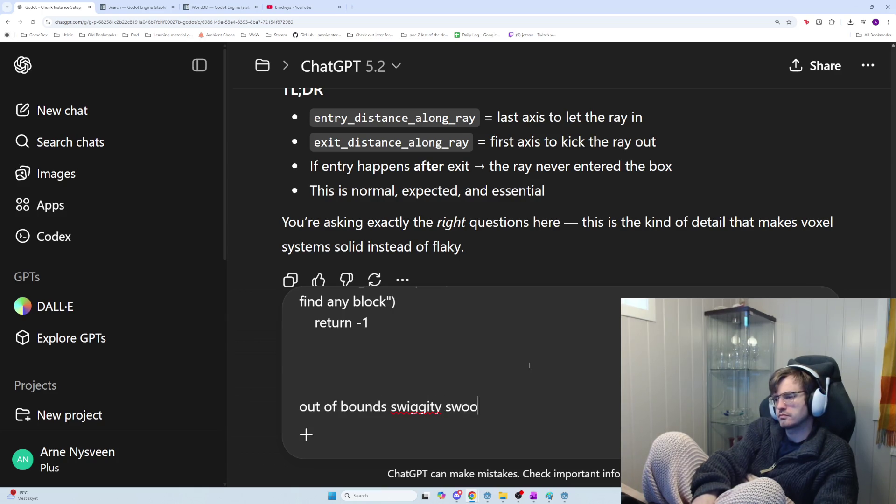
text(ty??)
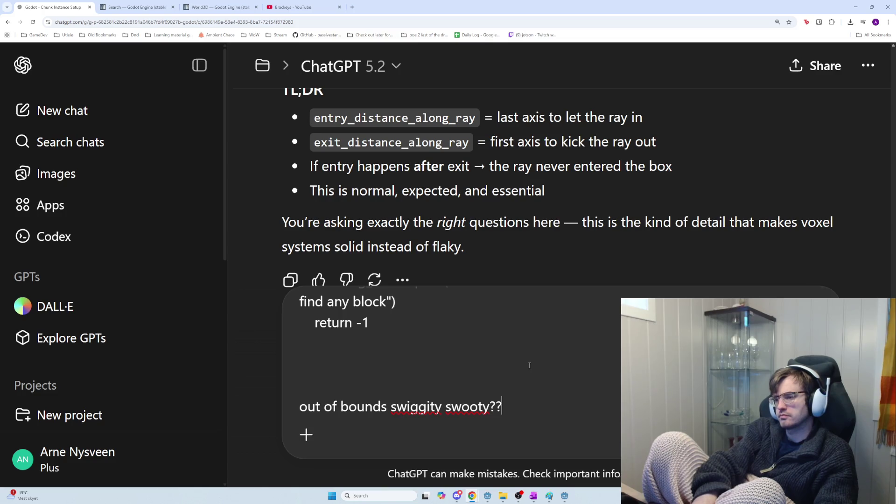
key(Return)
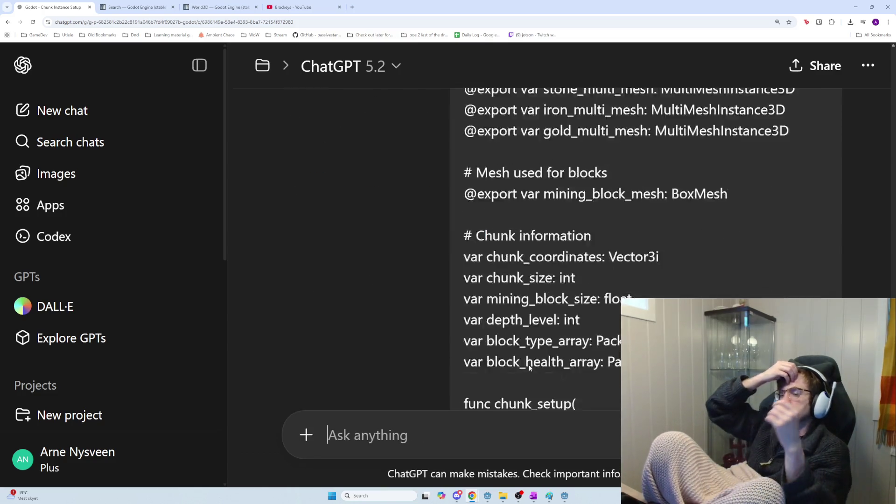
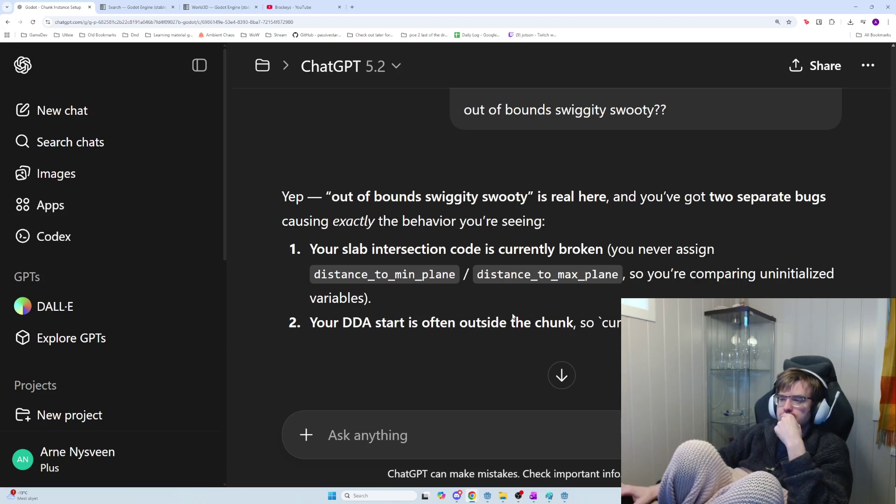
Read ChatGPT's first-bug explanation, highlighting the distance_to_max_plane variable names
scroll(513, 318, down, 1)
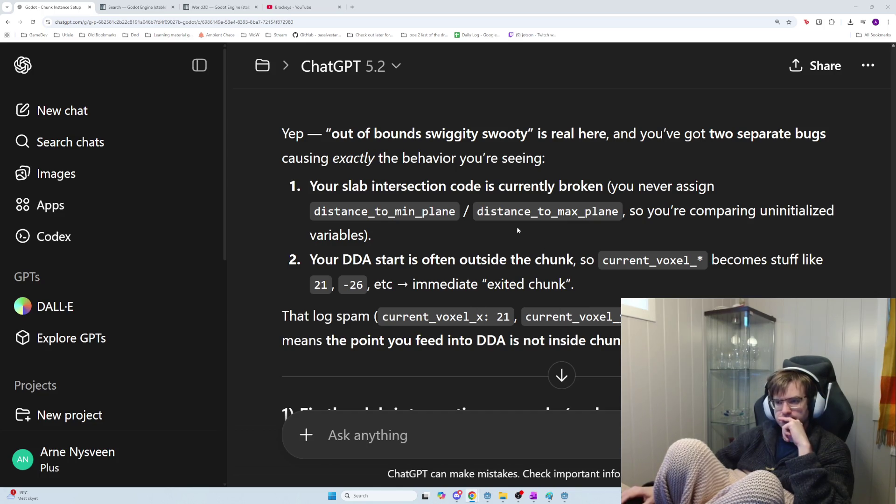
drag(323, 190, 774, 228)
click(663, 199)
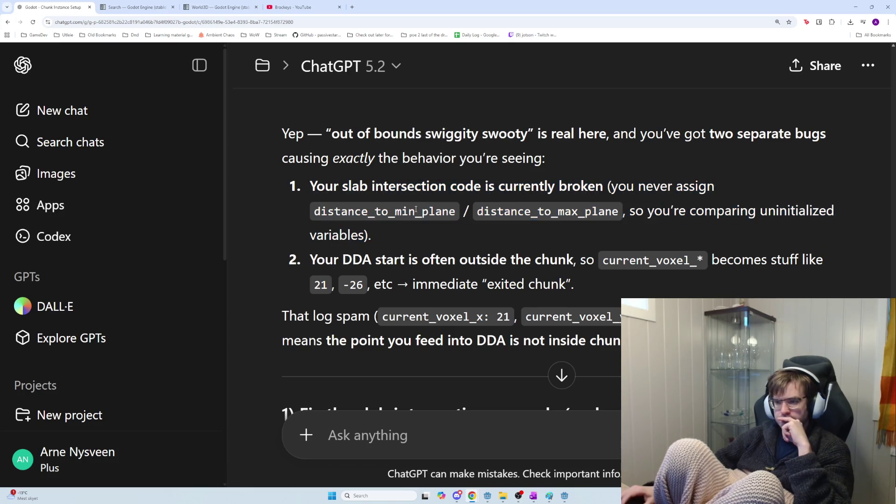
double_click(382, 208)
double_click(547, 211)
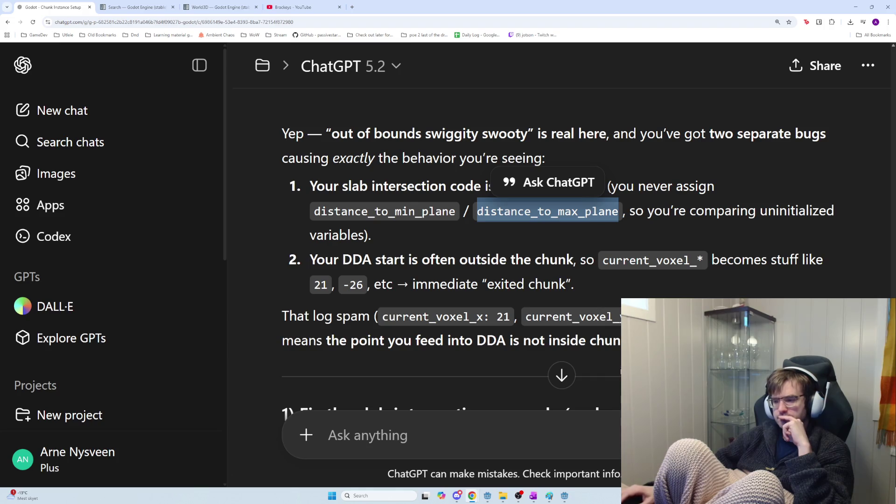
Bring the chunk_mining_blocks.gd script editor in Godot back to the front
mouse_move(562, 496)
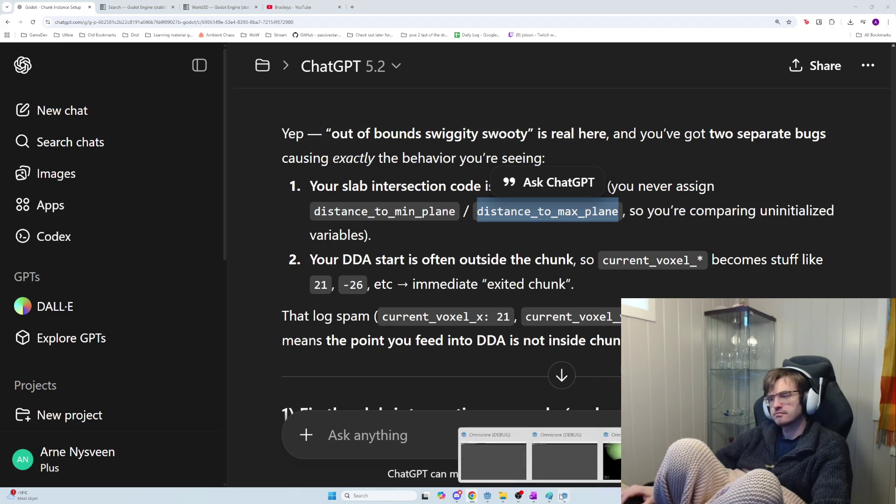
mouse_move(488, 496)
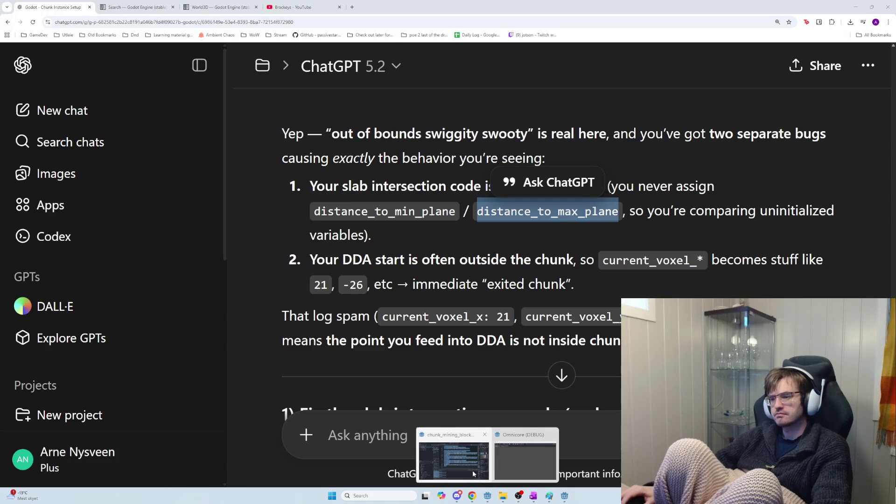
click(473, 473)
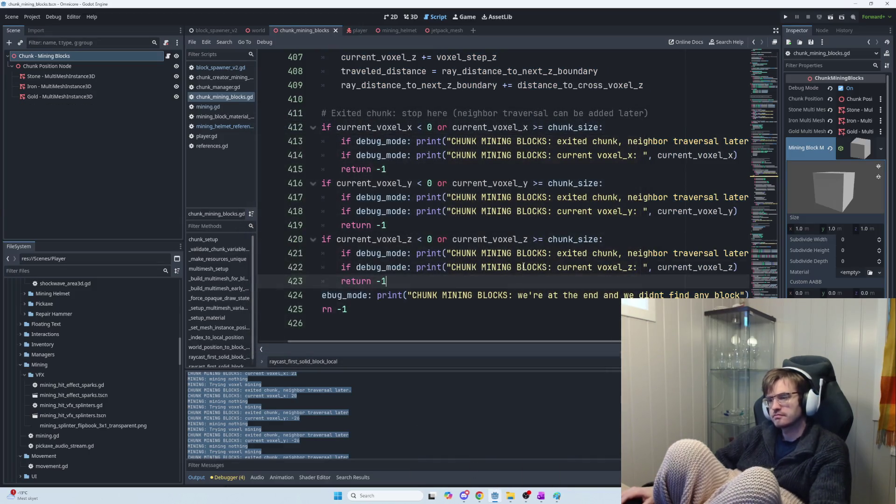
Search the script for distance_to_min_plane
key(ctrl+f)
text(dui)
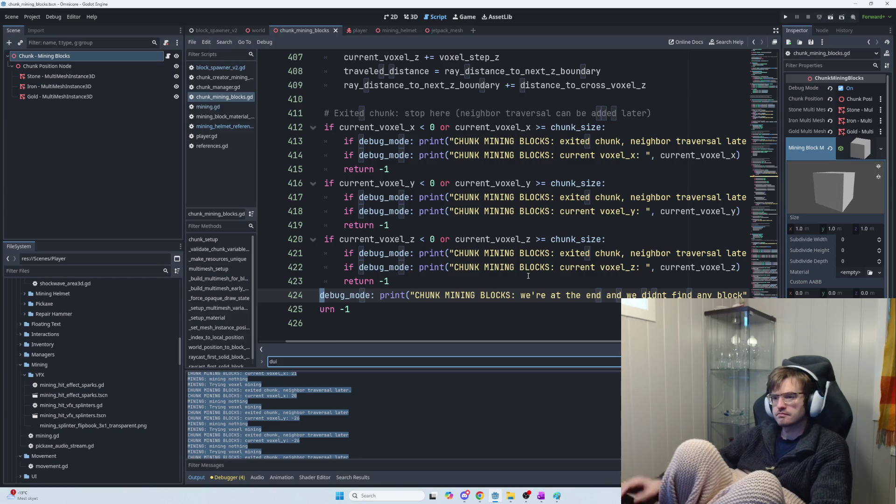
key(BackSpace)
key(BackSpace)
text(istance_to_min_plane)
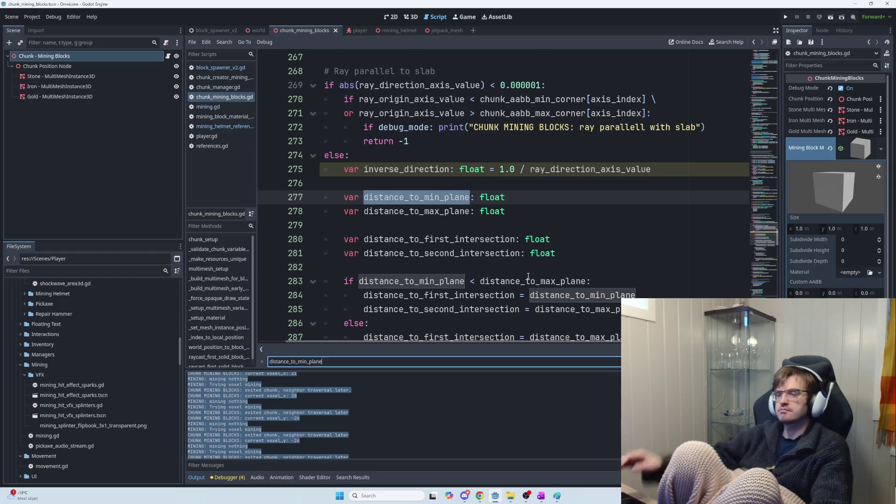
click(437, 199)
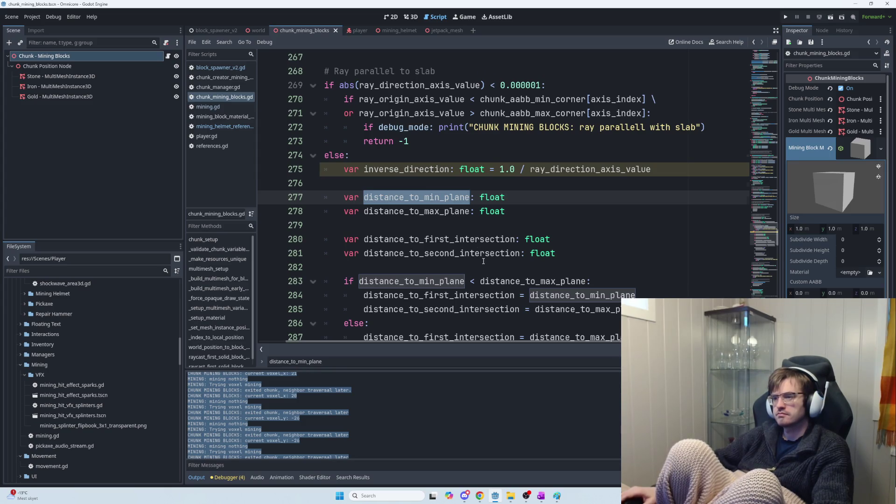
Inspect the line 283 if-condition and highlight uses of distance_to_first_intersection and distance_to_min_plane
scroll(482, 254, down, 2)
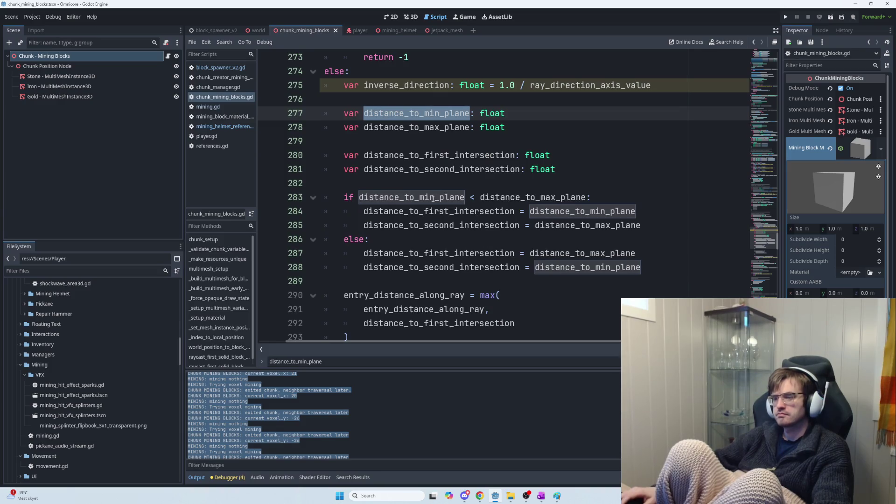
key(Down)
key(Down)
key(Down)
key(Home)
key(Home)
key(shift+Down)
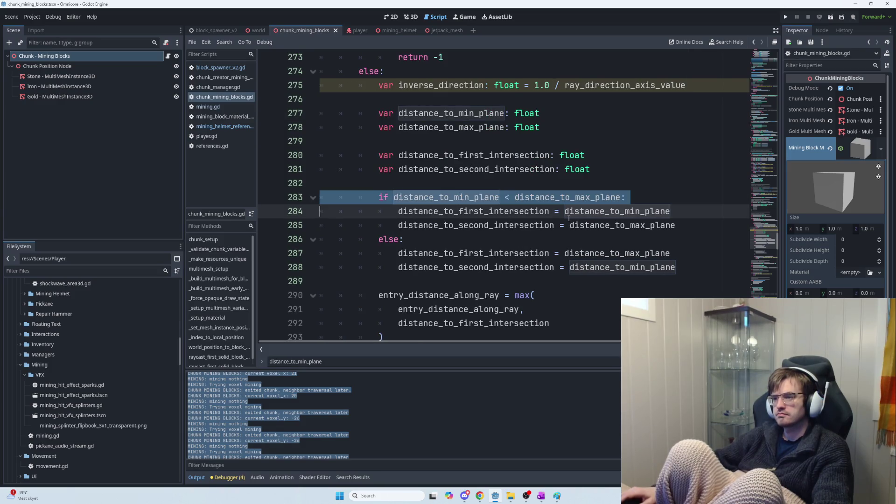
click(473, 211)
double_click(501, 211)
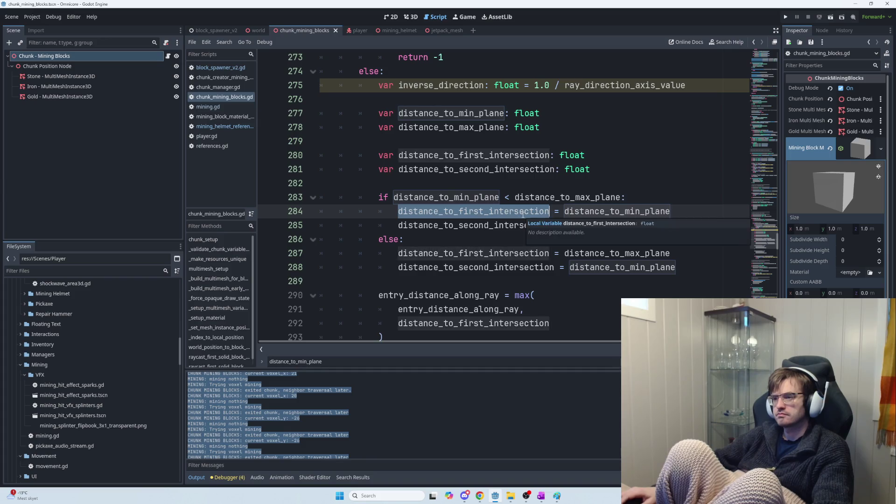
click(591, 211)
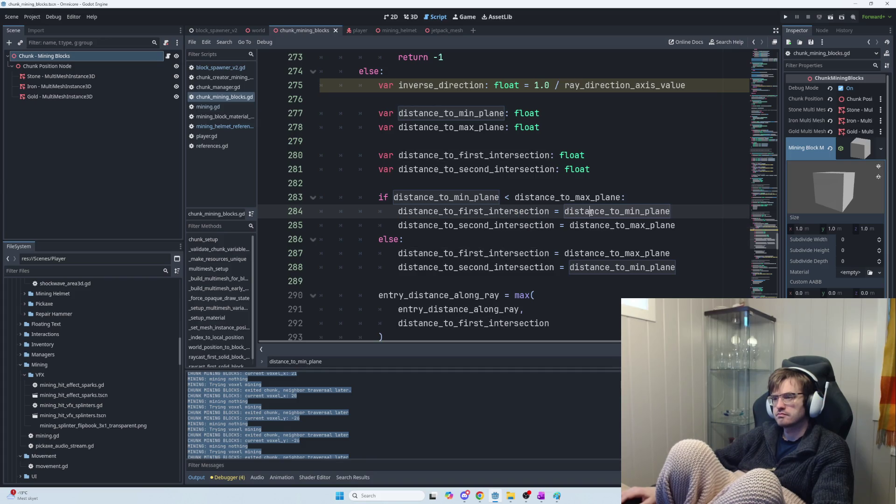
double_click(591, 212)
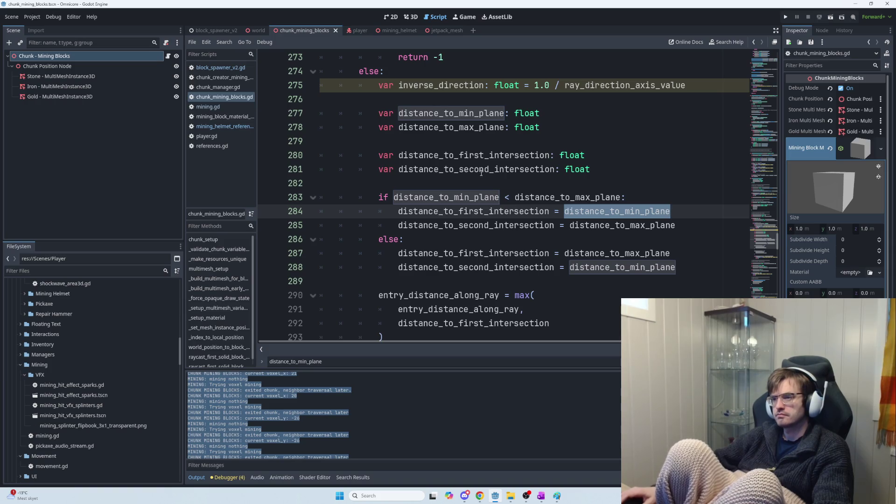
Check the inverse_direction line 275 and the unassigned plane-distance declarations on lines 277–278
click(531, 124)
key(Up)
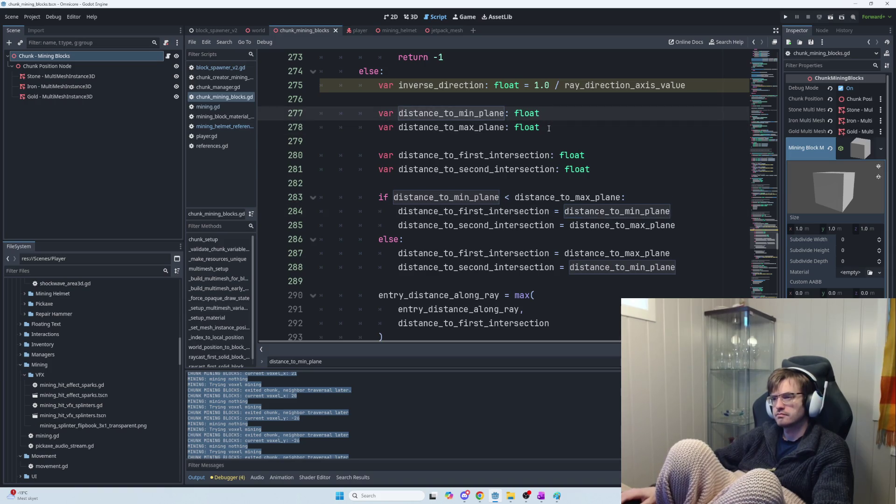
scroll(549, 129, up, 2)
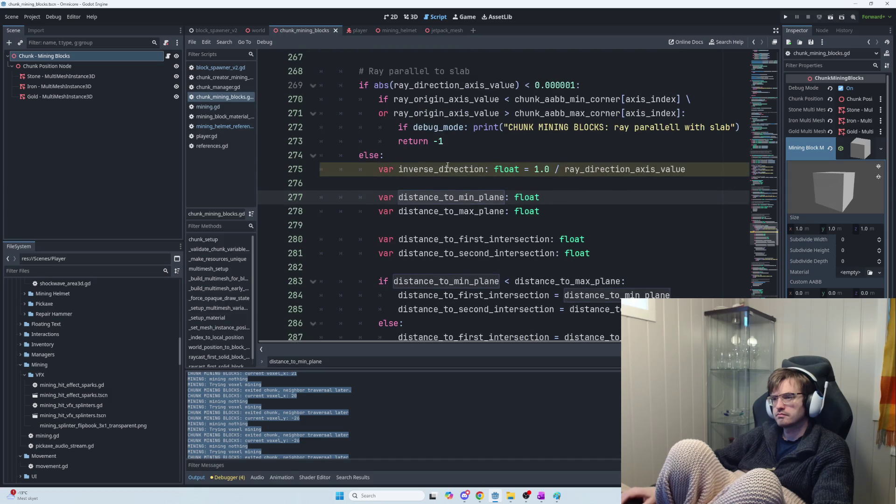
click(400, 169)
drag(413, 171, 649, 170)
click(703, 169)
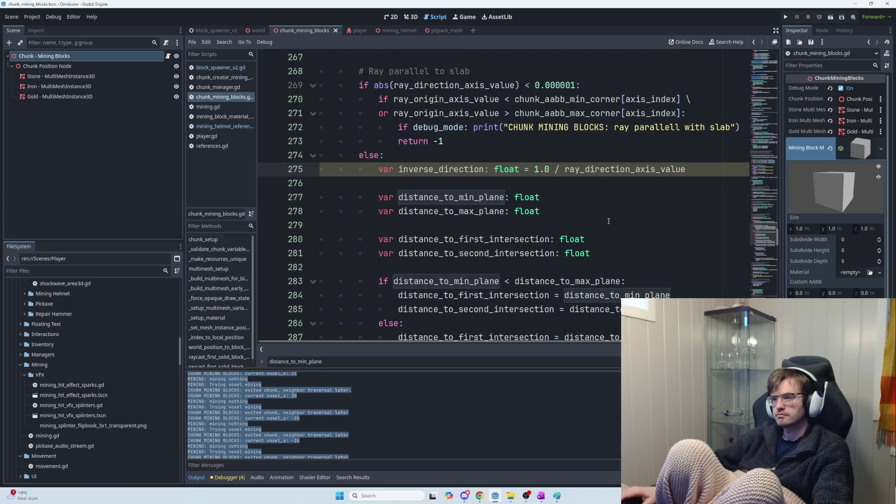
scroll(610, 283, down, 1)
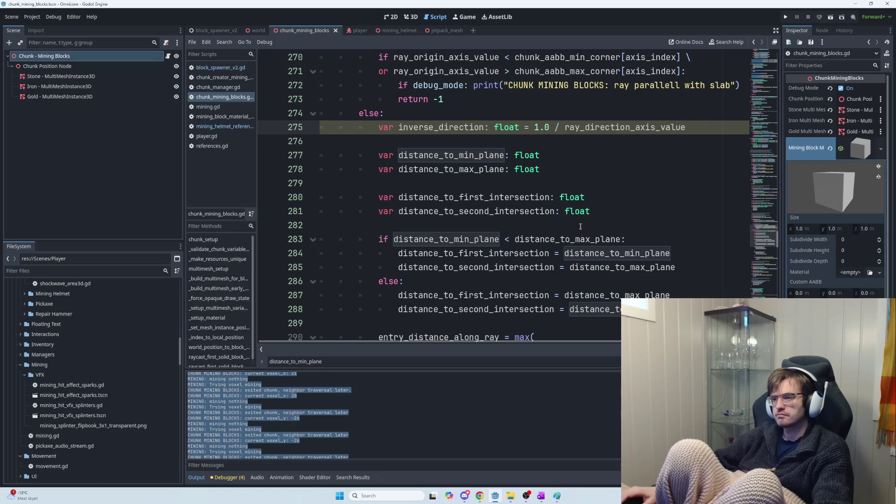
click(567, 155)
Review the entry-distance max() block on lines 290–293, then return to the ChatGPT answer
scroll(578, 197, up, 3)
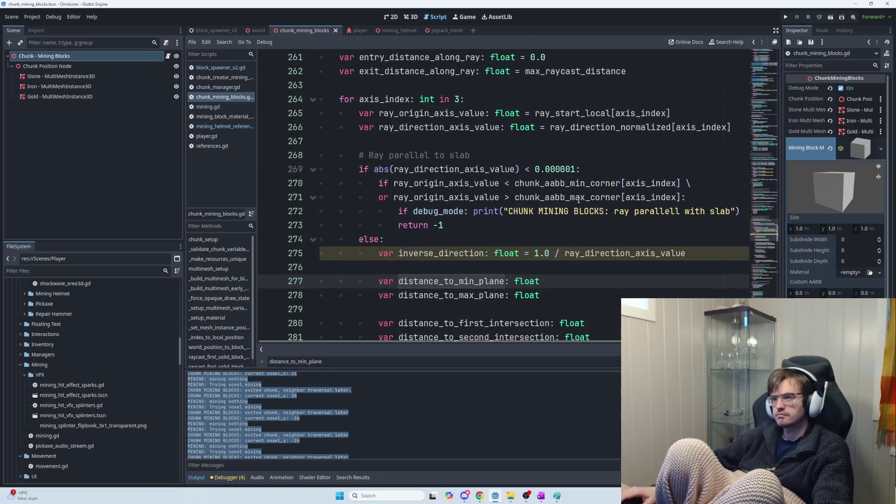
scroll(579, 200, down, 3)
scroll(578, 215, down, 4)
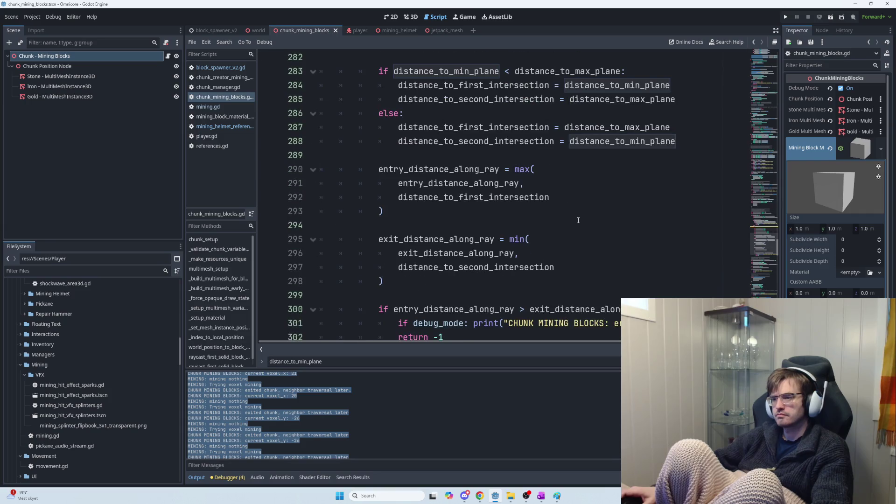
mouse_move(376, 169)
mouse_down()
mouse_move(550, 198)
mouse_move(397, 183)
mouse_move(376, 169)
mouse_move(508, 207)
mouse_up()
click(558, 206)
click(512, 216)
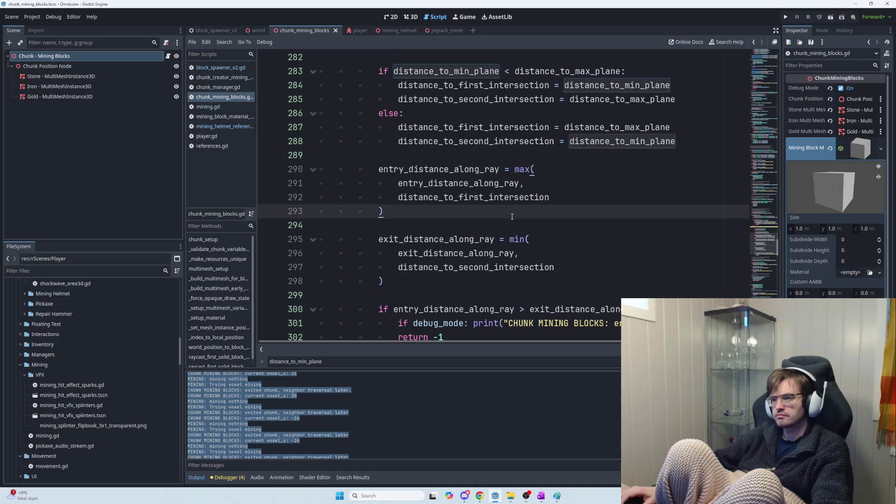
mouse_move(430, 169)
mouse_down()
mouse_move(490, 169)
mouse_move(579, 211)
mouse_up()
key(alt+Tab)
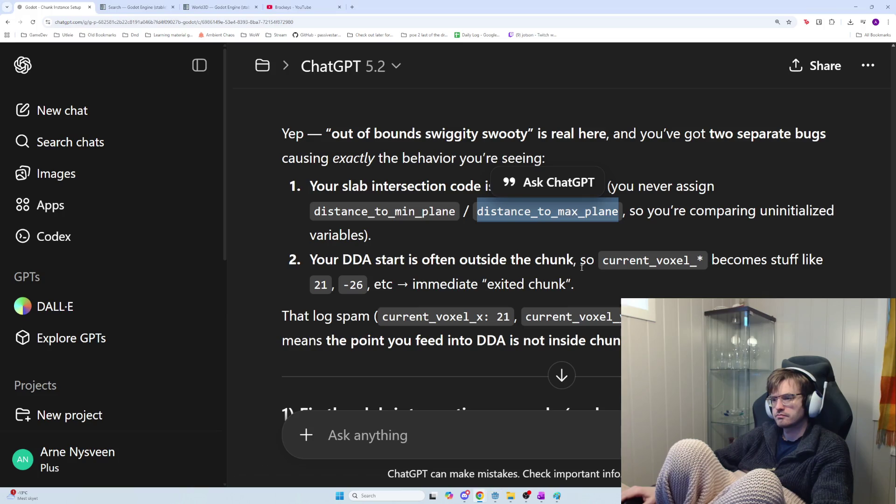
Read ChatGPT's second-bug explanation about current_voxel values and the log spam paragraph
mouse_move(422, 260)
mouse_down()
mouse_move(703, 261)
mouse_move(715, 281)
mouse_up()
click(686, 280)
mouse_move(562, 272)
mouse_down()
mouse_move(552, 265)
mouse_move(653, 254)
mouse_up()
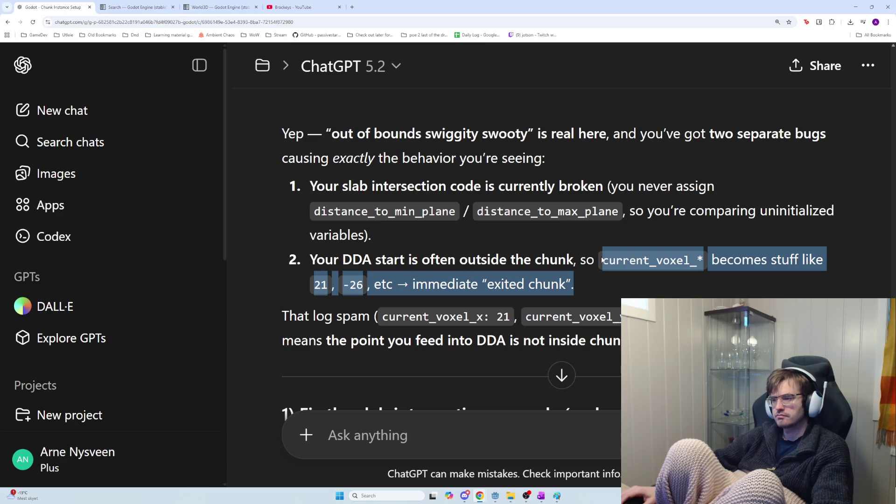
mouse_move(575, 284)
mouse_down()
mouse_move(483, 285)
mouse_move(379, 259)
mouse_move(617, 262)
mouse_move(603, 261)
mouse_up()
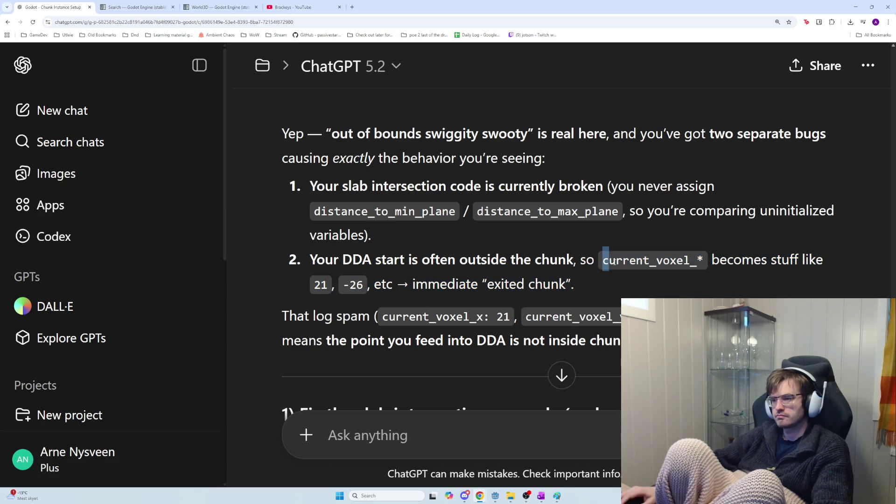
click(665, 285)
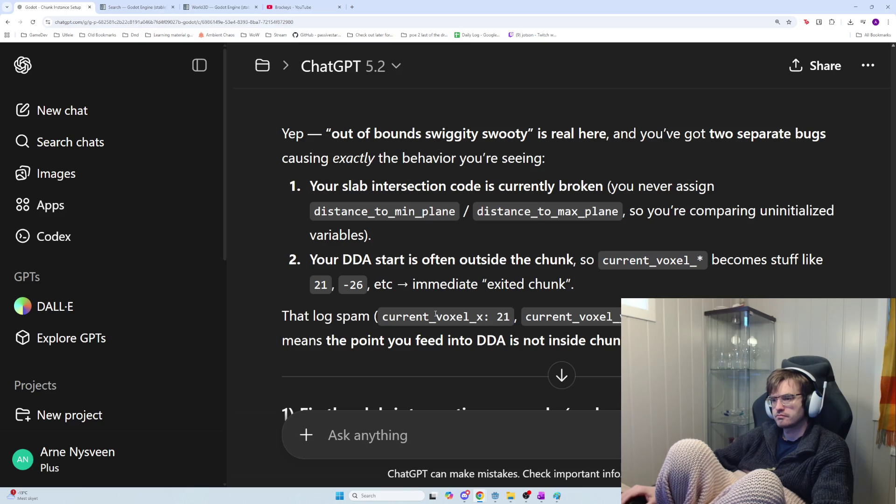
drag(379, 317, 624, 318)
scroll(770, 293, down, 1)
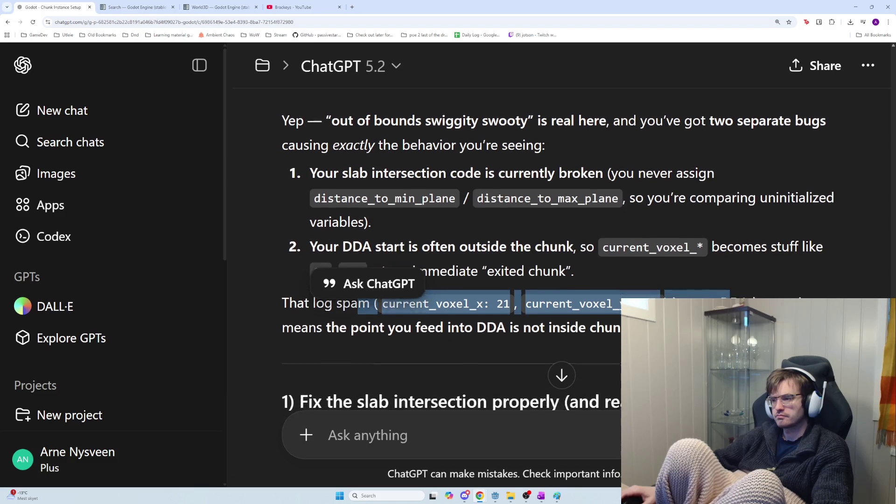
mouse_move(770, 308)
mouse_down()
mouse_move(381, 280)
mouse_move(255, 283)
mouse_move(700, 309)
mouse_move(607, 293)
mouse_move(290, 283)
mouse_up()
Review the suggested distance_to_min_plane line in ChatGPT's slab code, then return to Godot
scroll(411, 295, down, 2)
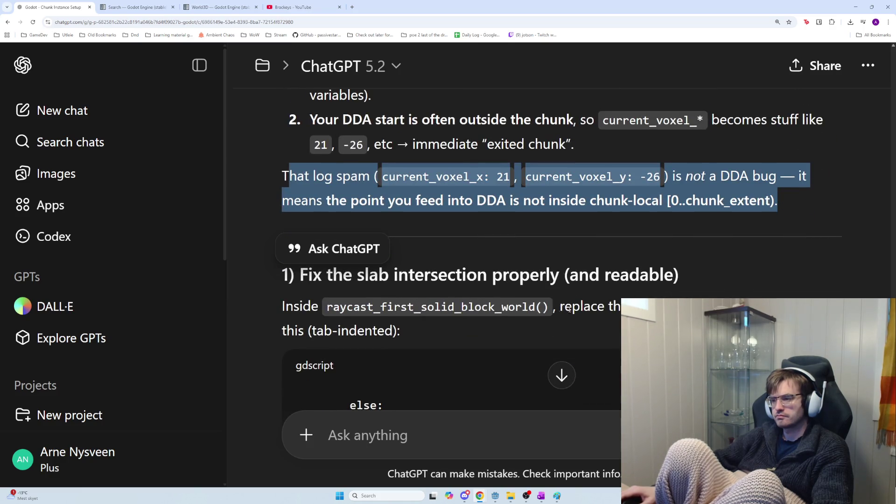
scroll(569, 308, down, 1)
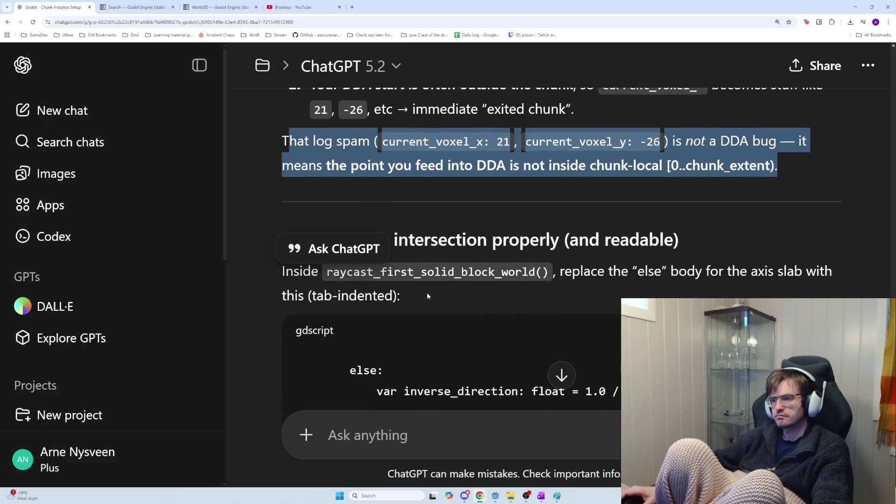
scroll(429, 293, down, 4)
scroll(558, 308, down, 4)
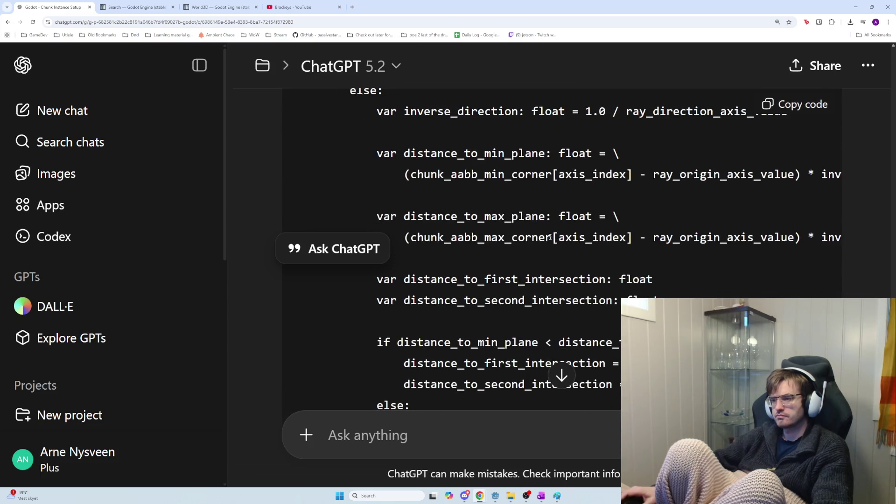
drag(403, 174, 565, 180)
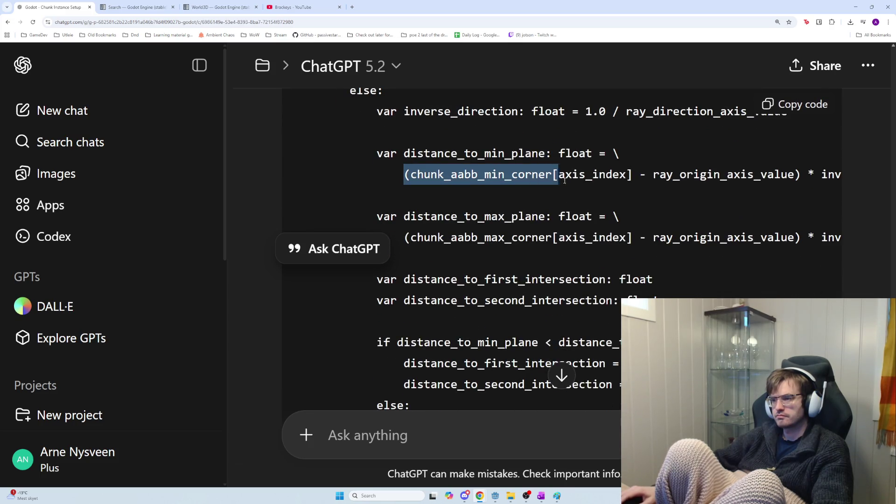
mouse_move(627, 179)
mouse_down()
mouse_move(831, 180)
mouse_move(278, 172)
mouse_move(756, 190)
mouse_up()
key(alt+Tab)
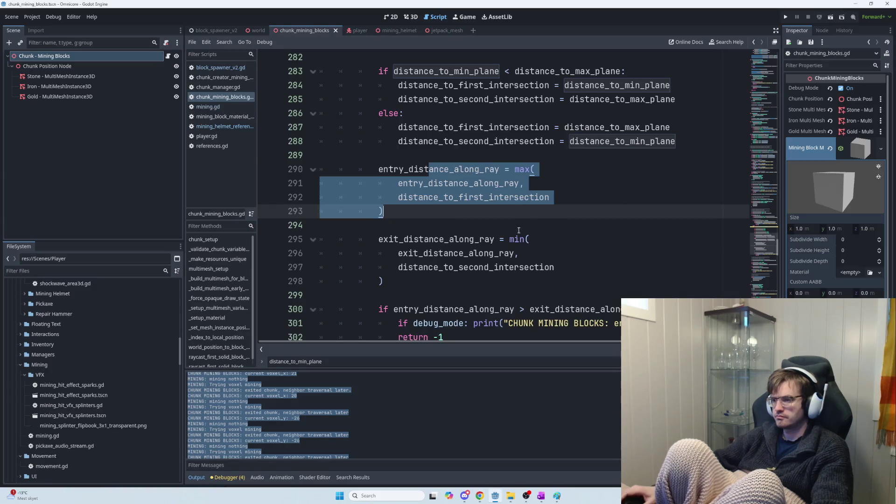
Compare the axis loop in chunk_mining_blocks.gd against ChatGPT's suggested slab code
scroll(519, 230, up, 4)
scroll(443, 164, up, 4)
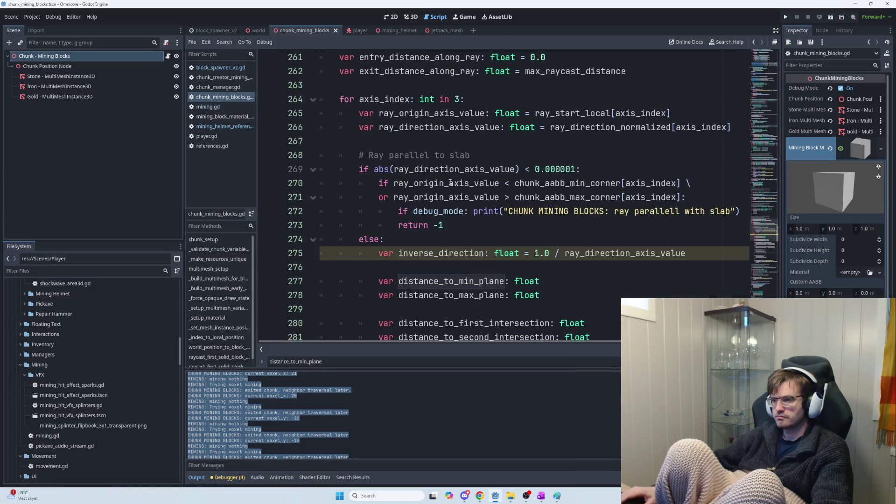
mouse_move(358, 141)
mouse_down()
mouse_move(465, 141)
mouse_move(550, 155)
mouse_up()
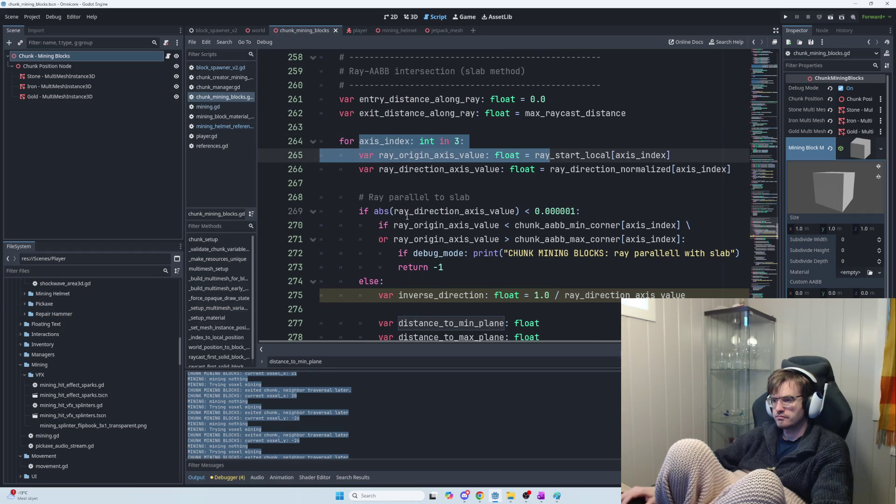
scroll(407, 217, down, 3)
key(alt+Tab)
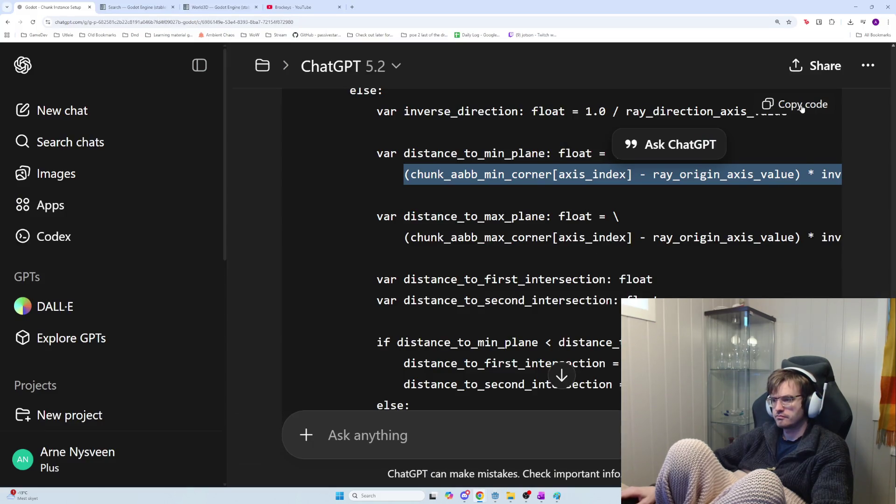
scroll(725, 211, down, 10)
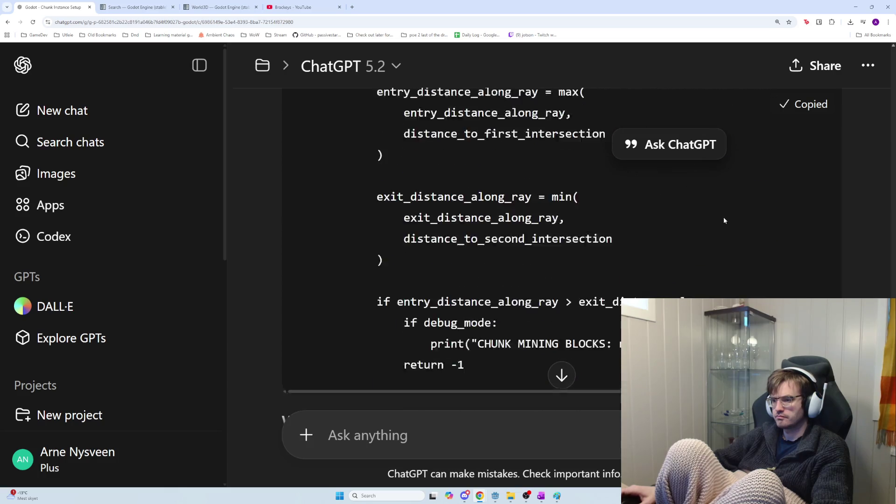
scroll(728, 215, up, 3)
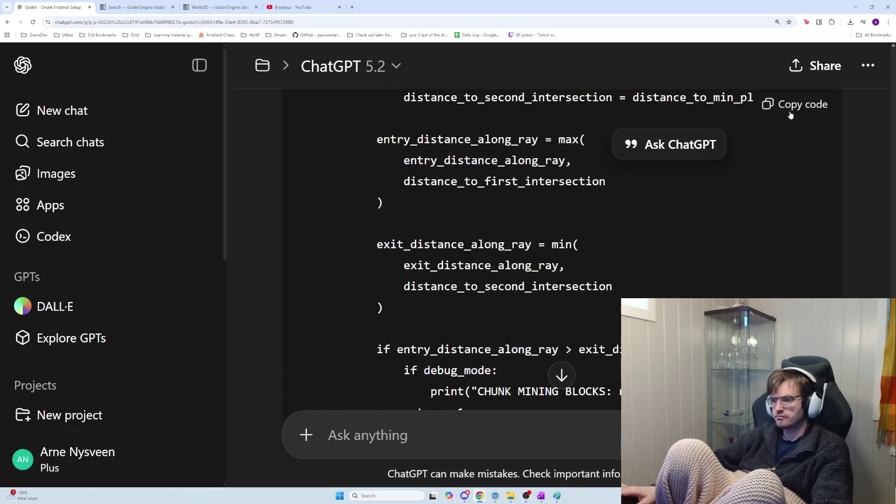
key(alt+Tab)
scroll(553, 216, down, 7)
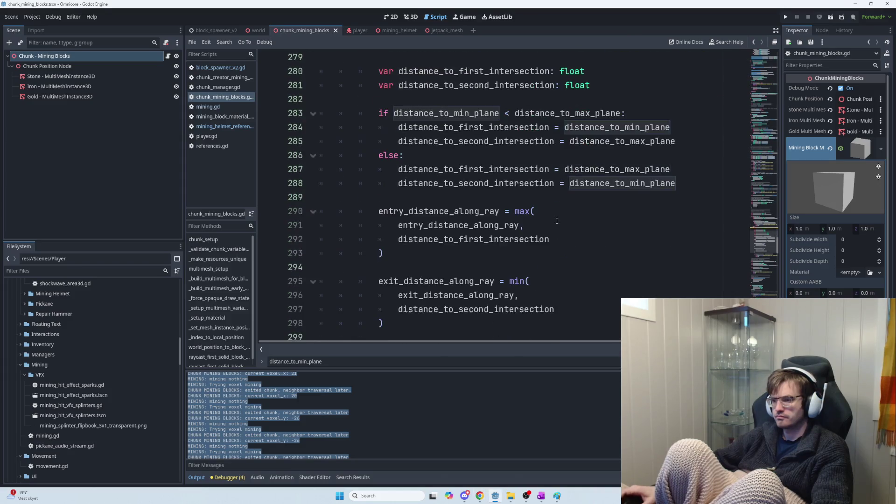
mouse_move(557, 253)
mouse_down()
mouse_move(464, 225)
mouse_move(460, 198)
mouse_move(456, 230)
mouse_move(448, 183)
mouse_move(365, 155)
mouse_move(335, 104)
mouse_up()
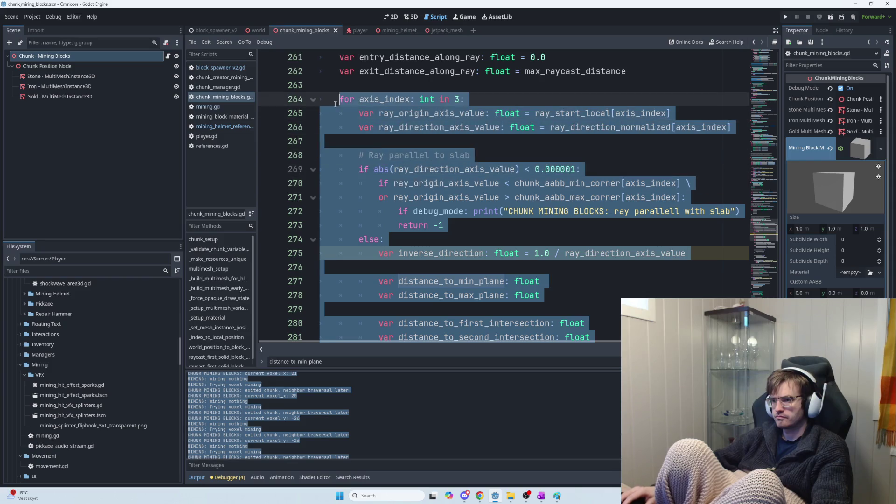
key(alt+Tab)
scroll(578, 275, up, 8)
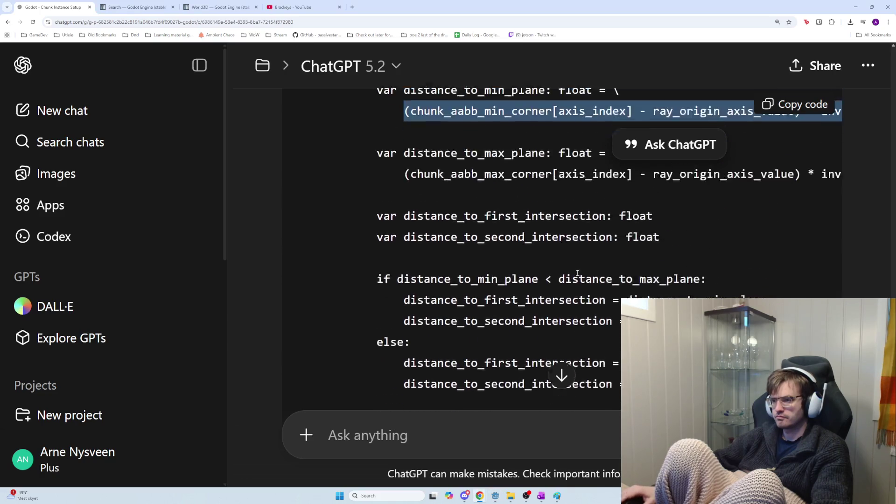
scroll(577, 275, up, 2)
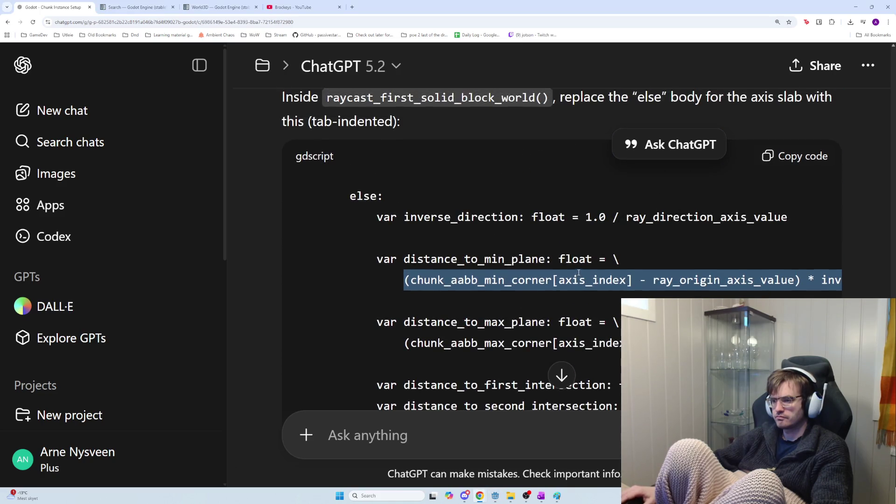
scroll(578, 273, down, 5)
key(alt+Tab)
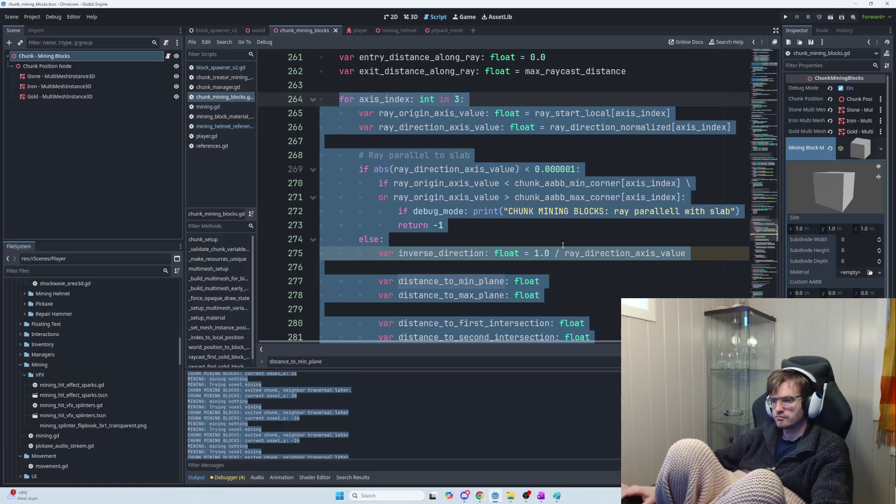
Paste ChatGPT's intersection code over the old slab block starting at else on line 274
shift+click(357, 239)
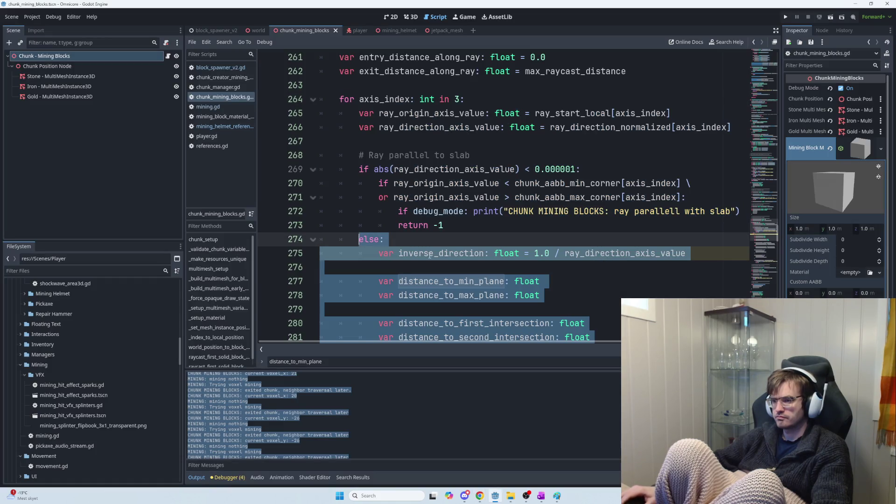
key(alt+Tab)
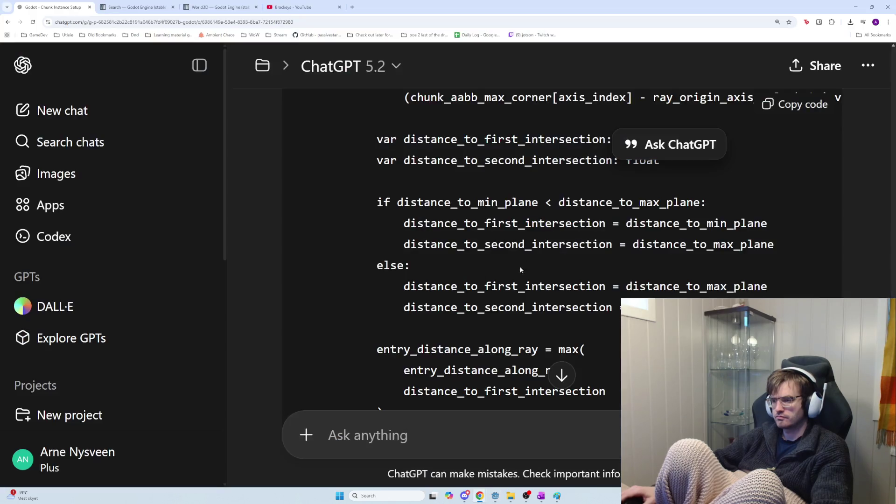
key(alt+Tab)
key(ctrl+v)
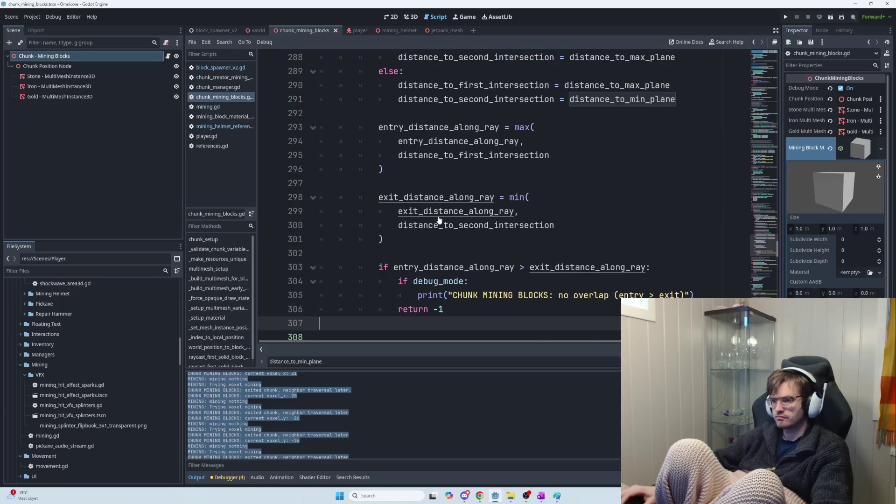
Dedent the else line to align with its if, and save chunk_mining_blocks.gd
scroll(479, 240, up, 8)
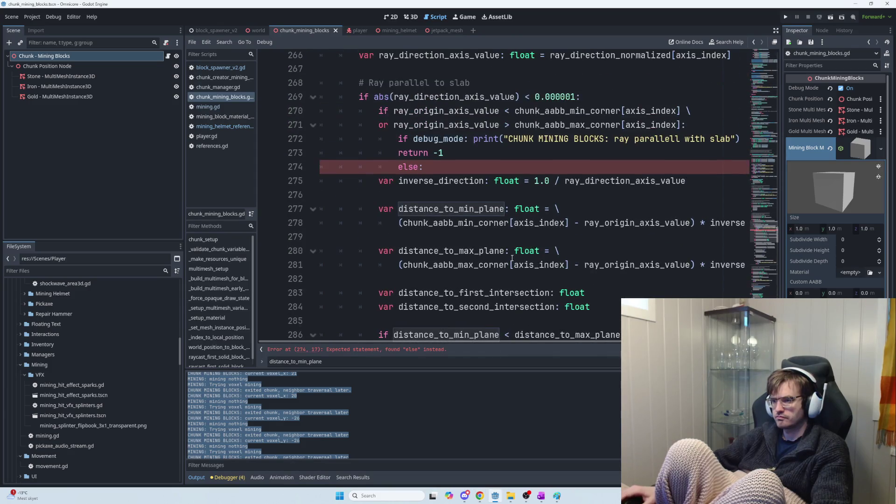
click(407, 208)
key(Home)
key(BackSpace)
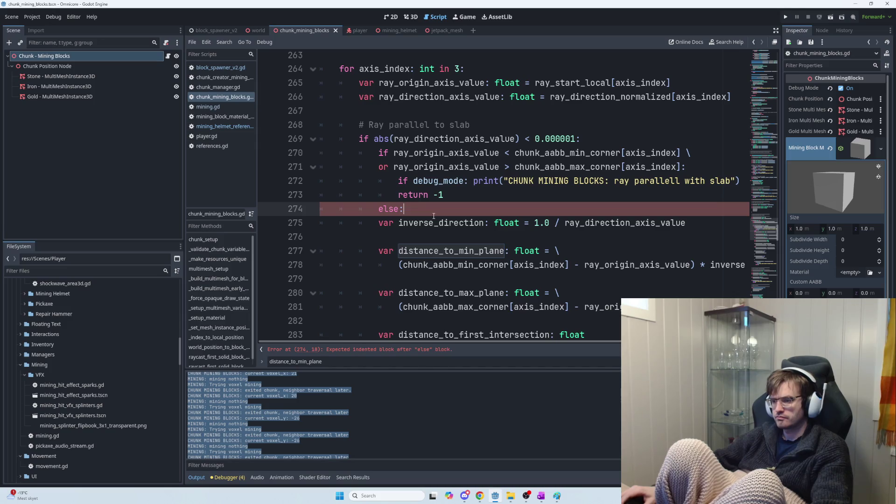
scroll(439, 219, down, 3)
scroll(451, 228, up, 2)
key(Home)
key(BackSpace)
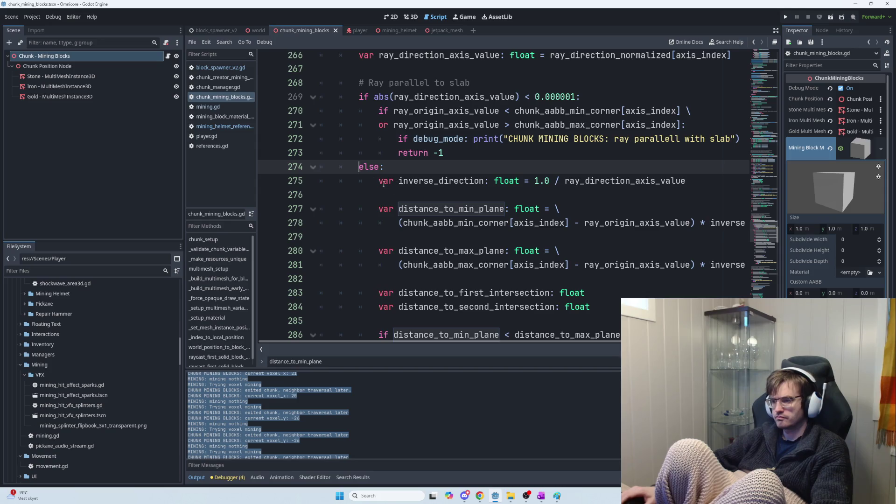
key(ctrl+s)
Check the new inverse_direction plane-distance lines, then run the game with F5
drag(400, 181, 670, 228)
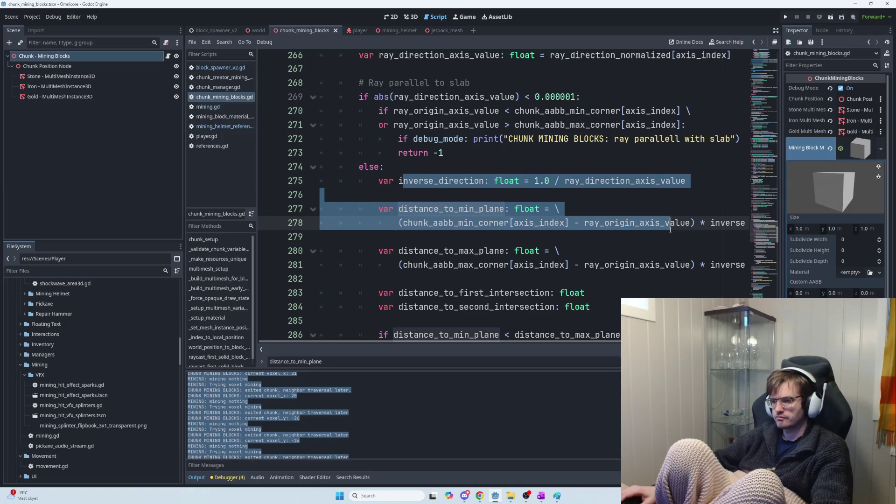
click(626, 223)
scroll(592, 222, down, 2)
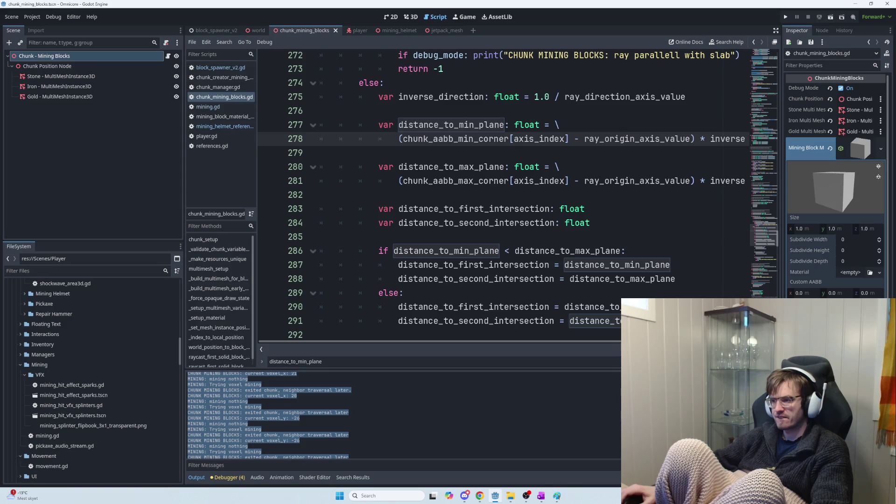
scroll(513, 186, right, 3)
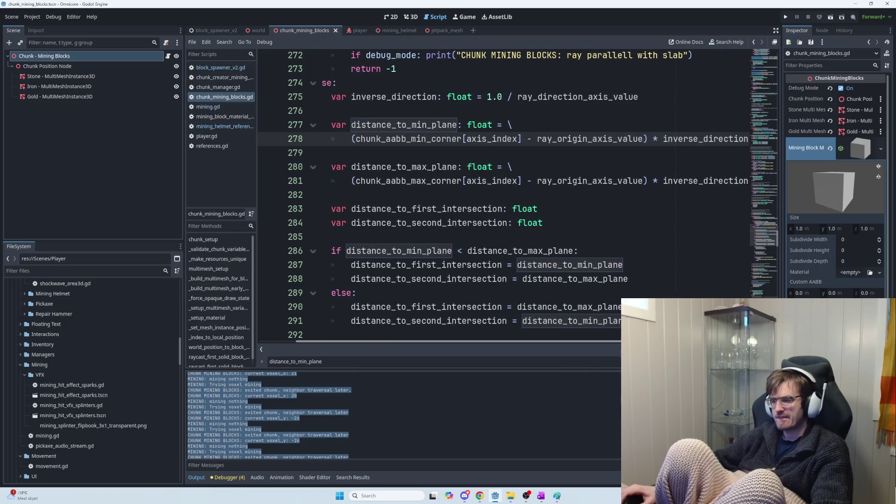
scroll(514, 187, left, 2)
scroll(513, 187, right, 1)
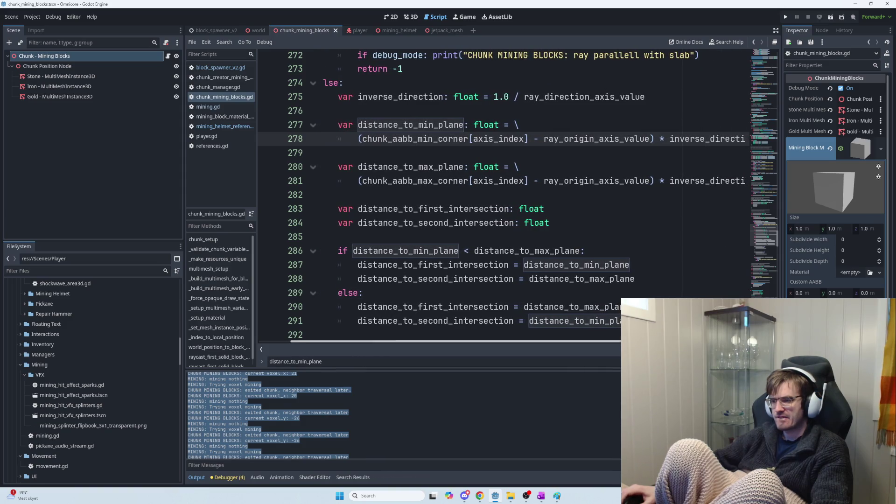
mouse_move(471, 141)
mouse_down()
mouse_move(661, 154)
mouse_move(673, 138)
mouse_move(404, 138)
mouse_up()
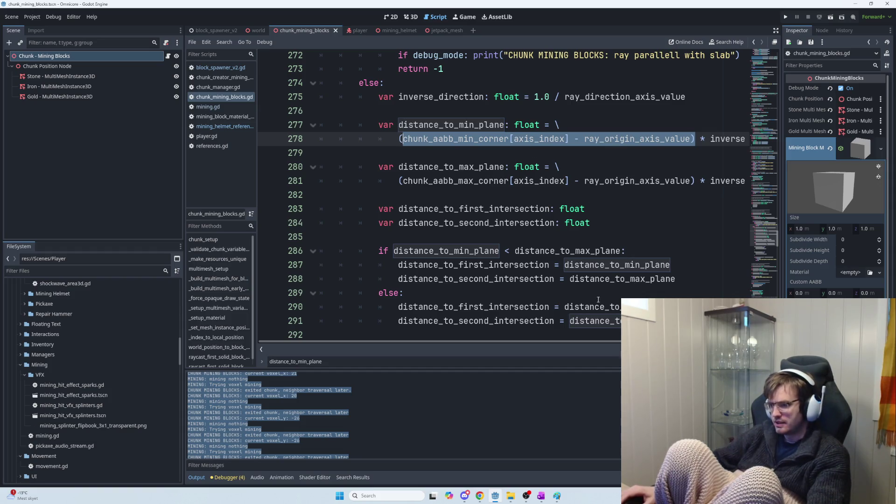
mouse_move(403, 209)
mouse_down()
mouse_move(621, 220)
mouse_move(481, 209)
mouse_up()
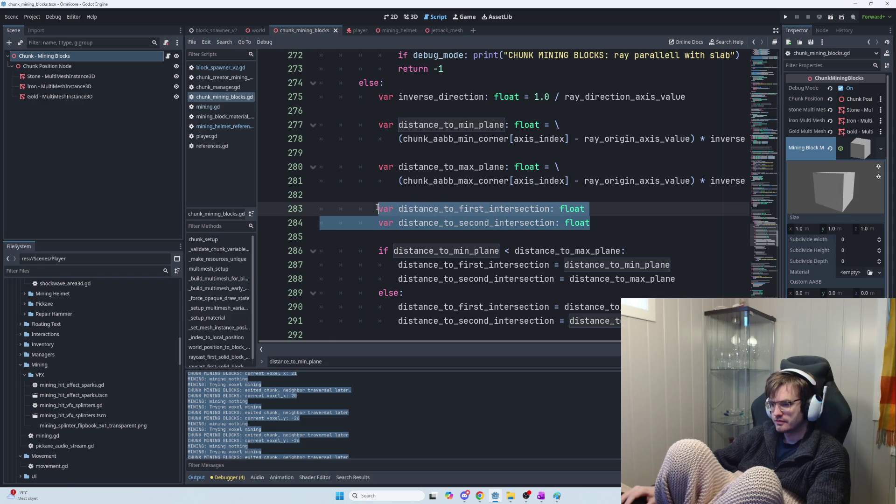
click(397, 209)
key(F5)
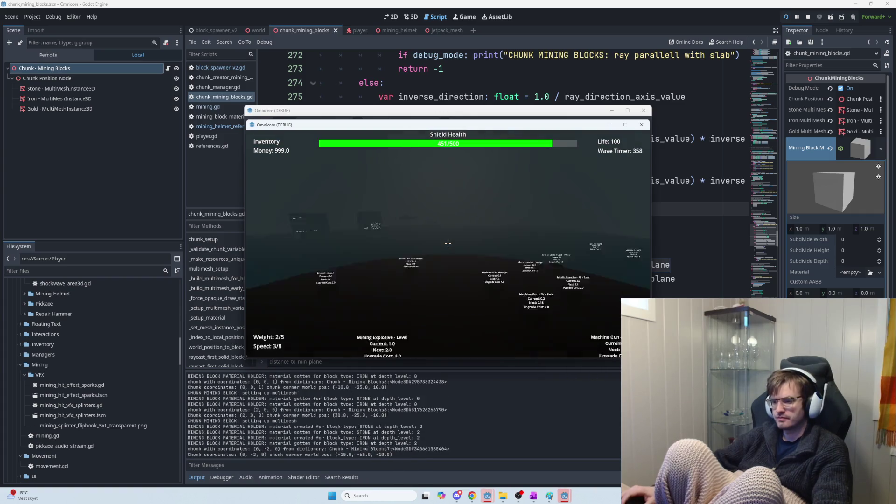
Swing the pickaxe repeatedly at the floor, stone blocks and deeper into the dug shaft
click(448, 243)
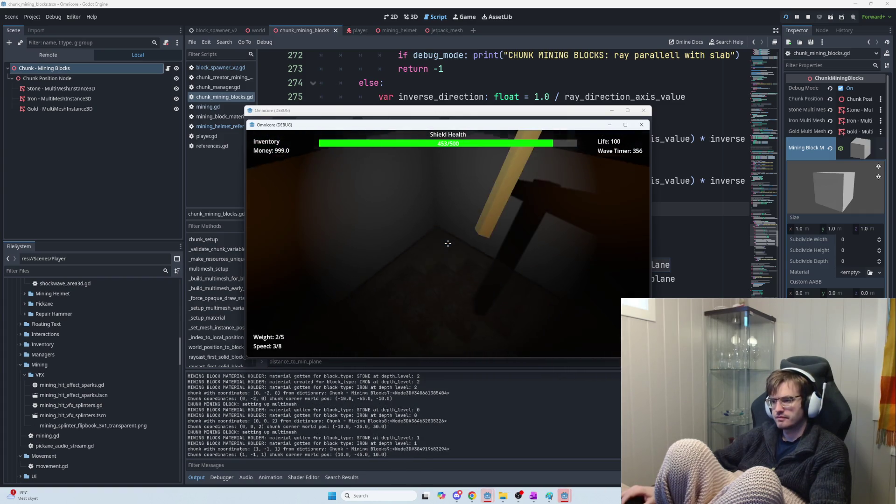
click(447, 243)
click(448, 243)
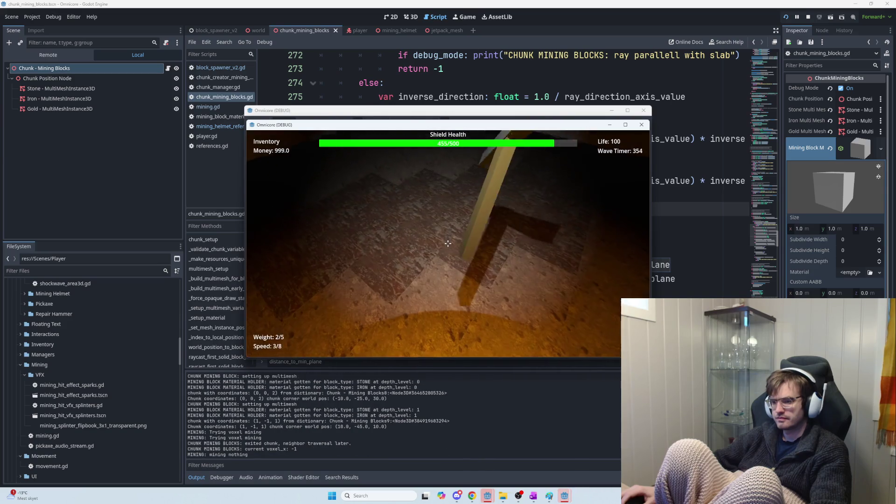
click(448, 243)
click(448, 243)
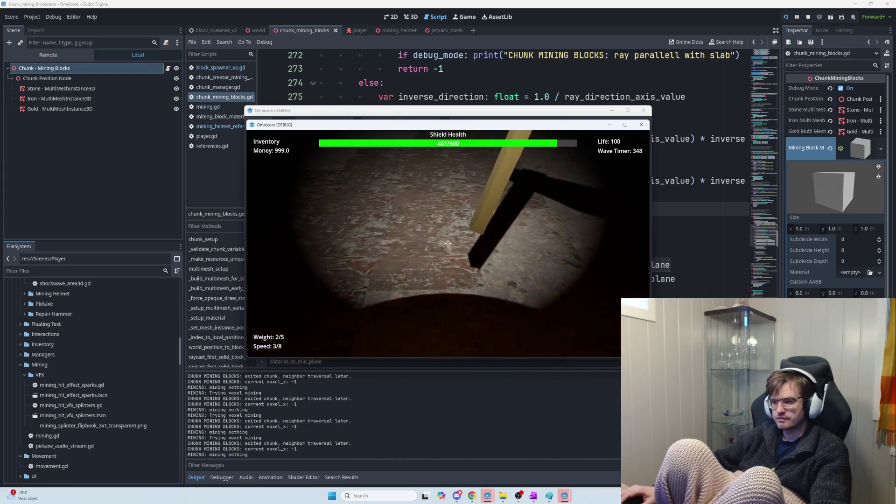
click(448, 243)
click(447, 243)
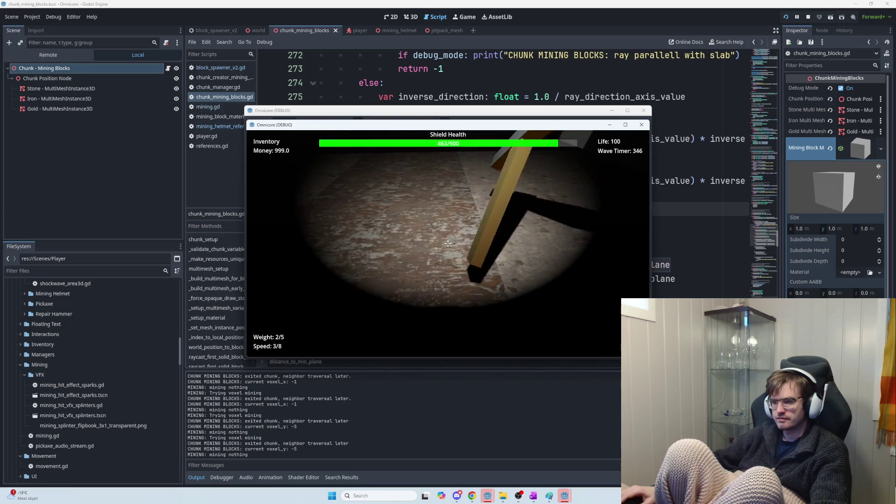
click(447, 243)
click(448, 243)
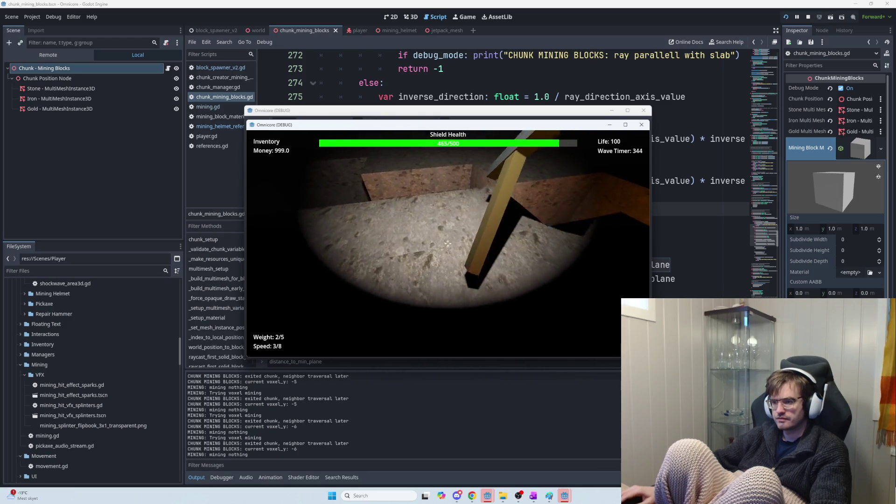
click(448, 244)
click(448, 243)
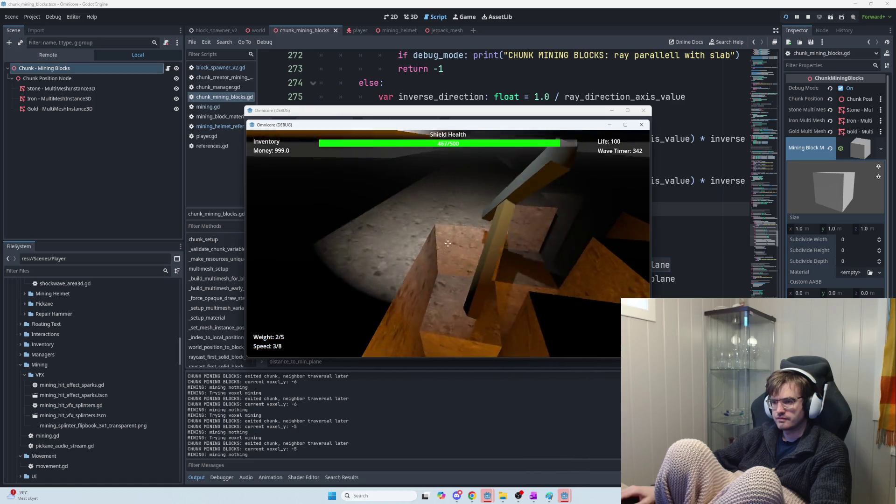
click(448, 243)
click(447, 243)
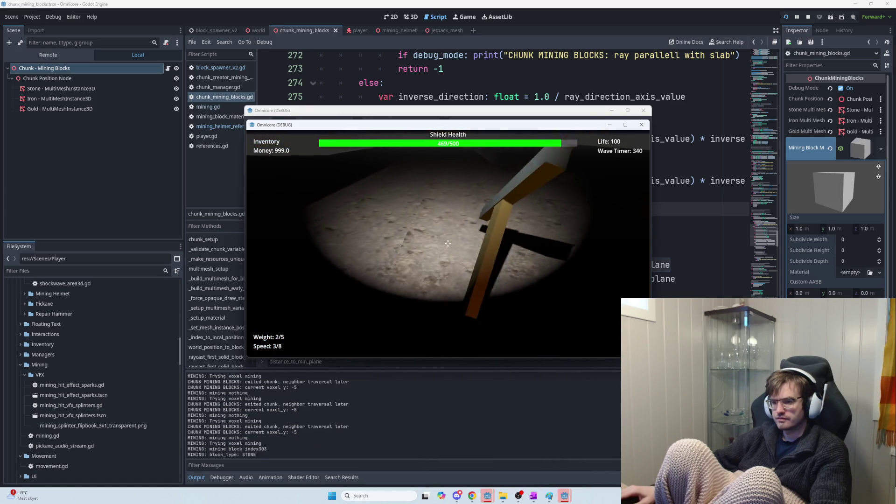
click(447, 243)
click(447, 243)
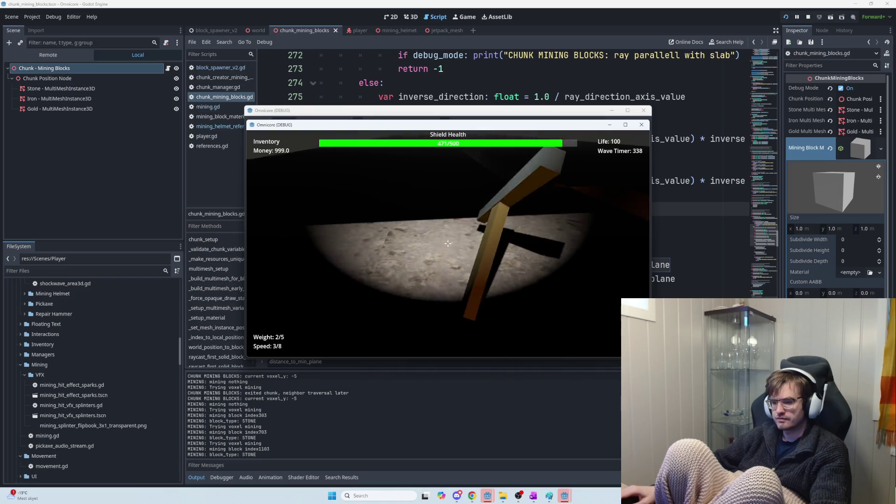
click(447, 243)
click(448, 244)
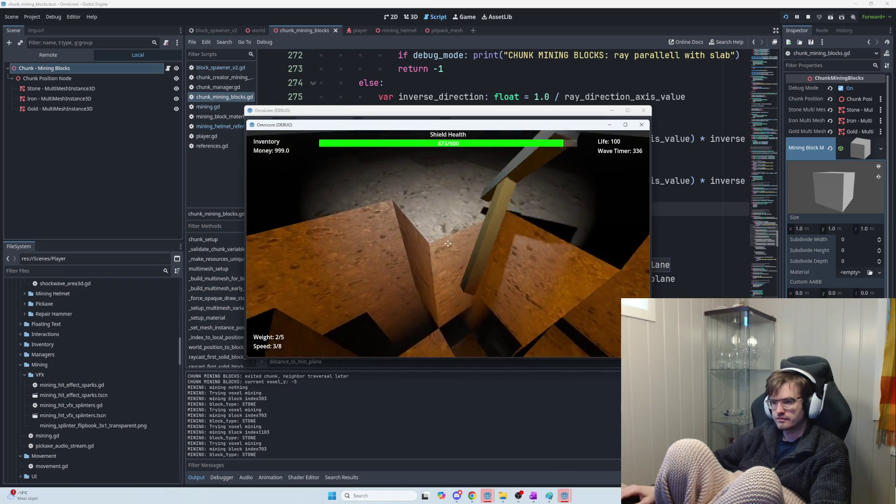
click(447, 243)
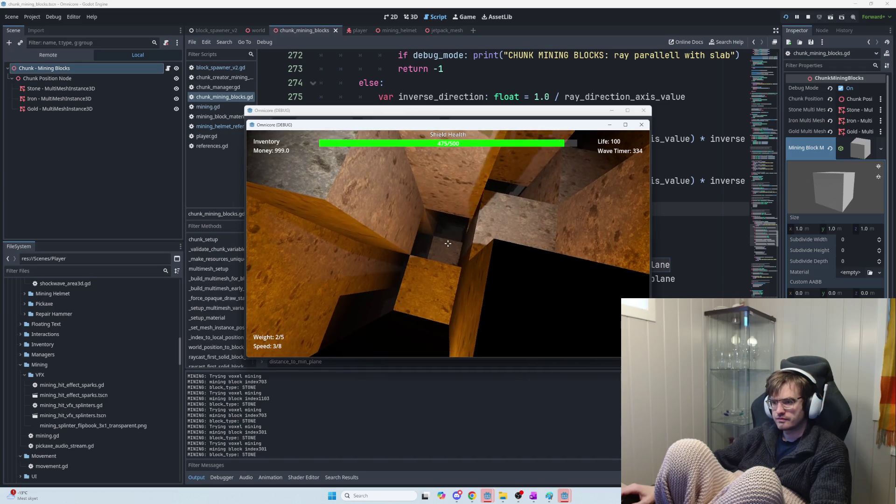
click(448, 244)
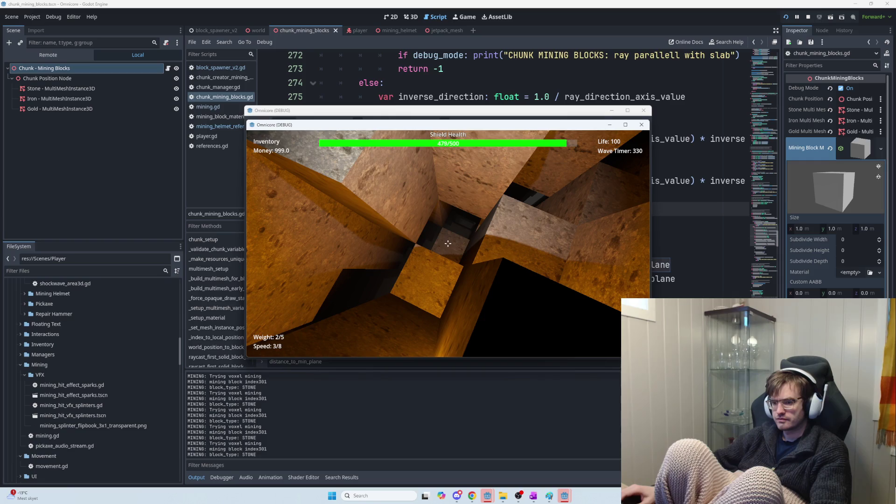
click(448, 243)
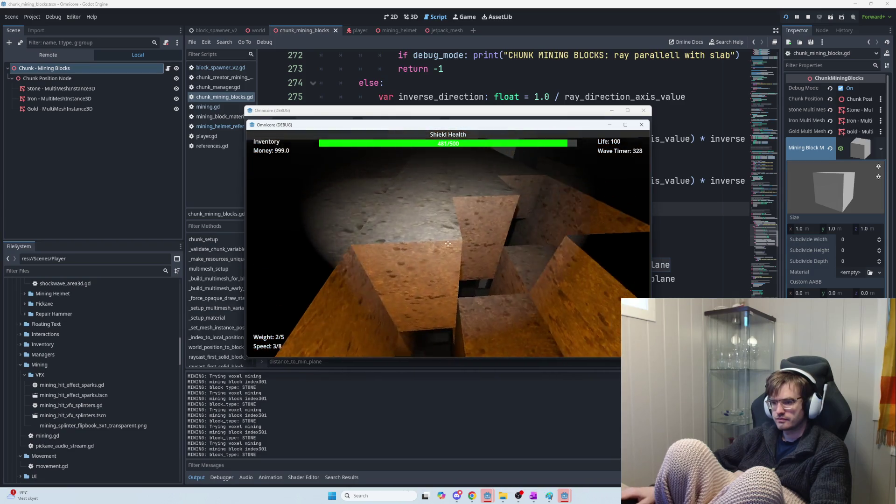
click(448, 243)
click(448, 244)
click(448, 243)
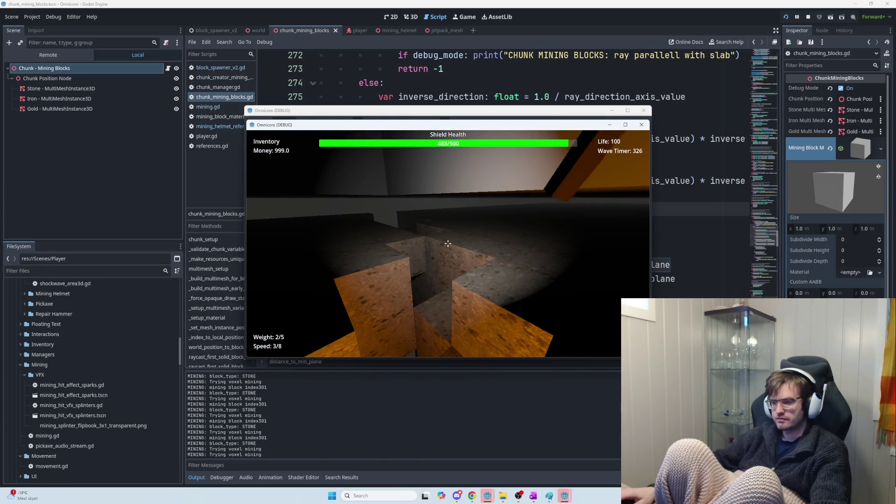
click(448, 244)
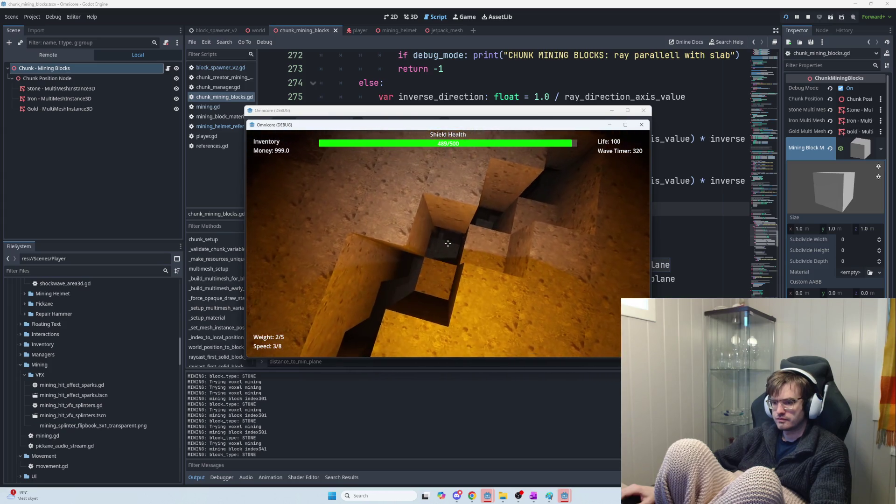
click(447, 243)
click(448, 243)
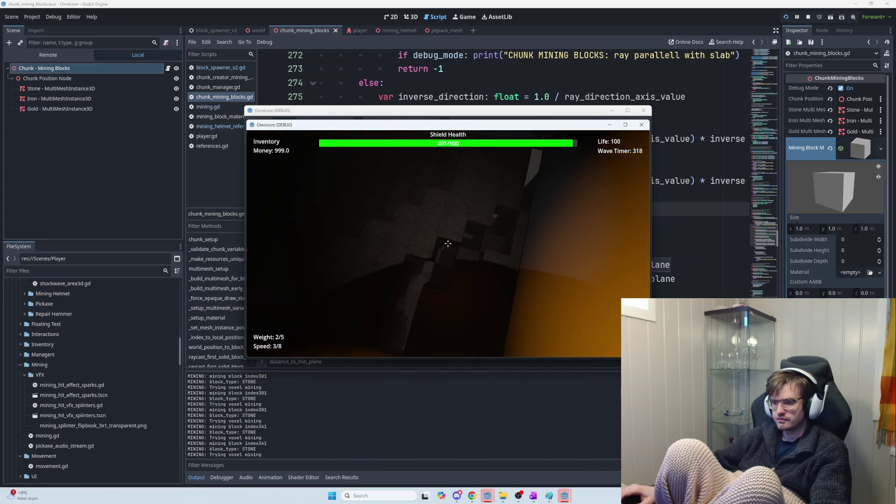
click(447, 243)
click(447, 243)
click(448, 244)
click(448, 243)
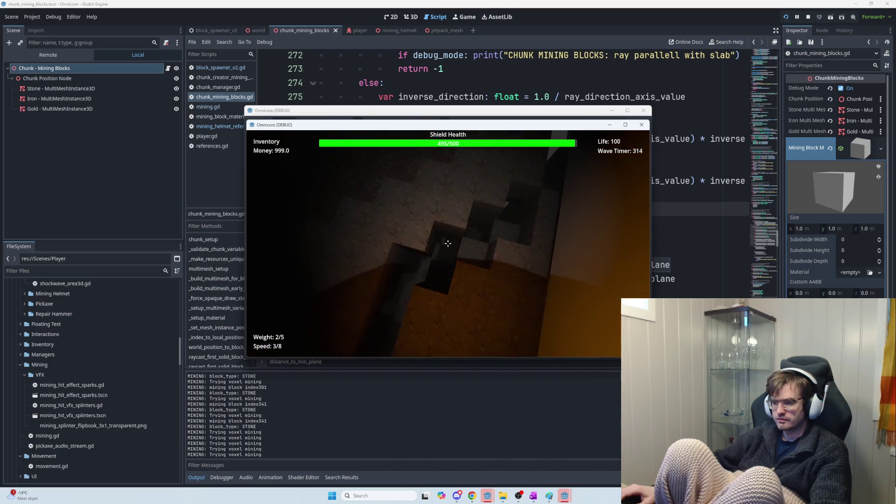
click(448, 244)
click(448, 243)
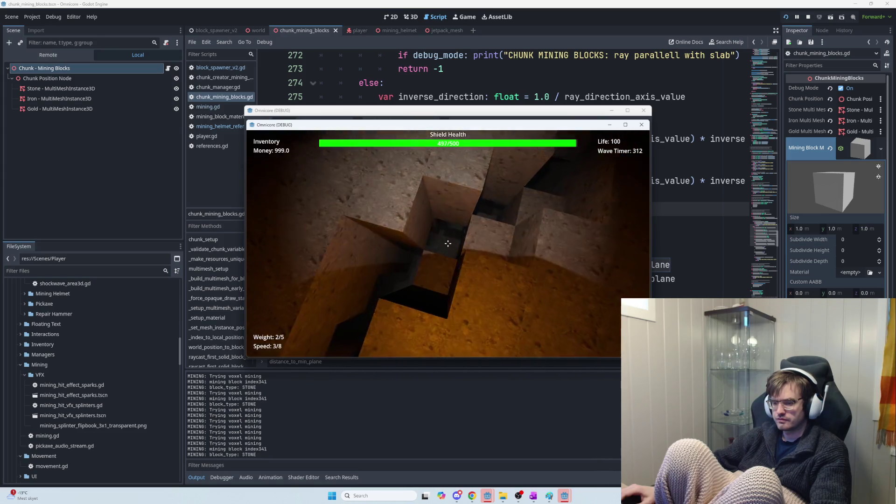
click(447, 243)
click(448, 244)
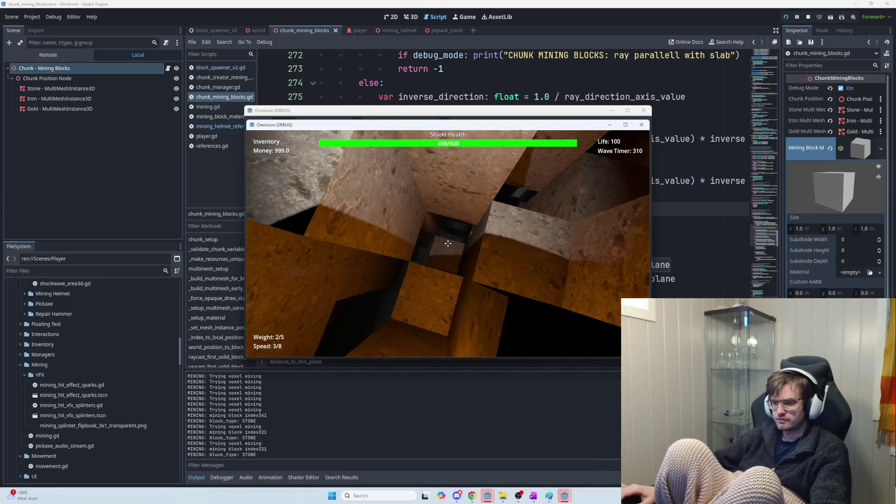
click(448, 243)
click(448, 243)
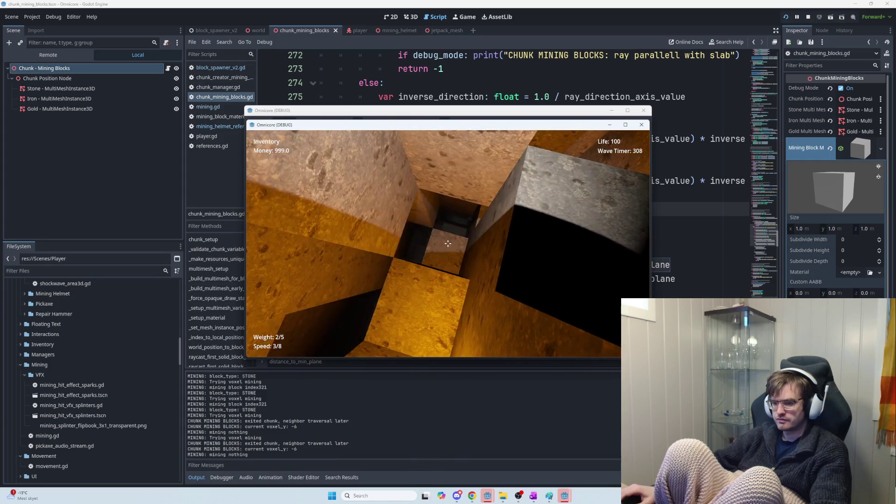
click(448, 243)
click(448, 244)
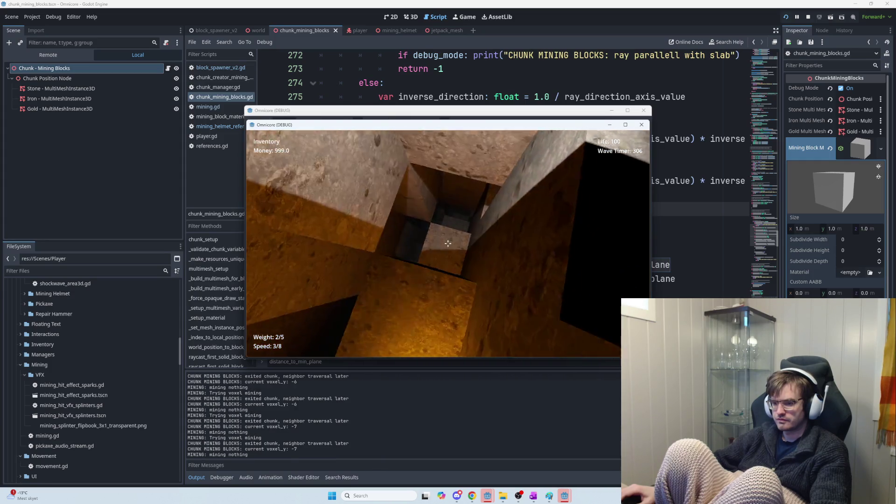
click(448, 244)
click(448, 243)
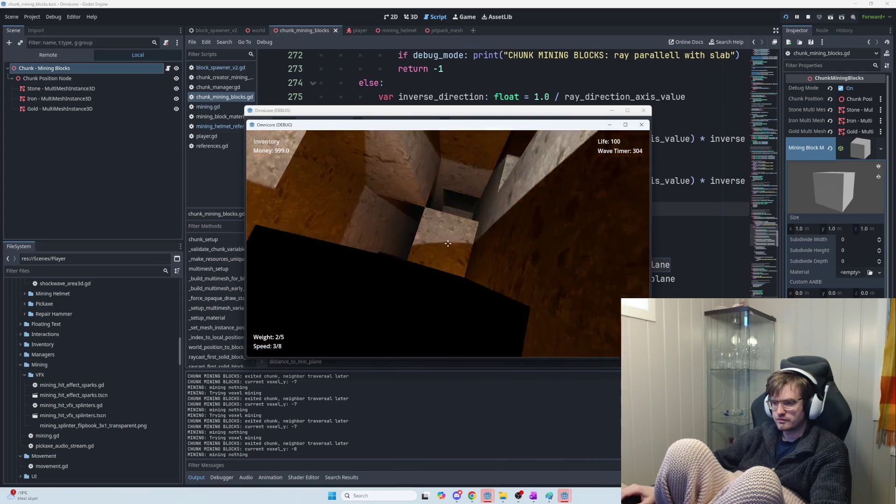
click(448, 243)
click(448, 243)
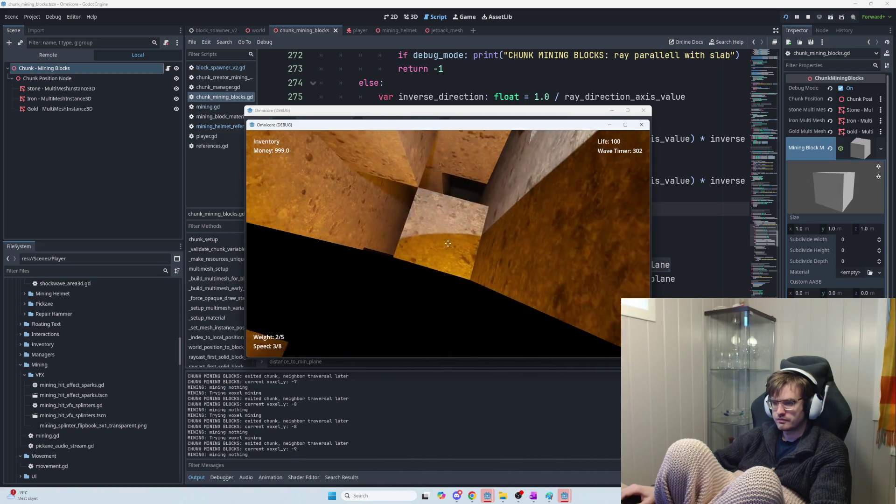
click(448, 243)
click(448, 243)
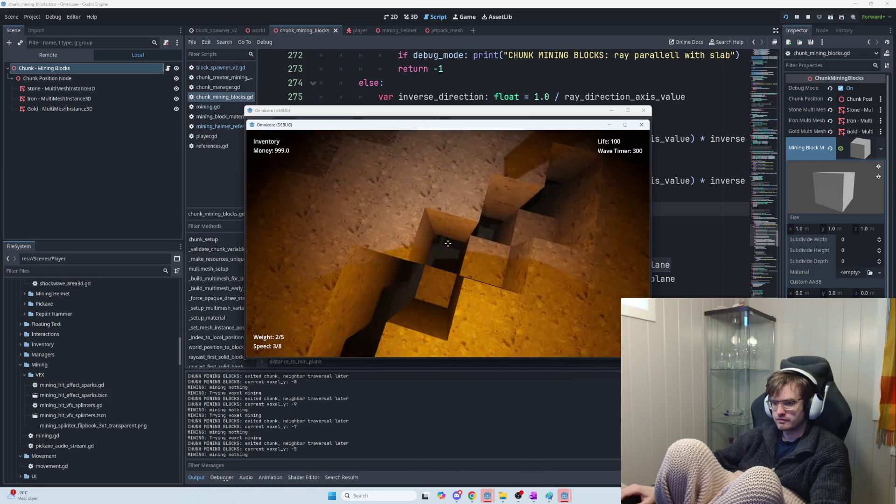
click(448, 243)
click(447, 243)
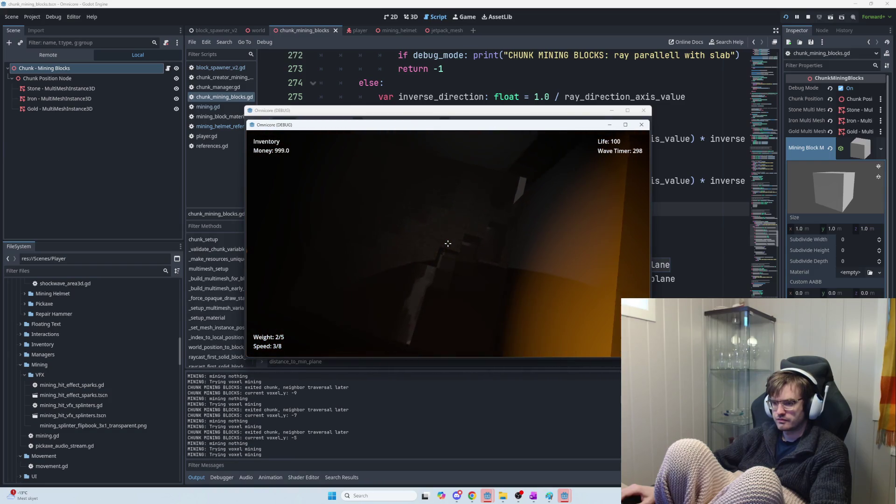
click(448, 243)
click(448, 244)
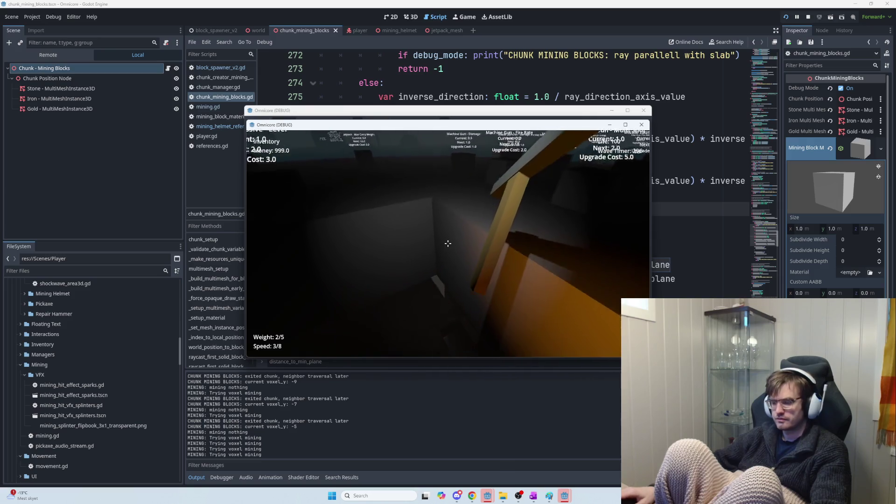
Stop the debug run and switch to ChatGPT's latest answer in Chrome
key(F5)
key(F8)
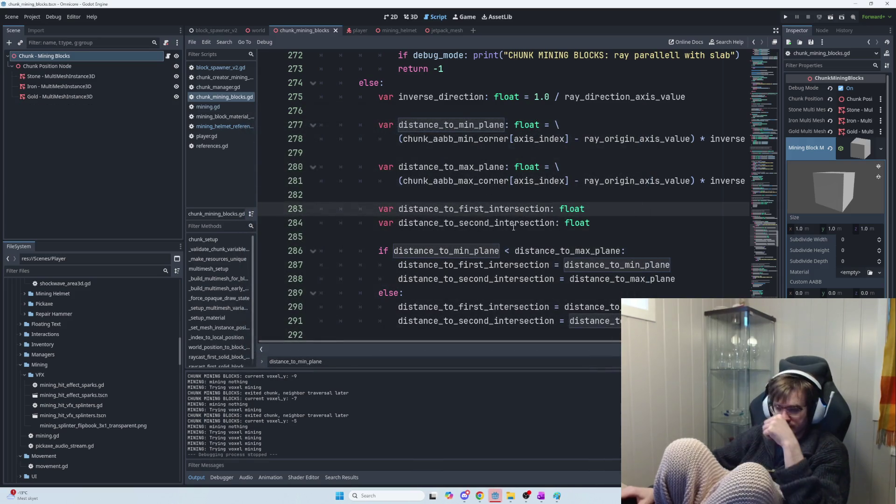
scroll(526, 236, down, 5)
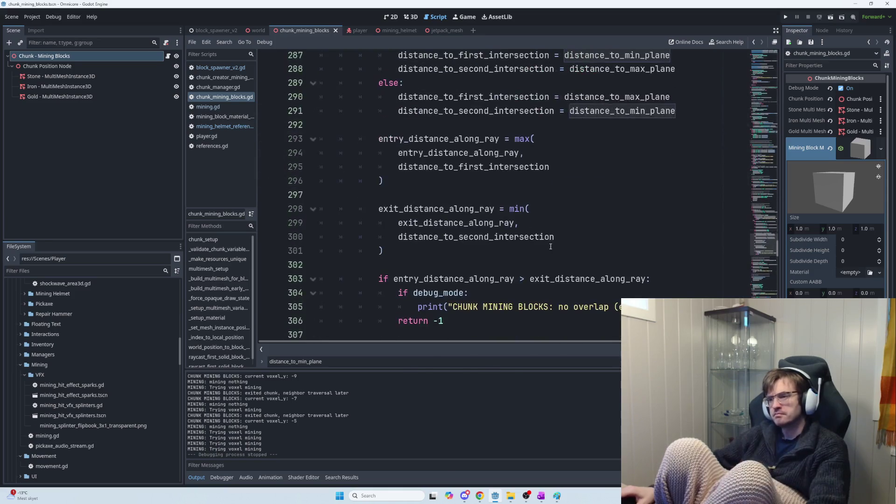
key(alt+Tab)
scroll(569, 315, down, 9)
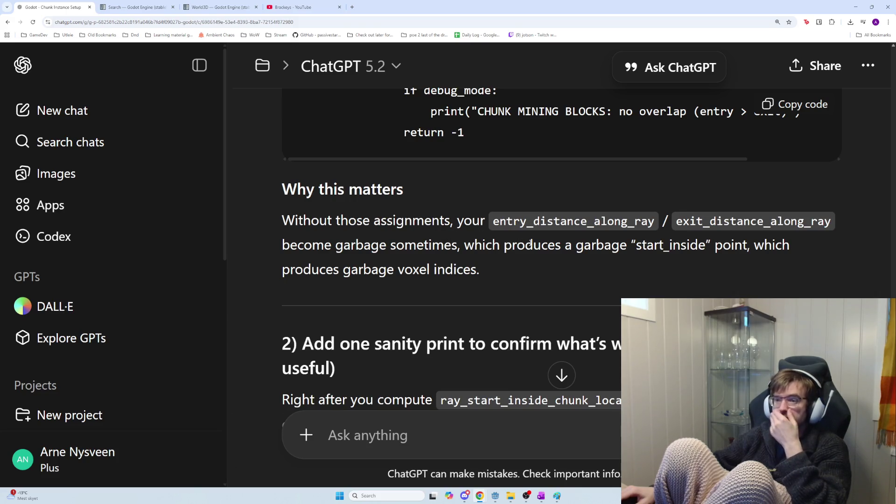
Review ChatGPT's note about garbage voxel indices and scroll down to section 2
drag(476, 245, 643, 266)
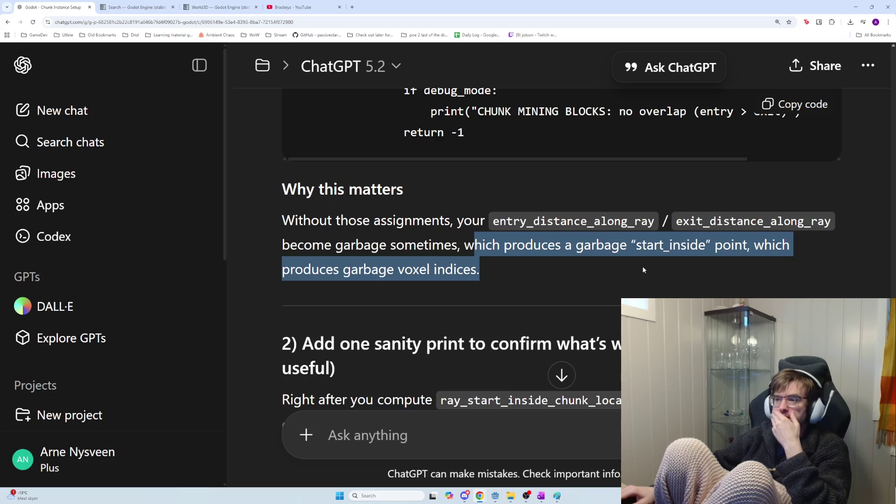
click(661, 271)
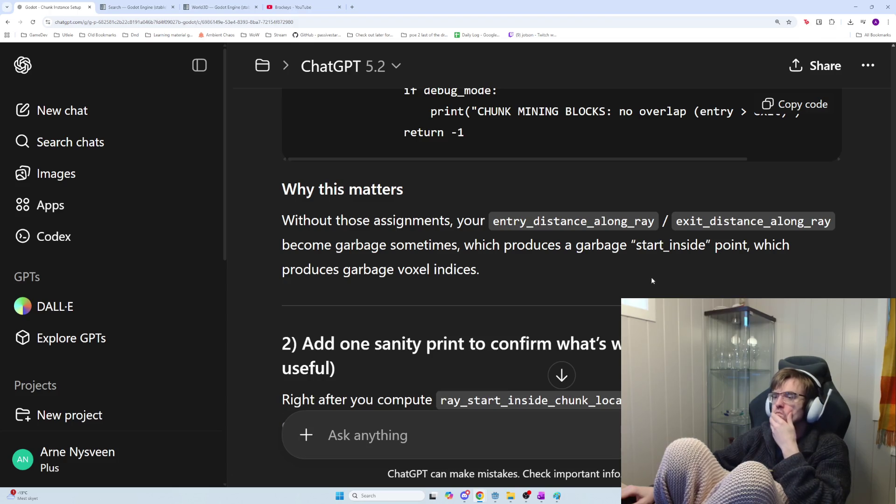
scroll(625, 282, down, 3)
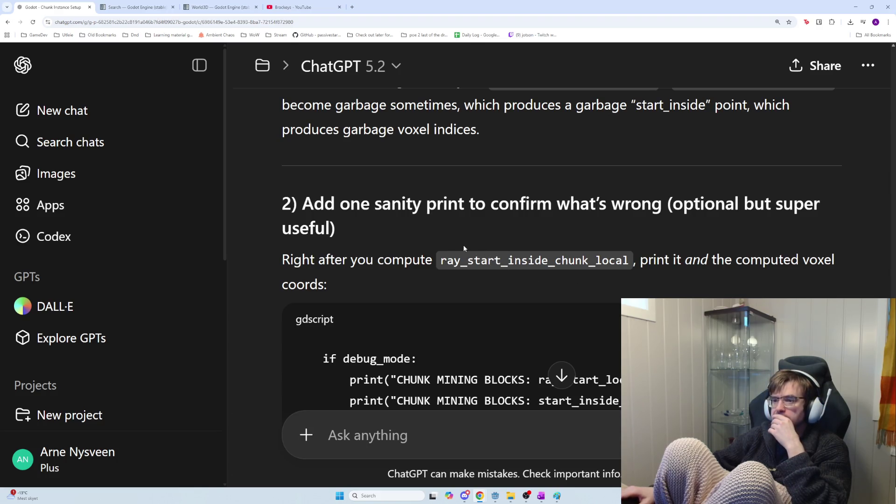
scroll(472, 255, down, 2)
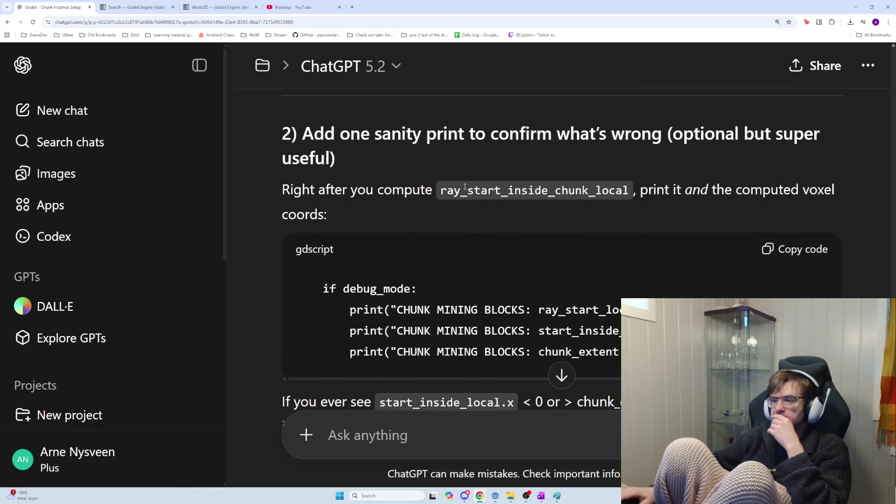
scroll(516, 239, down, 1)
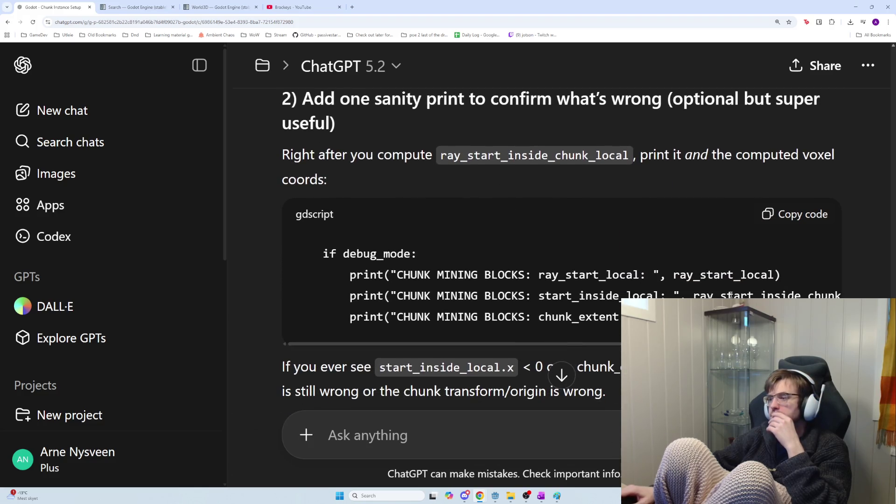
Select the sanity-print code block for ray_start_local and return to the Godot script
triple_click(295, 252)
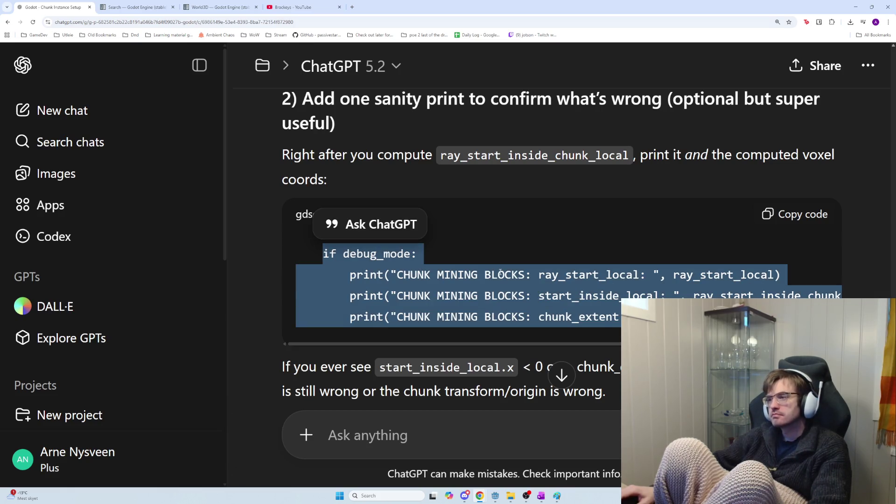
key(alt+Tab)
scroll(514, 210, up, 10)
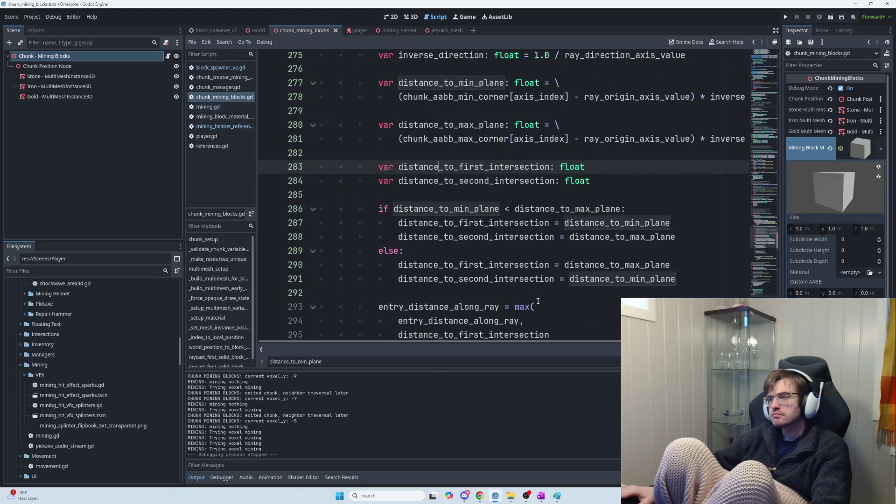
Paste the debug_mode print block below the ray_direction_local calculation
scroll(538, 301, up, 2)
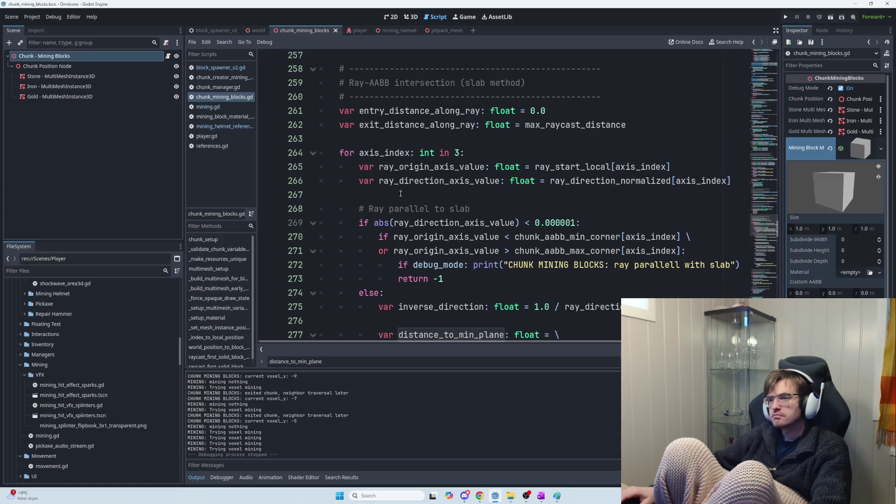
scroll(400, 194, up, 2)
scroll(412, 187, up, 3)
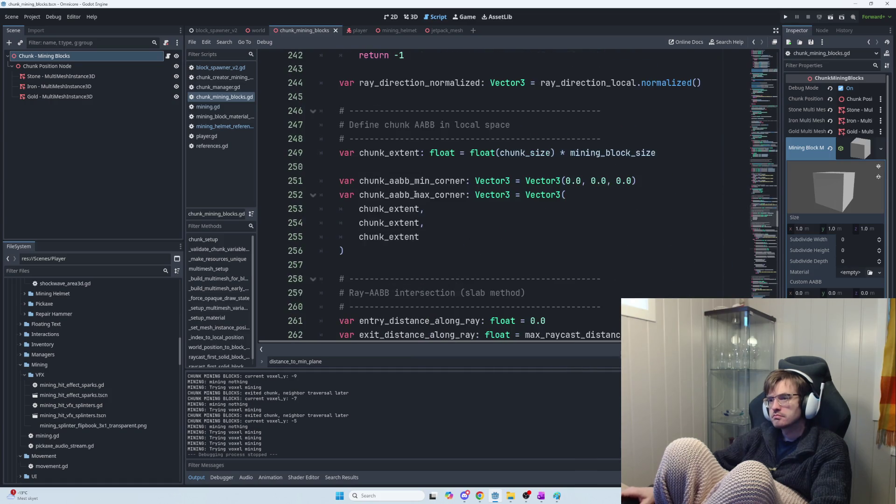
scroll(418, 200, up, 3)
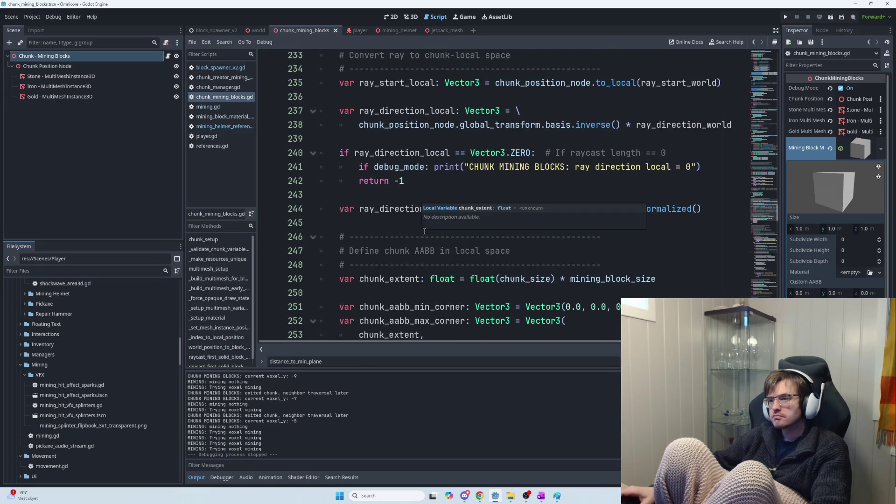
scroll(401, 219, up, 1)
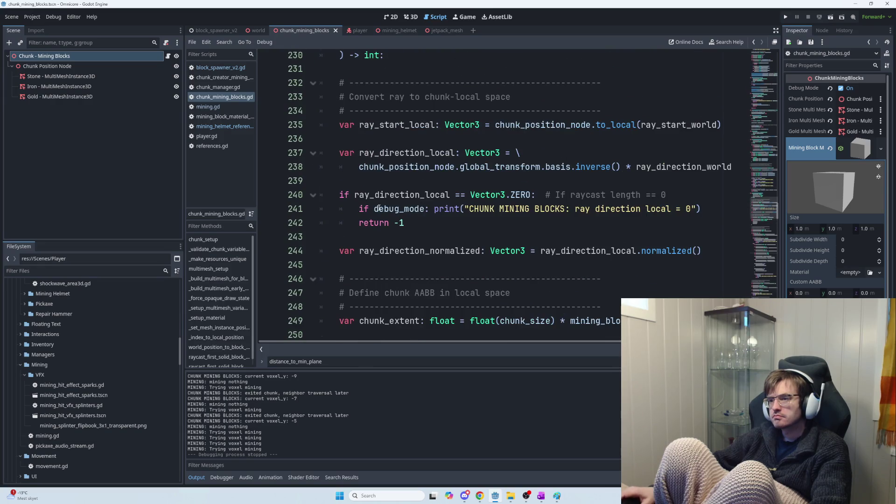
click(346, 182)
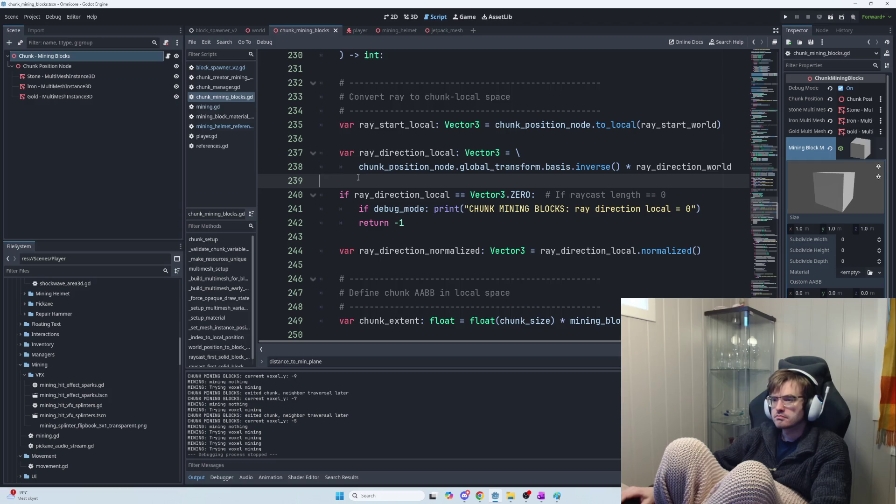
key(Return)
key(Return)
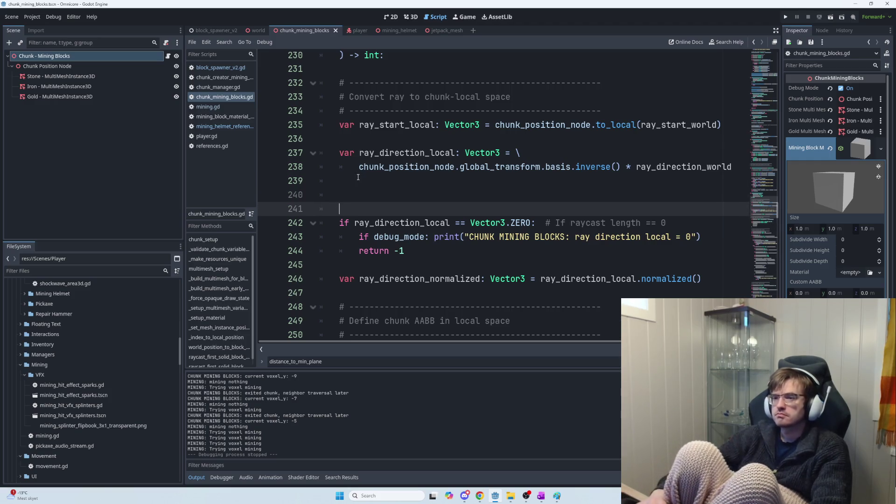
text(if debug_mode: 	print("CHUNK MINING BLOCKS: ray_start_local: ", ray_start_local) 	print("CHUNK MINING BLOCKS: start_inside_local: ", ray_start_inside_chunk_local) 	print("CHUNK MINING BLOCKS: chunk_extent: ", chunk_extent))
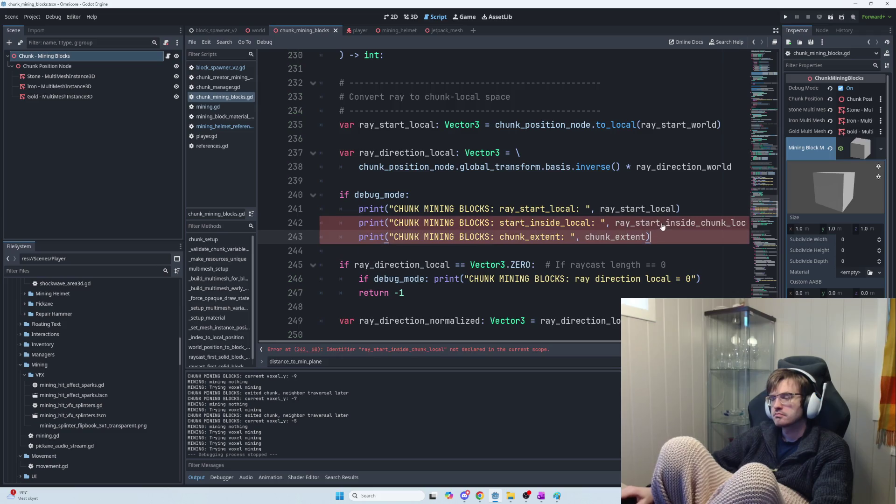
Delete the misplaced debug print block and its leftover blank lines
mouse_move(663, 230)
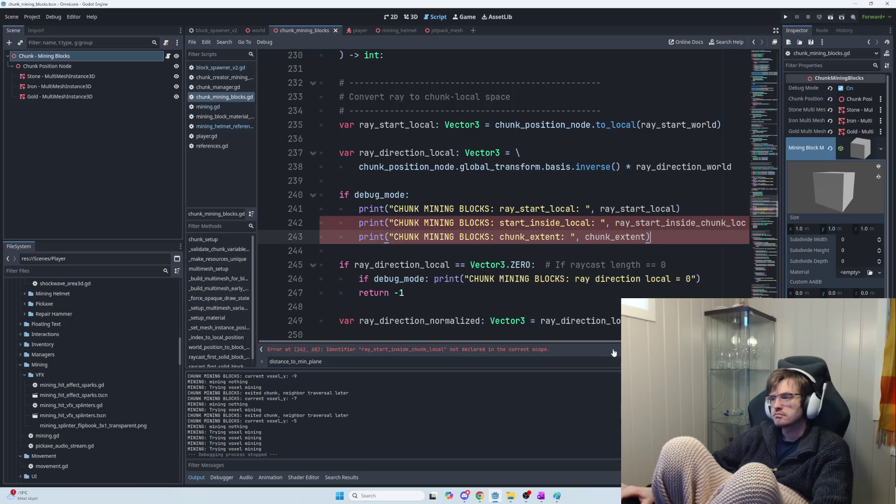
scroll(502, 200, right, 3)
scroll(502, 199, left, 1)
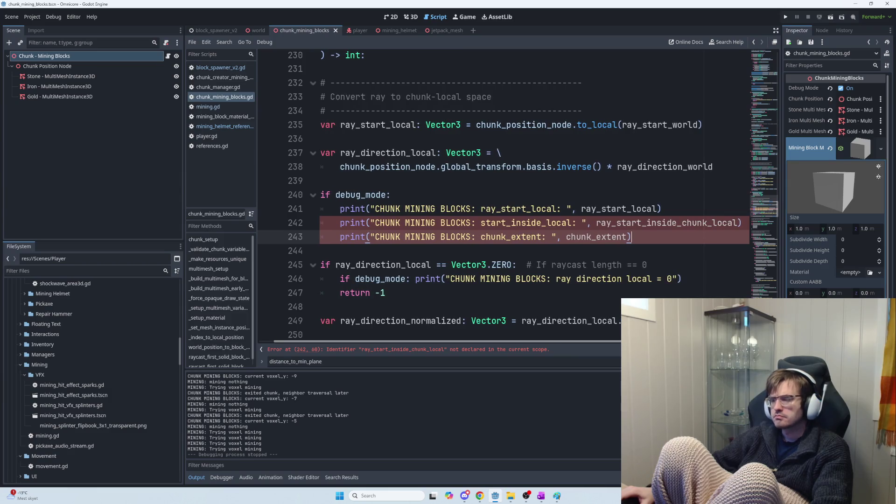
scroll(601, 339, left, 3)
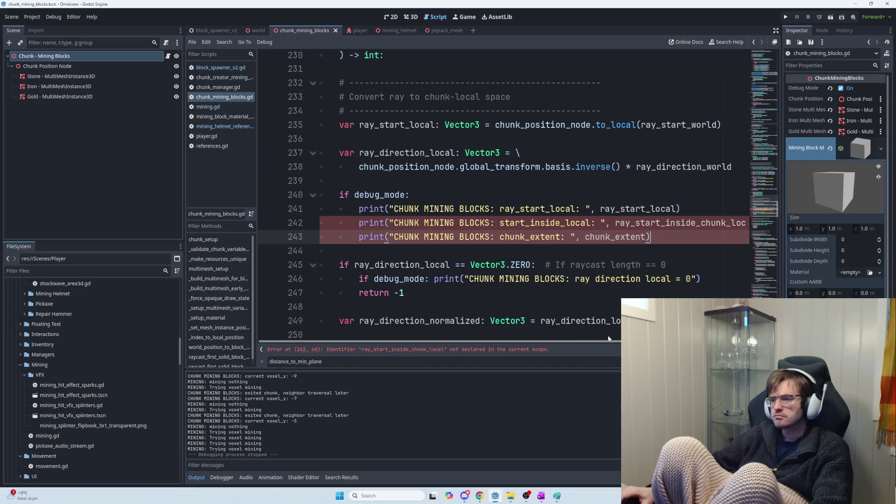
scroll(608, 339, right, 2)
scroll(578, 313, down, 3)
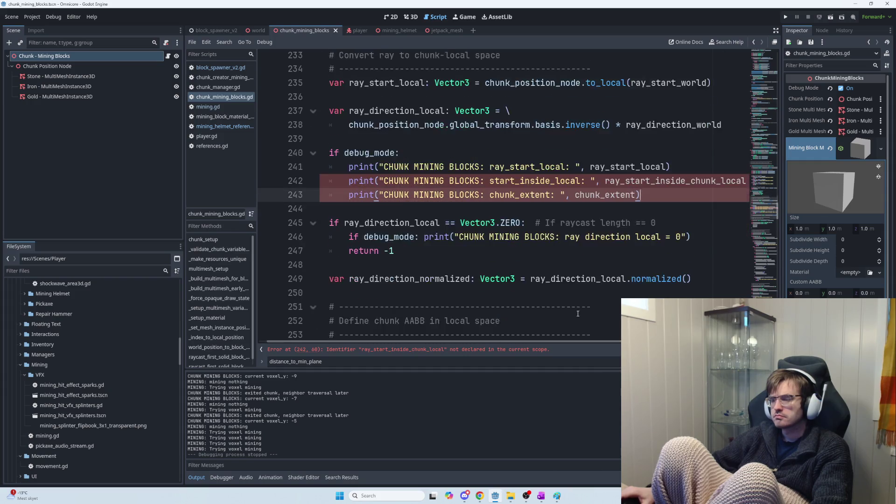
scroll(578, 314, up, 1)
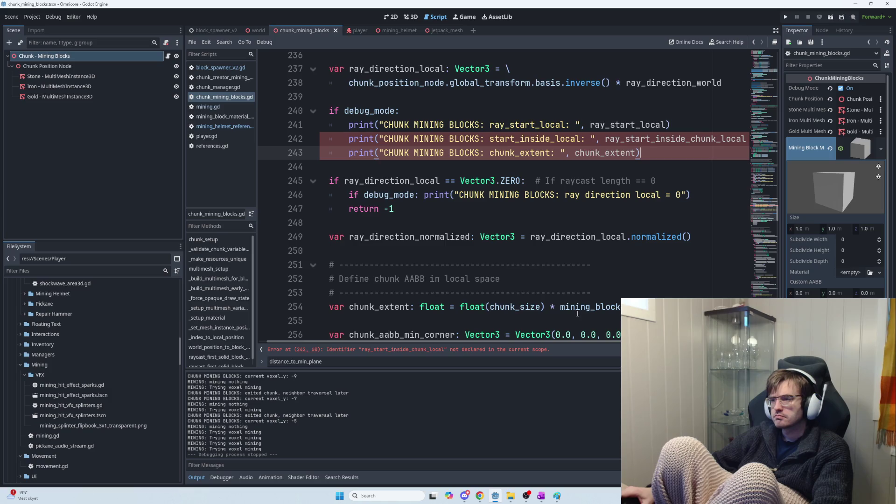
drag(649, 150, 329, 110)
key(BackSpace)
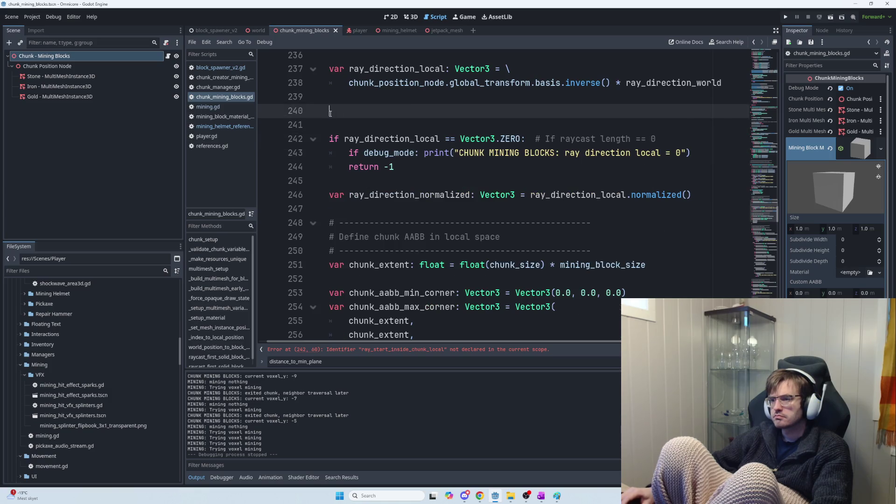
key(BackSpace)
key(BackSpace)
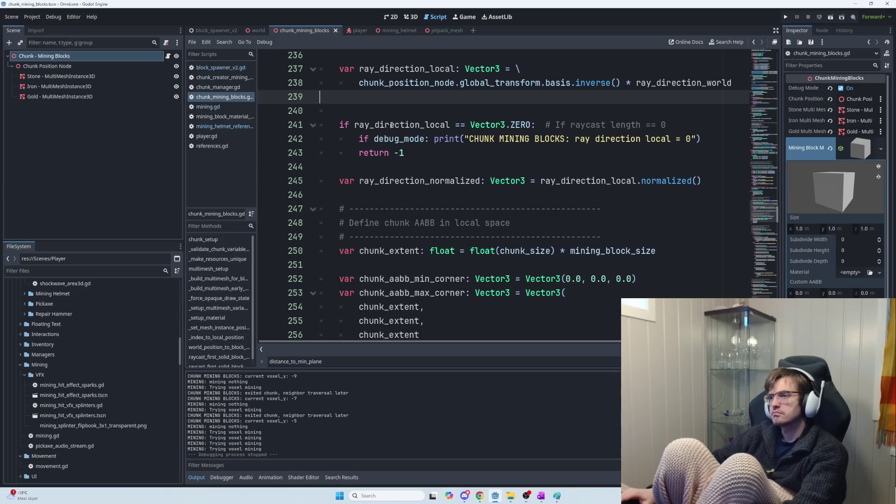
Search the script for 'inside' to locate ray_start_inside_chunk_local
scroll(431, 174, down, 4)
scroll(432, 175, down, 20)
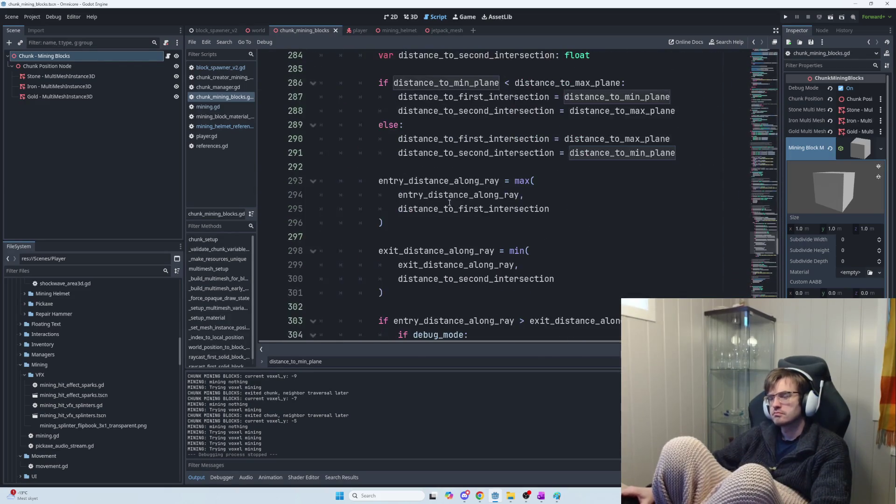
scroll(450, 209, down, 6)
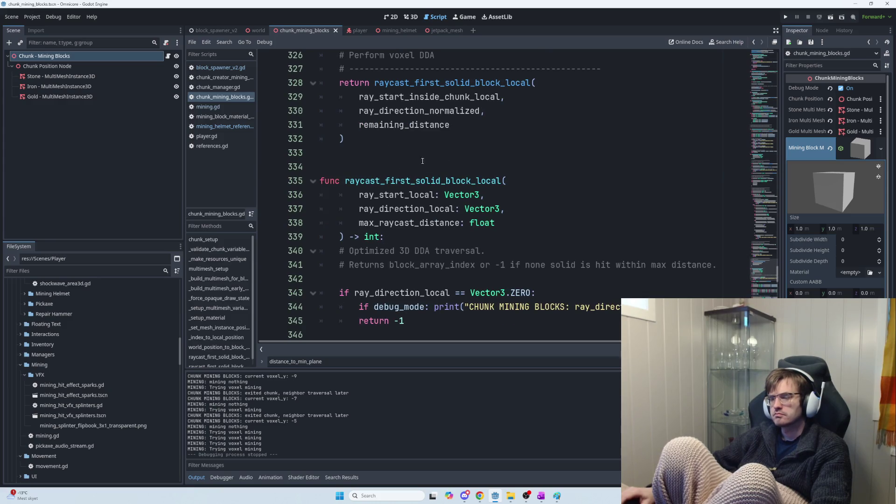
click(417, 158)
scroll(434, 165, up, 1)
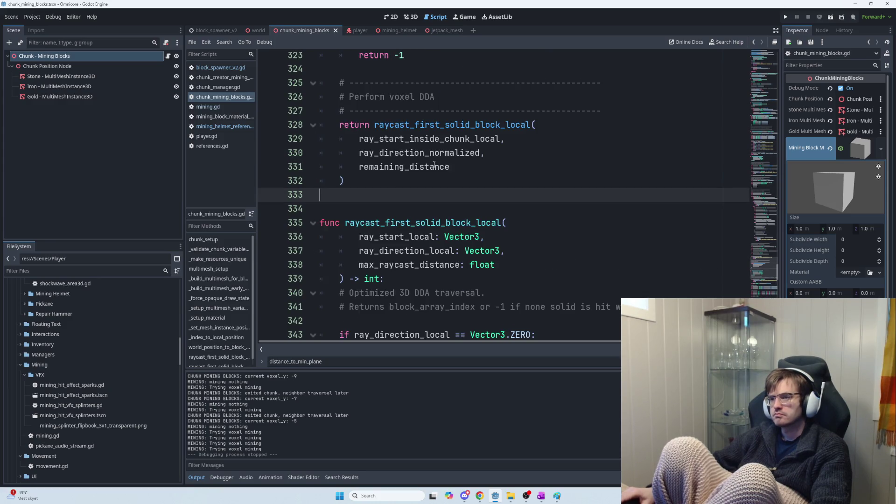
scroll(441, 179, up, 3)
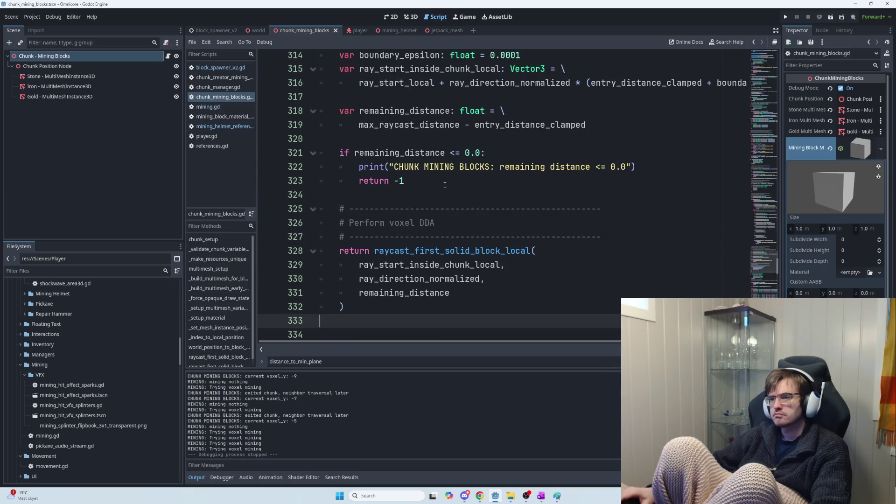
key(ctrl+f)
text(inside)
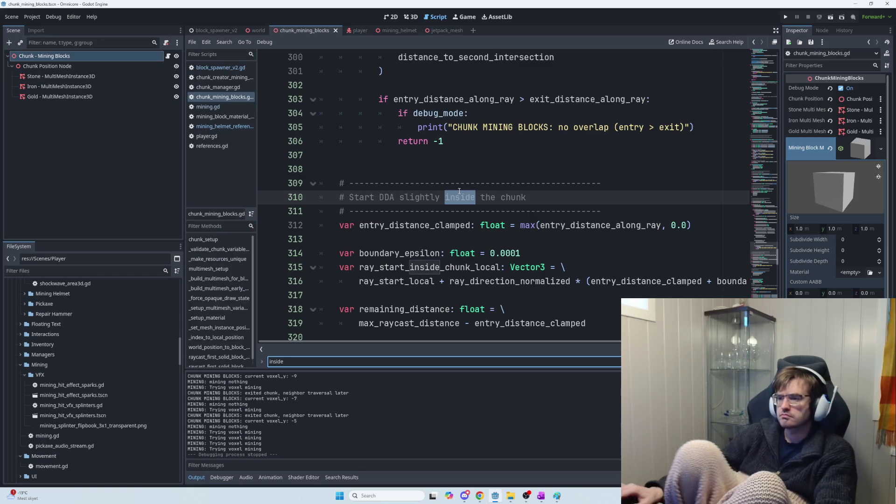
scroll(467, 220, down, 1)
Paste the print block right after remaining_distance is computed, then run the game
click(405, 255)
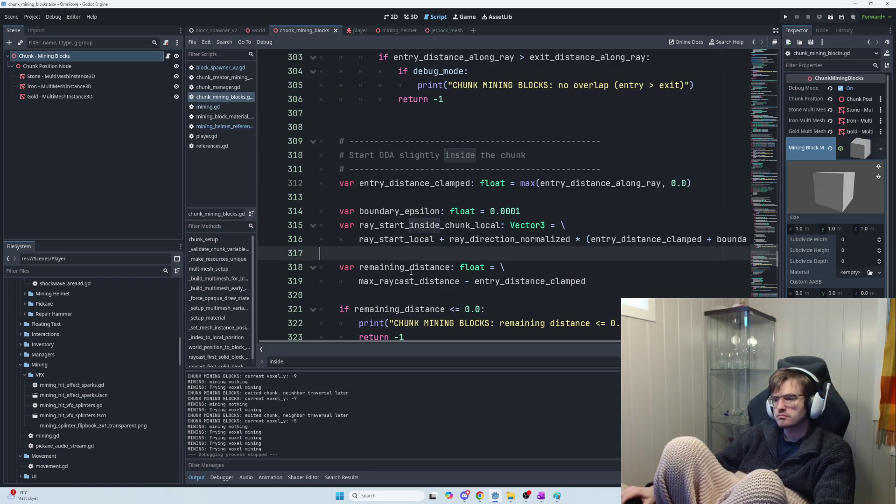
scroll(373, 250, down, 1)
click(348, 248)
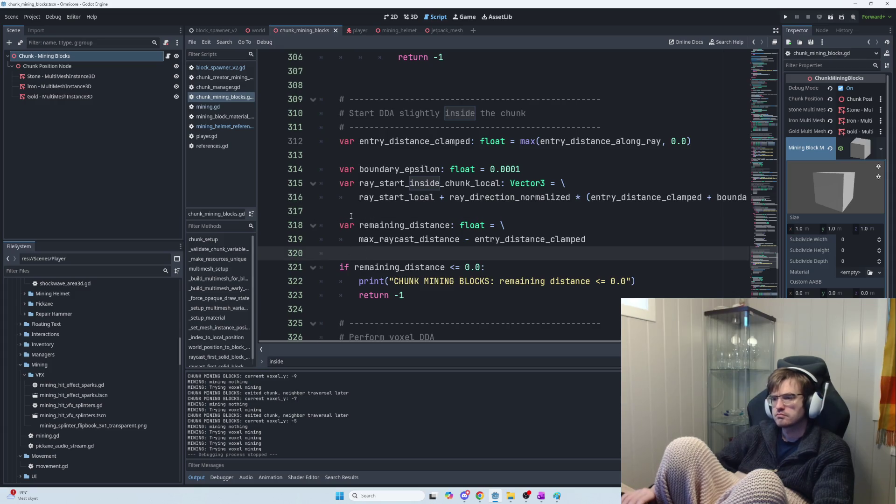
key(ctrl+v)
key(Return)
key(Return)
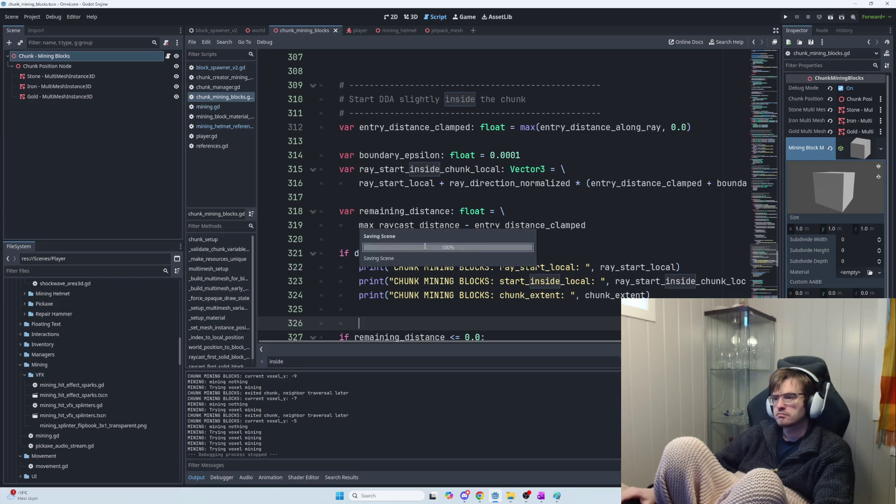
key(F5)
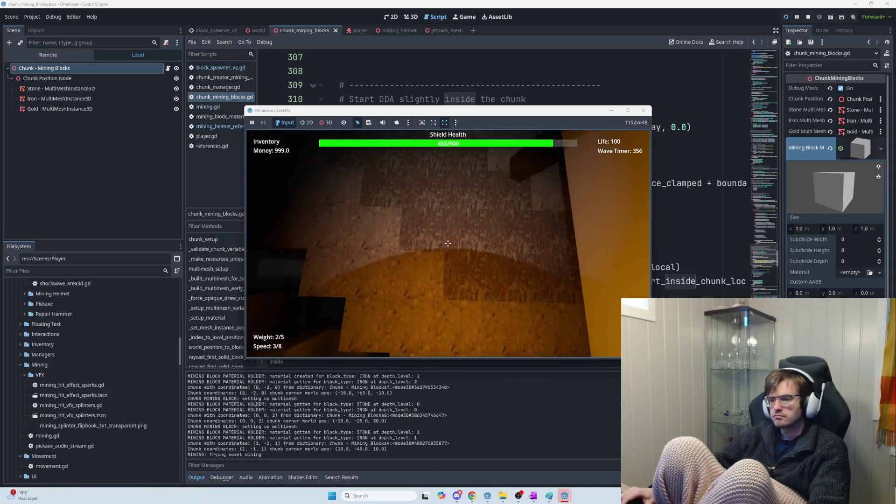
Test mining the rock, orange block and dirt walls and the cavity stone blocks
click(448, 243)
click(448, 243)
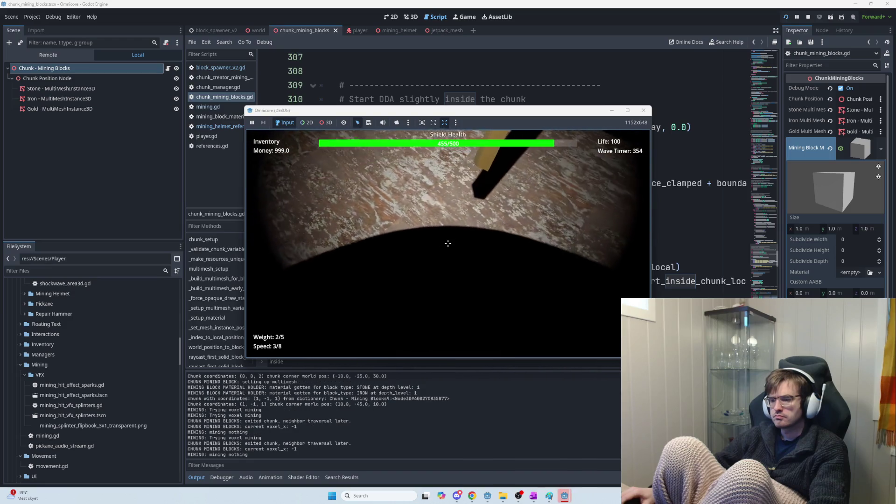
click(448, 243)
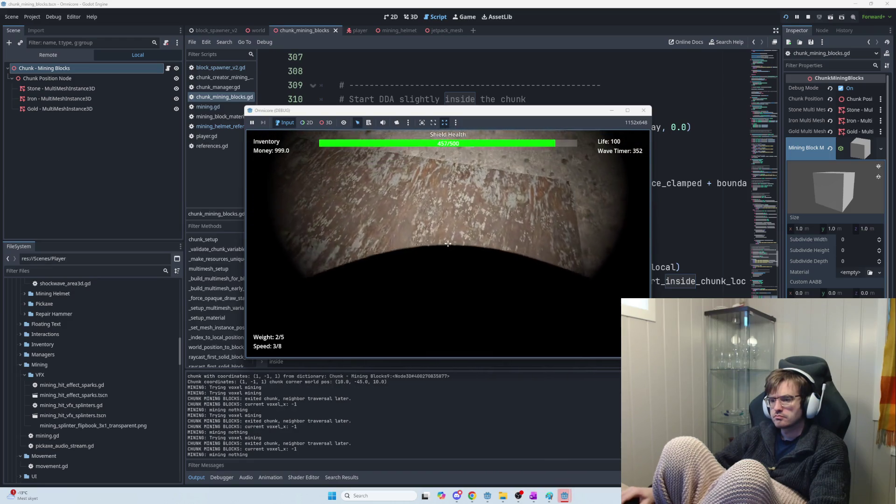
click(447, 243)
click(447, 243)
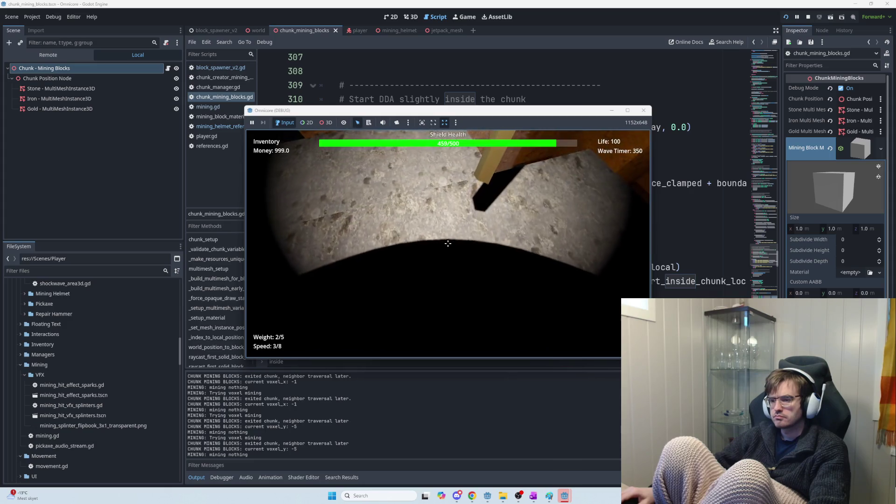
click(448, 243)
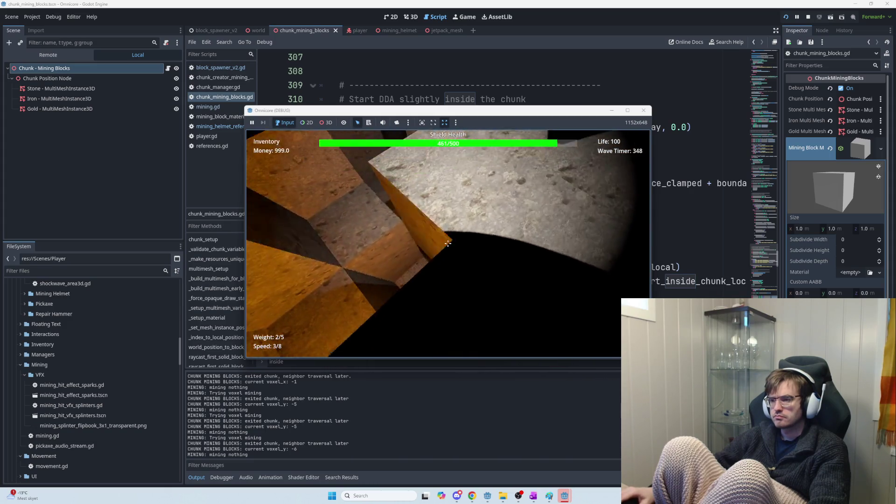
click(448, 243)
click(448, 244)
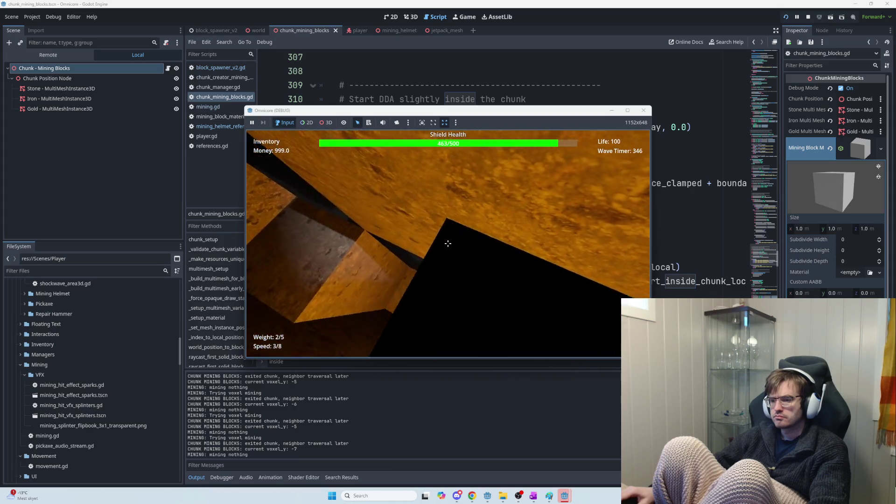
click(448, 243)
click(448, 243)
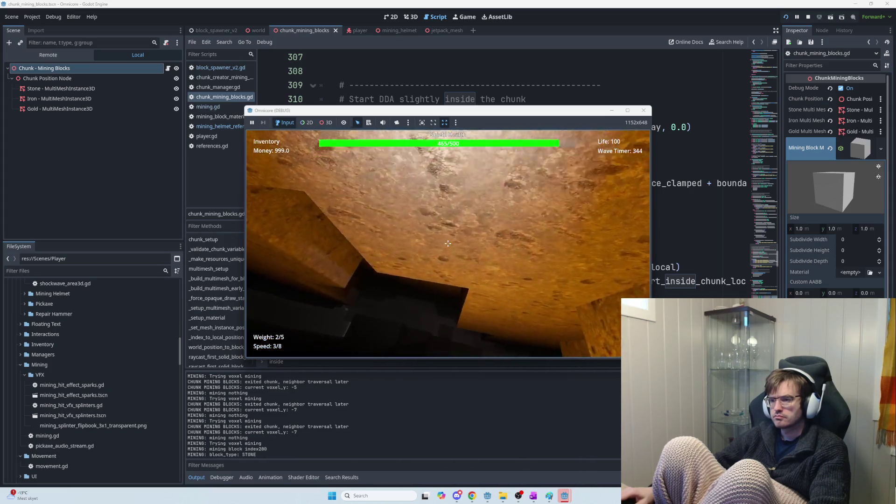
click(448, 243)
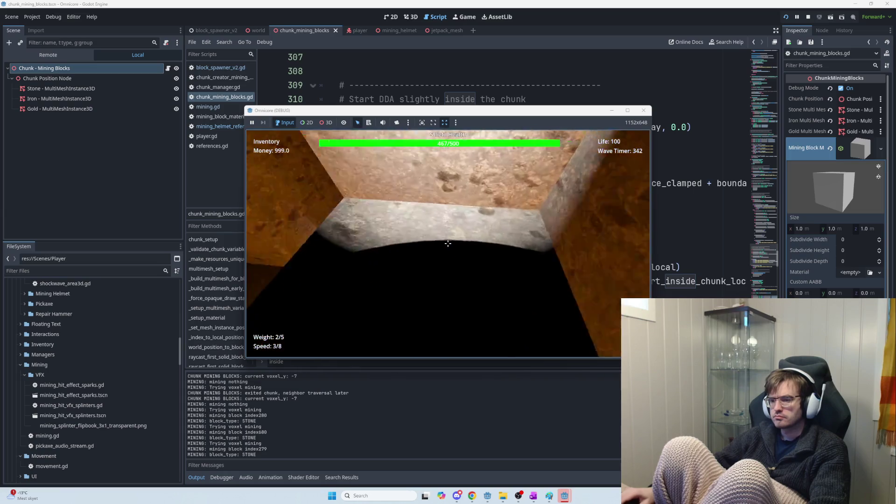
click(448, 243)
click(448, 243)
click(448, 243)
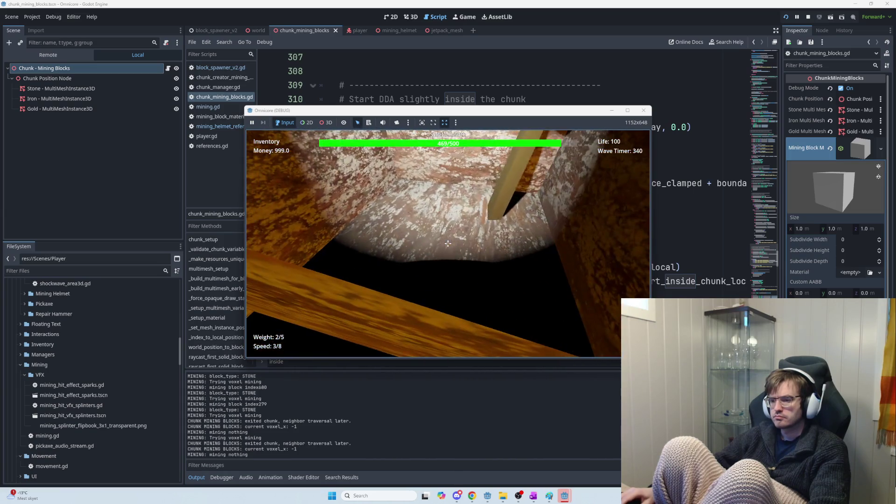
click(448, 243)
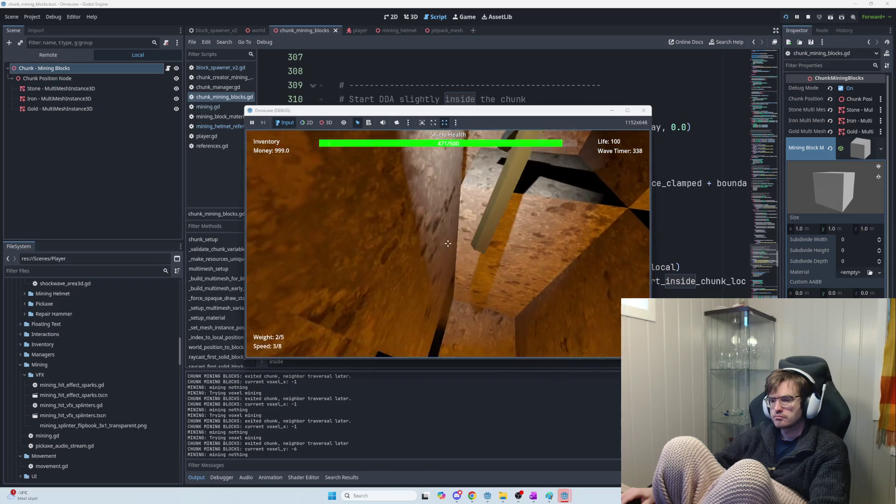
click(448, 244)
click(448, 243)
click(448, 244)
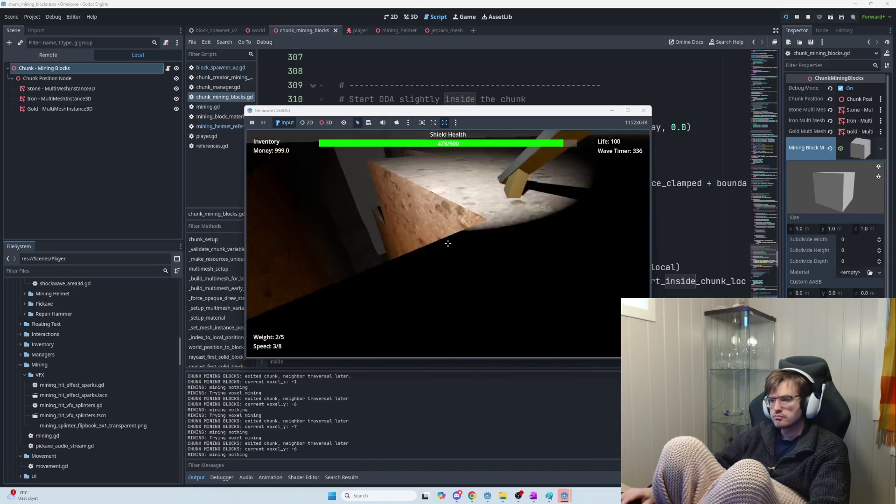
click(448, 243)
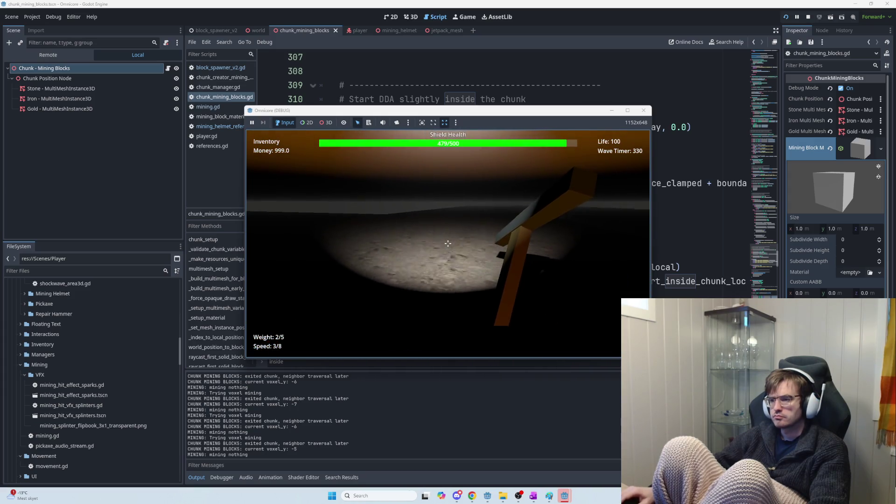
Mine stone blocks from the lit floor repeatedly, then stop the running game
click(447, 244)
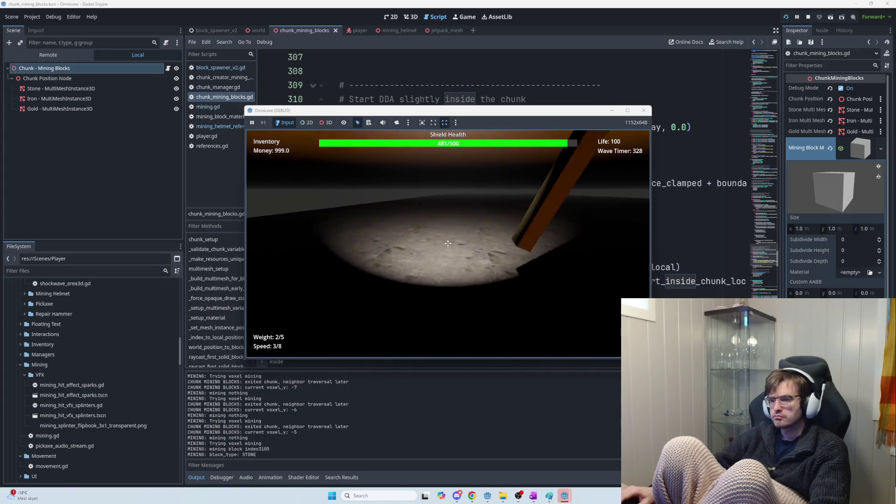
click(448, 243)
click(447, 243)
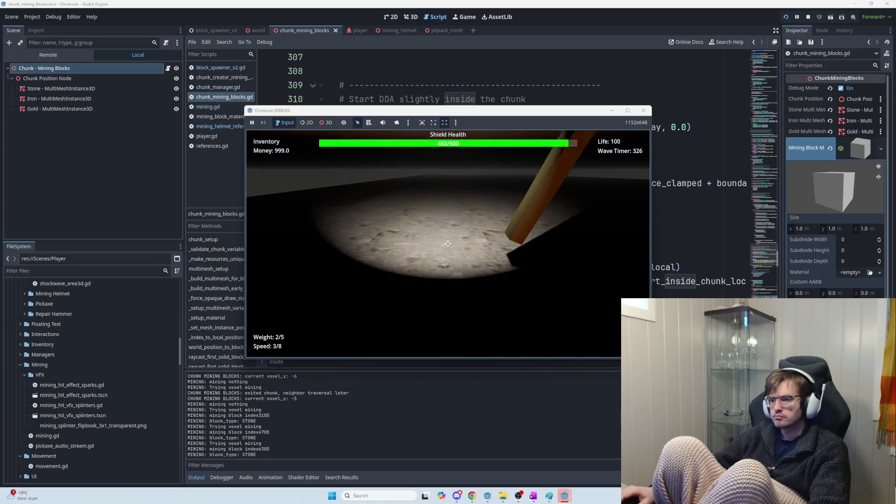
click(447, 243)
click(447, 243)
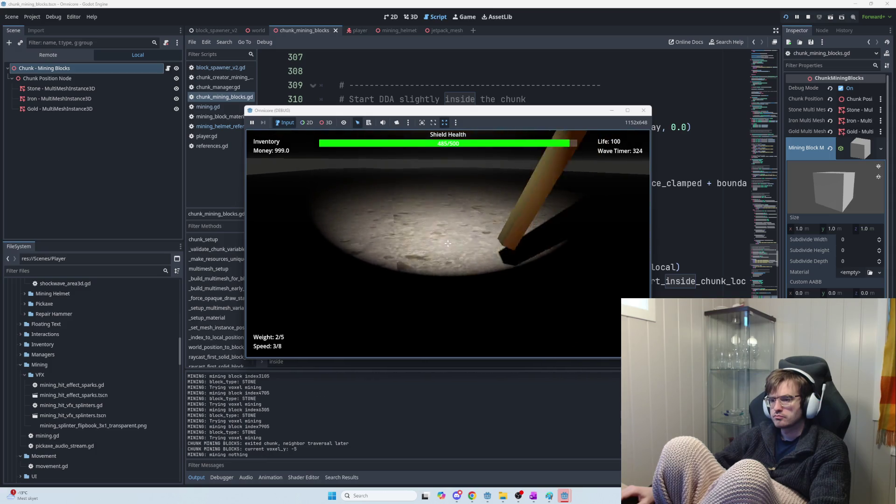
click(447, 243)
click(448, 243)
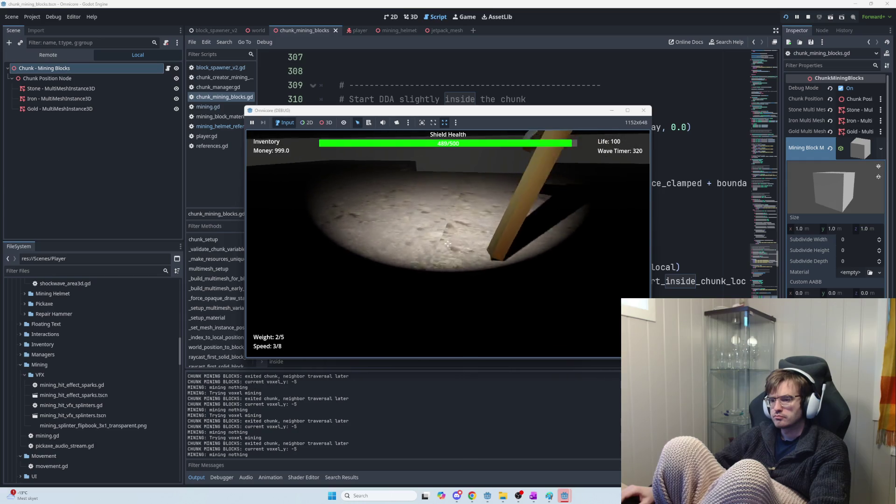
click(448, 244)
click(448, 243)
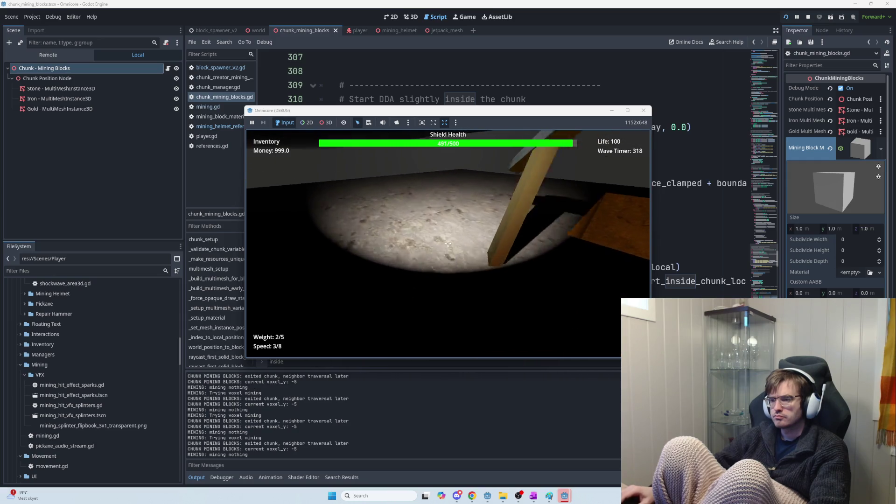
click(448, 243)
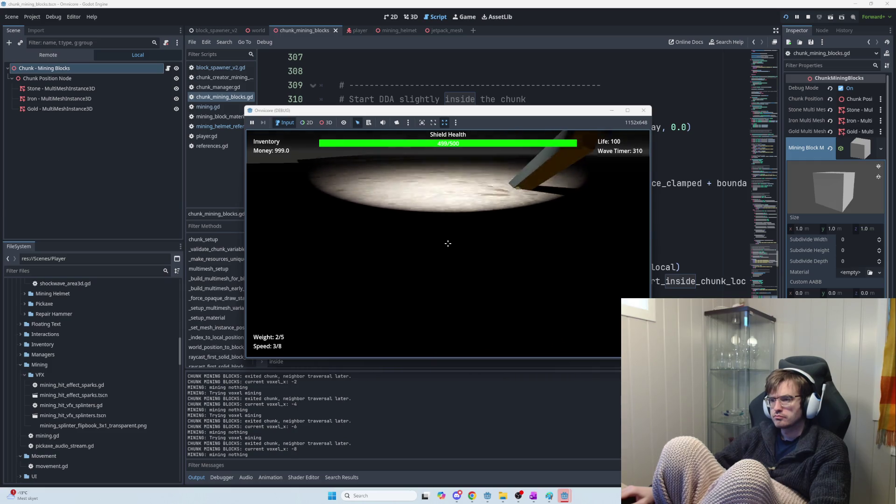
click(447, 243)
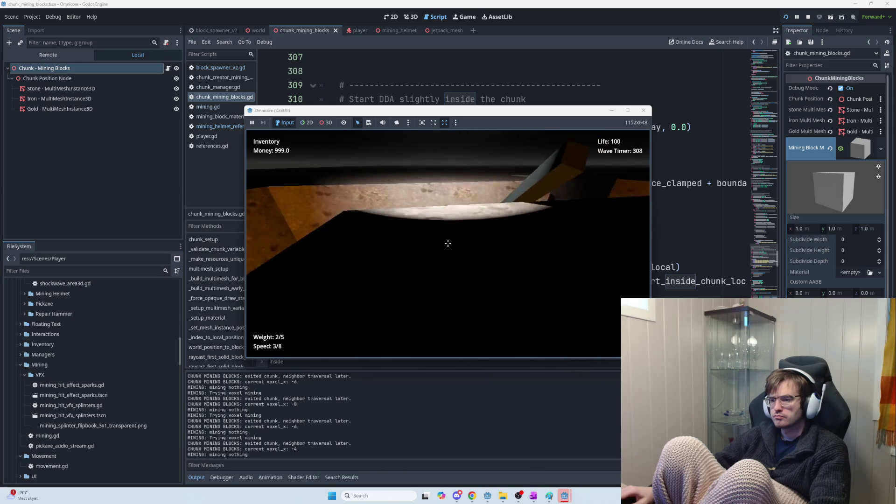
click(448, 243)
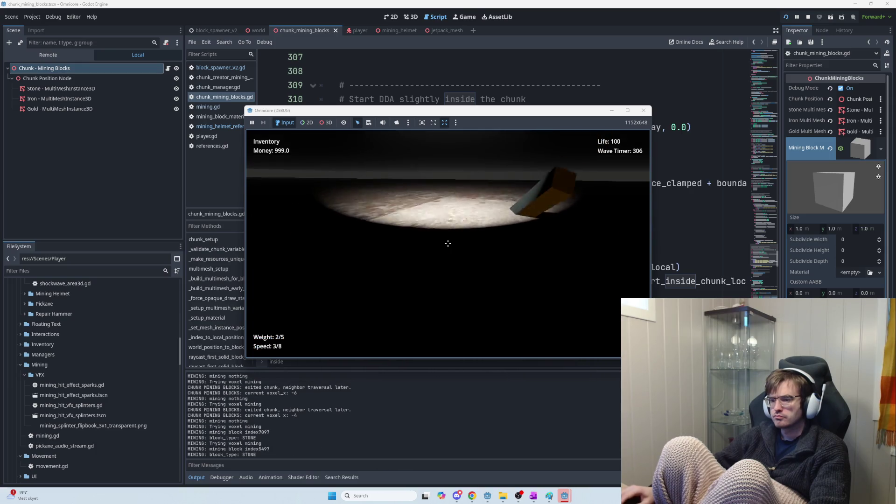
click(448, 244)
click(448, 243)
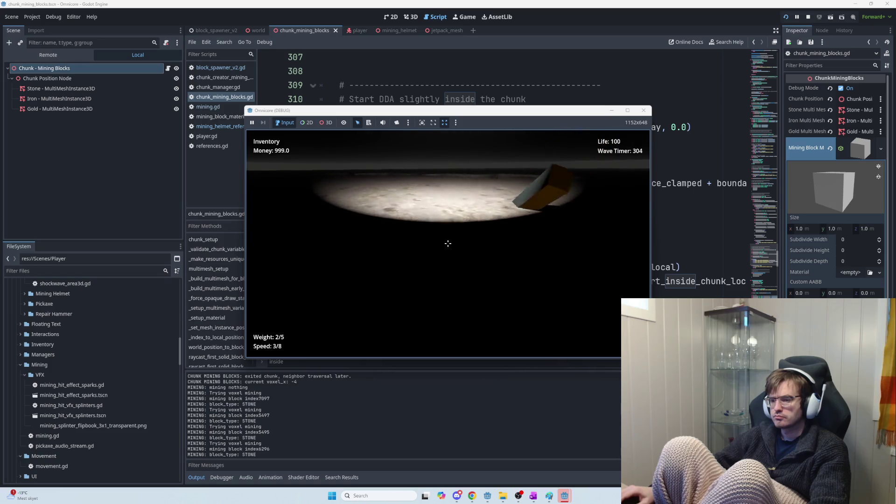
click(447, 243)
click(448, 243)
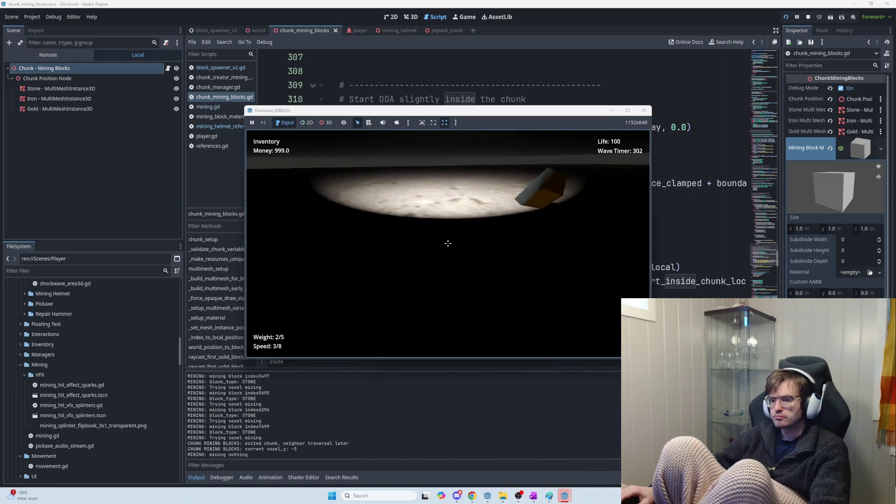
click(448, 243)
click(448, 244)
click(448, 243)
click(447, 244)
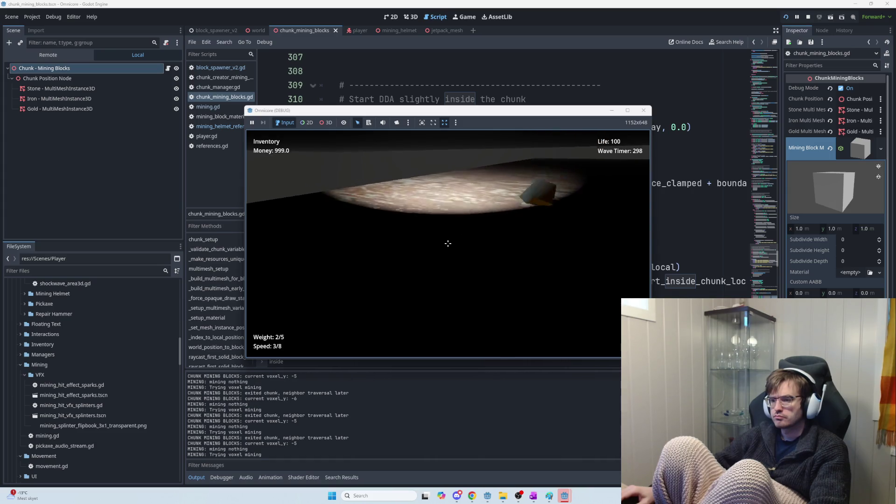
click(447, 243)
click(448, 243)
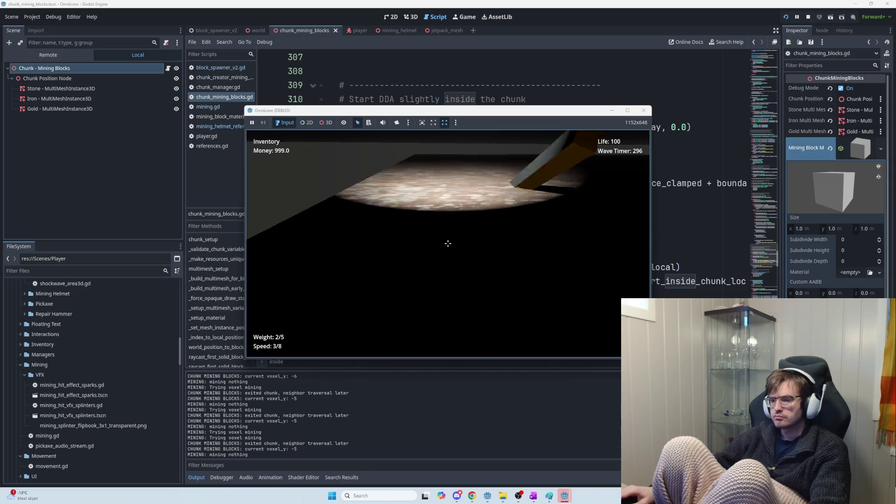
key(F8)
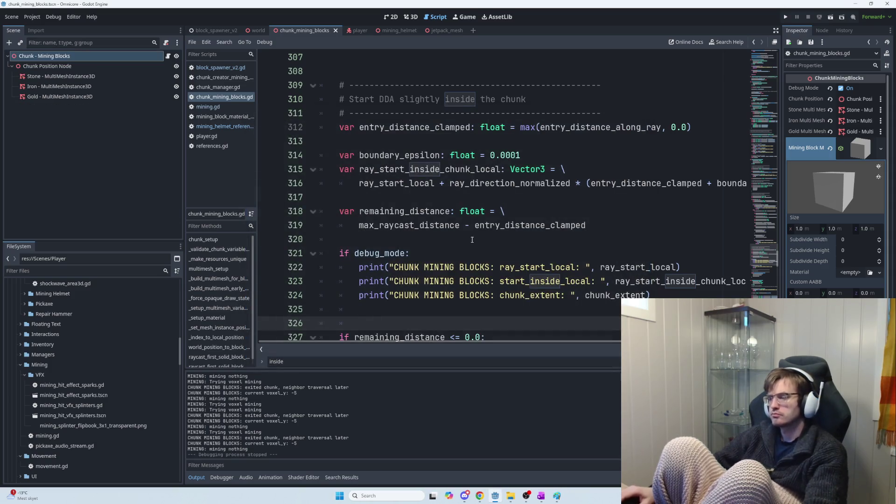
Copy start_inside_local from ChatGPT's reply and filter Godot's Output log for it, then clear the filter
key(alt+Tab)
scroll(547, 286, down, 3)
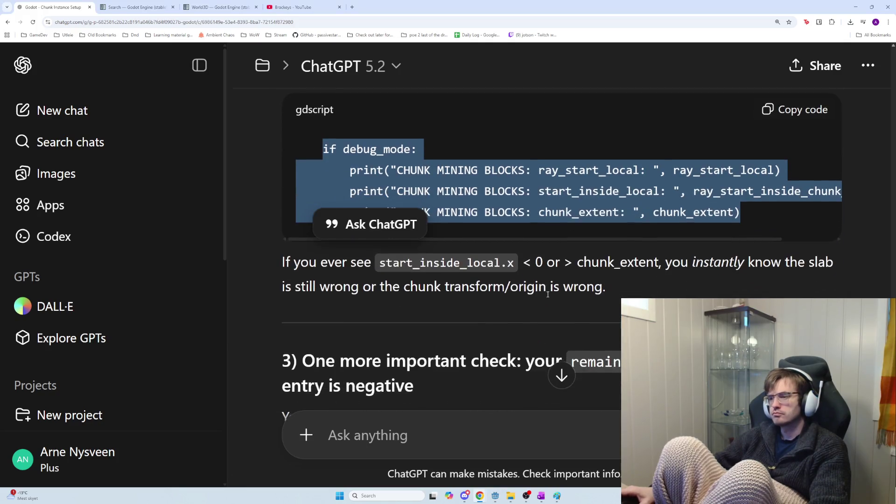
drag(623, 287, 382, 256)
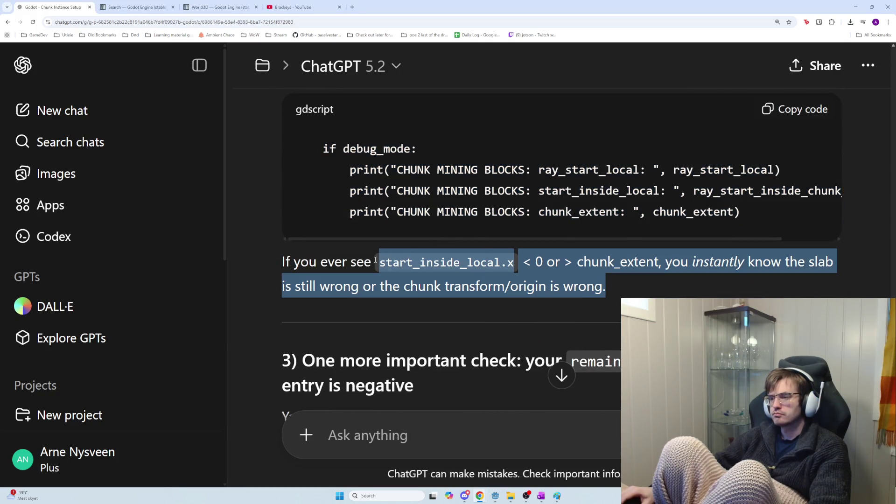
double_click(405, 211)
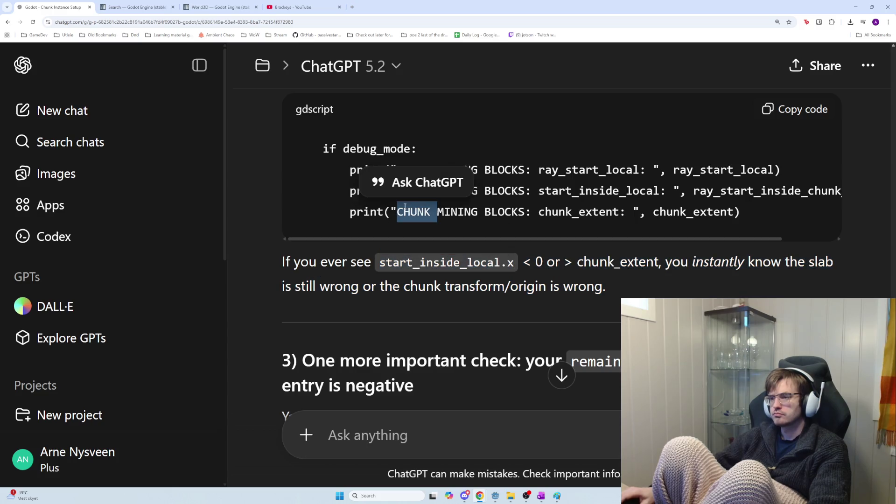
double_click(598, 191)
key(ctrl+c)
key(alt+Tab)
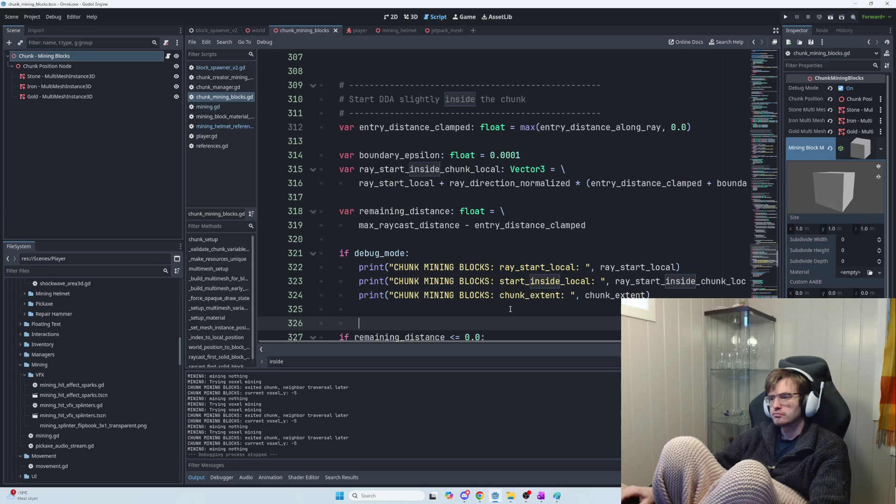
click(362, 463)
key(ctrl+v)
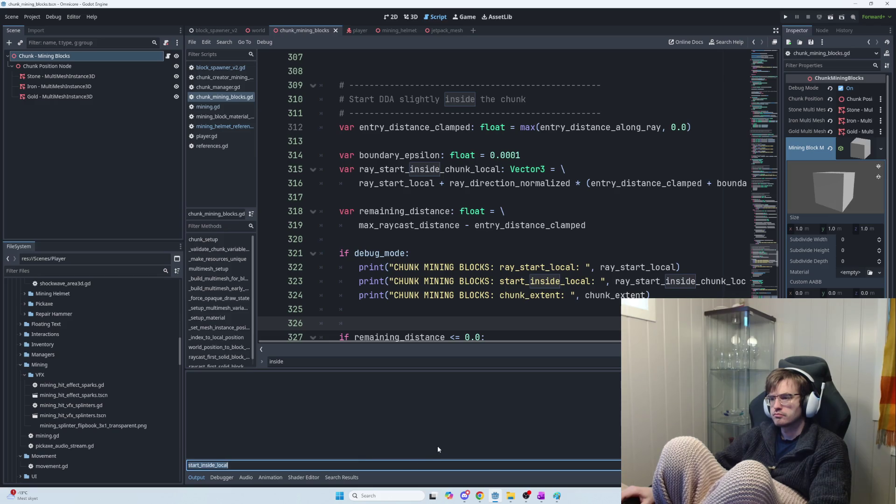
key(BackSpace)
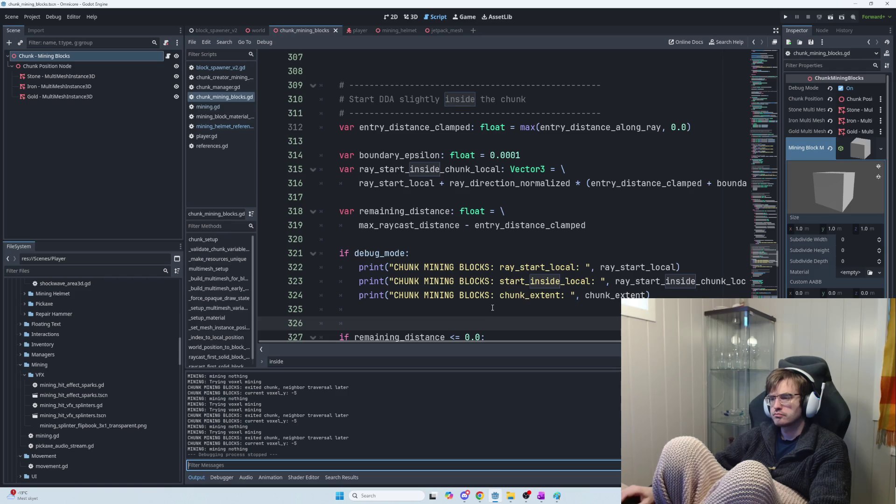
key(alt+Tab)
Reread ChatGPT's out-of-range warning, the remaining_distance check and the entry_distance_along_ray note
mouse_move(522, 262)
mouse_down()
mouse_move(677, 270)
mouse_move(674, 279)
mouse_move(502, 254)
mouse_move(280, 260)
mouse_up()
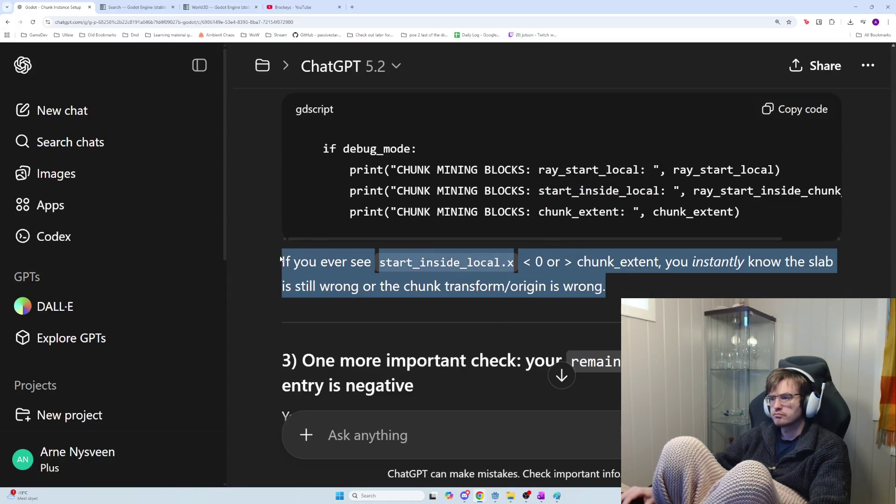
scroll(529, 327, down, 3)
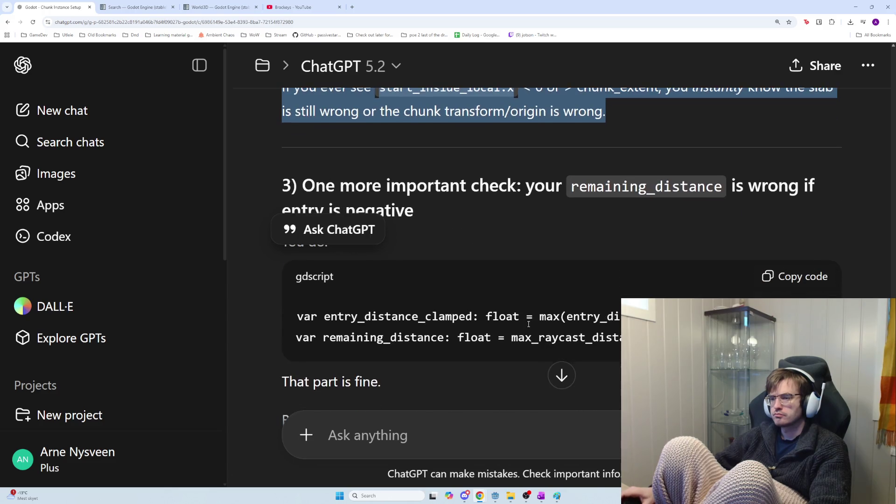
double_click(646, 187)
double_click(630, 195)
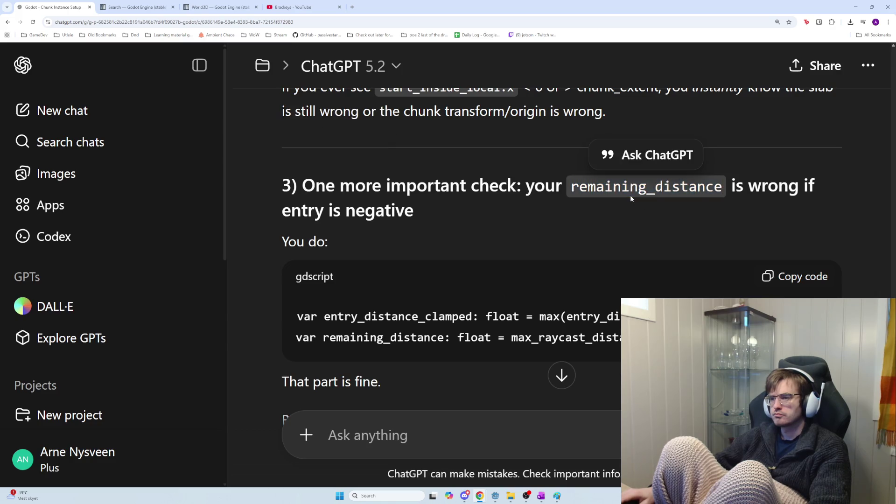
click(634, 203)
mouse_move(714, 188)
mouse_down()
mouse_move(571, 190)
mouse_move(713, 193)
mouse_up()
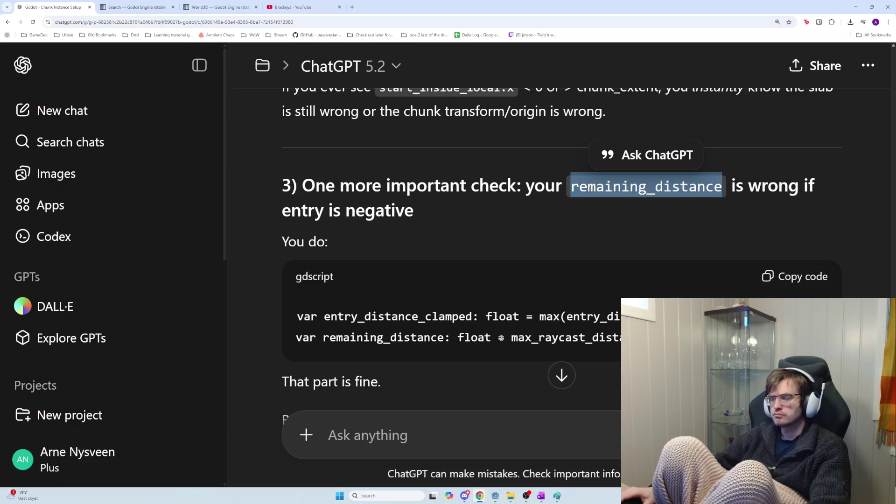
scroll(560, 256, down, 5)
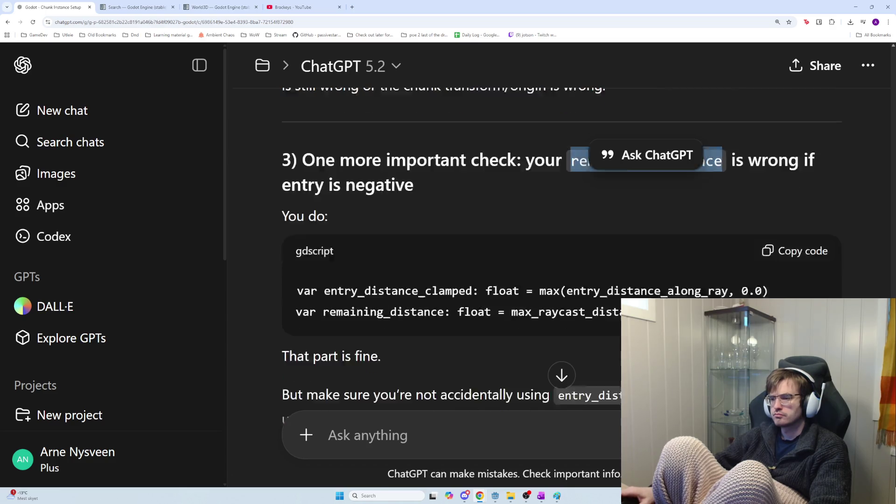
scroll(593, 335, up, 3)
drag(341, 245, 580, 259)
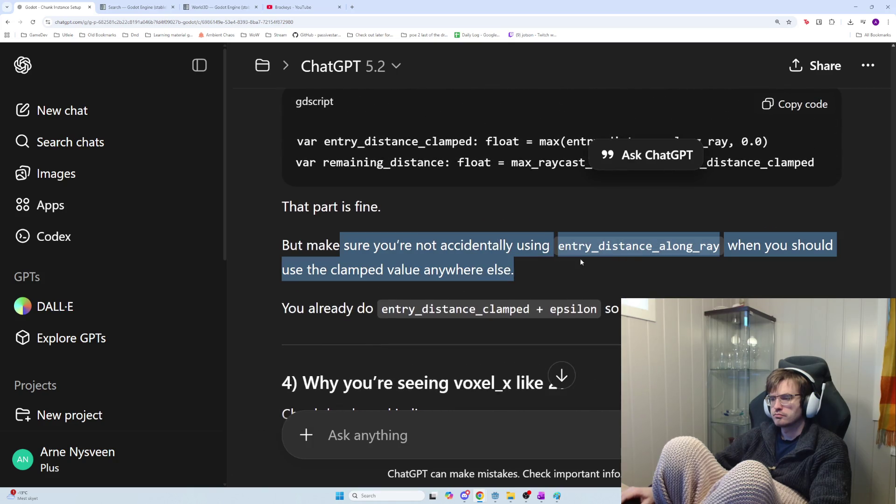
click(539, 254)
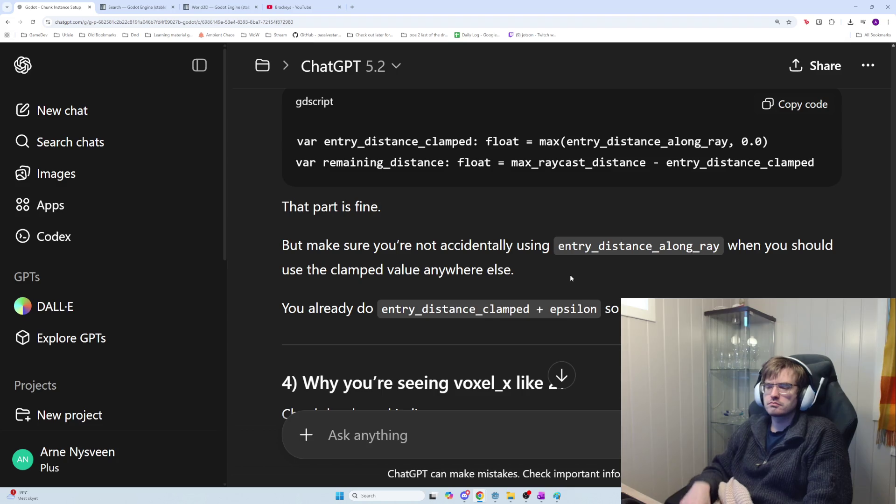
scroll(682, 170, down, 2)
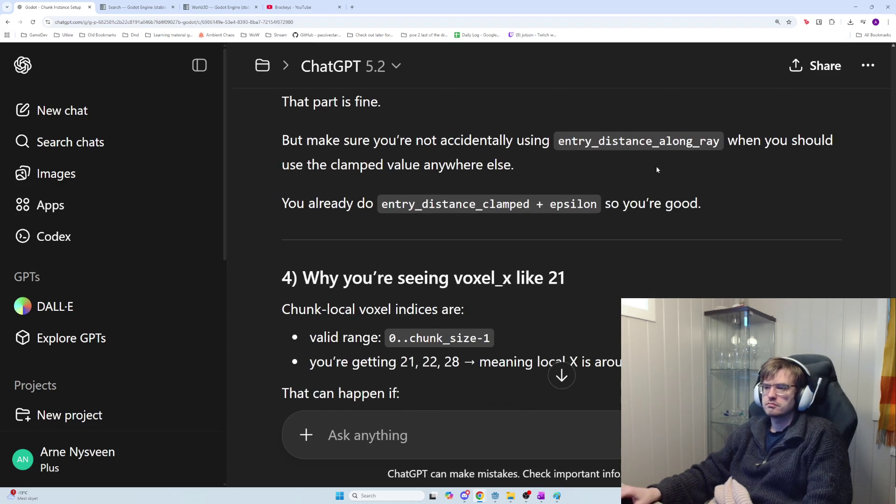
scroll(479, 176, down, 1)
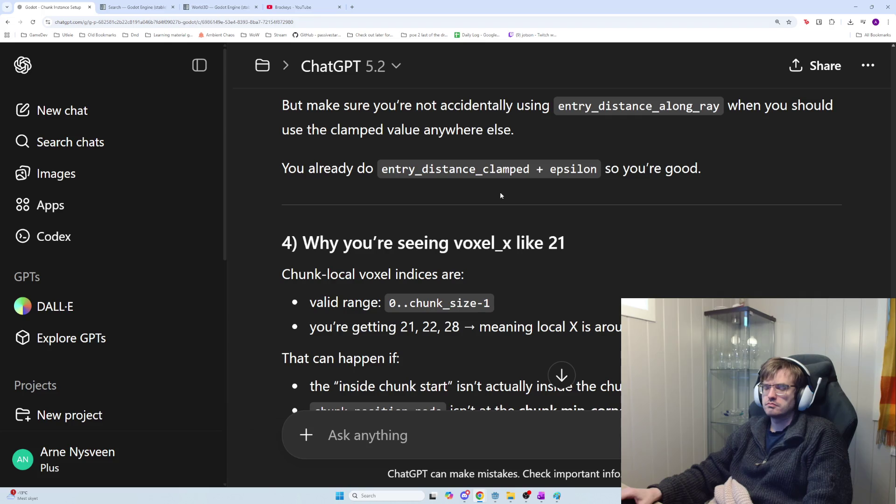
scroll(495, 196, down, 1)
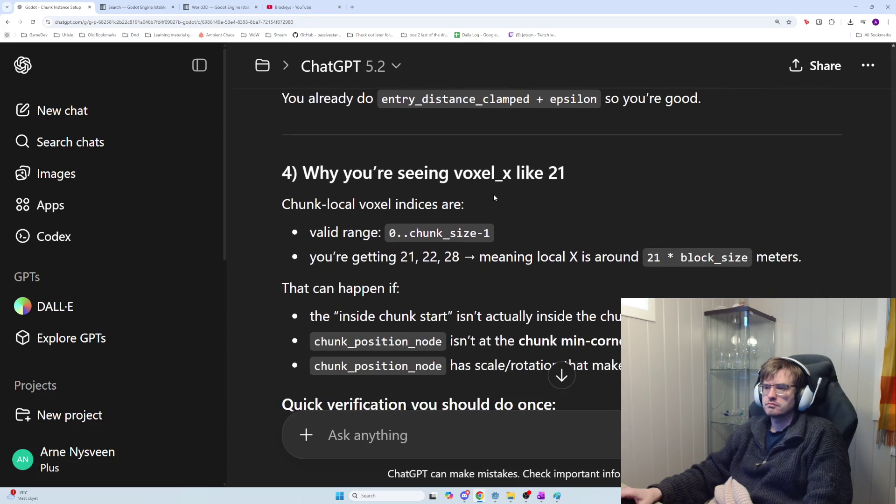
mouse_move(287, 200)
mouse_down()
mouse_move(526, 228)
mouse_move(309, 231)
mouse_move(336, 224)
mouse_move(309, 232)
mouse_move(462, 258)
mouse_move(812, 266)
mouse_move(389, 232)
mouse_move(348, 256)
mouse_up()
mouse_move(309, 316)
mouse_down()
mouse_move(622, 318)
mouse_move(304, 315)
mouse_move(316, 330)
mouse_move(628, 367)
mouse_move(628, 343)
mouse_up()
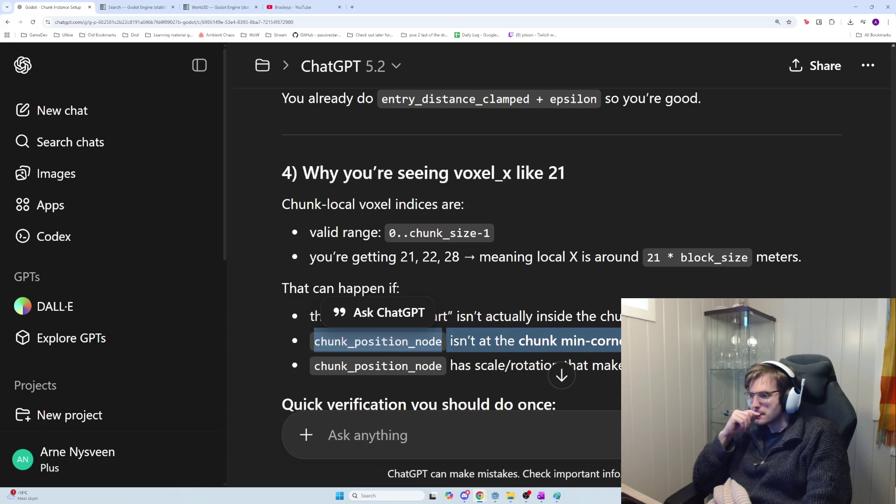
scroll(448, 257, down, 1)
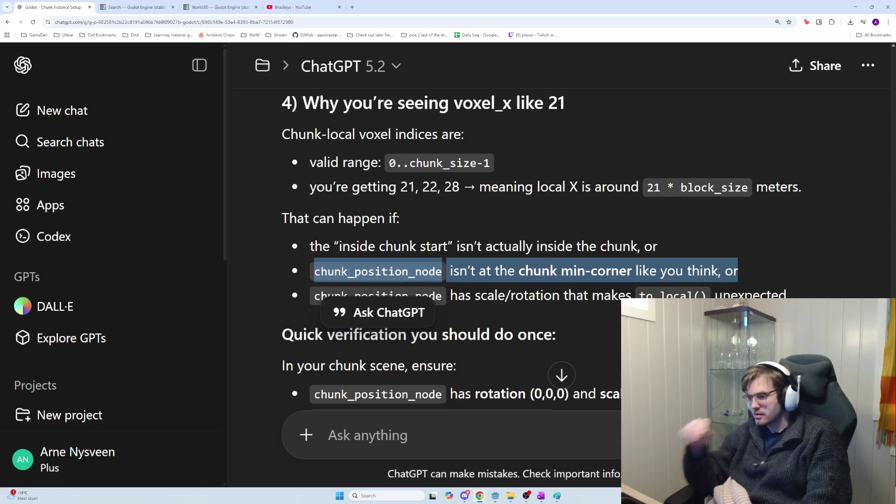
scroll(593, 291, down, 3)
scroll(593, 291, down, 5)
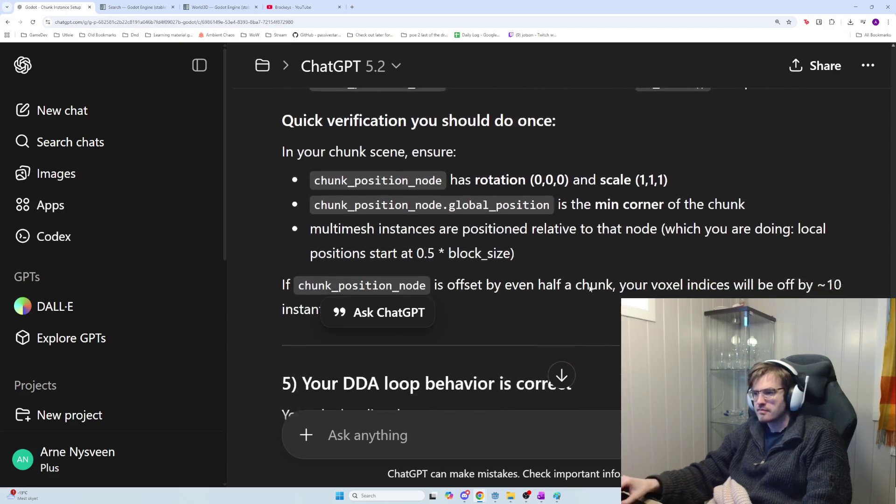
scroll(503, 242, down, 3)
scroll(467, 234, up, 5)
scroll(432, 216, up, 1)
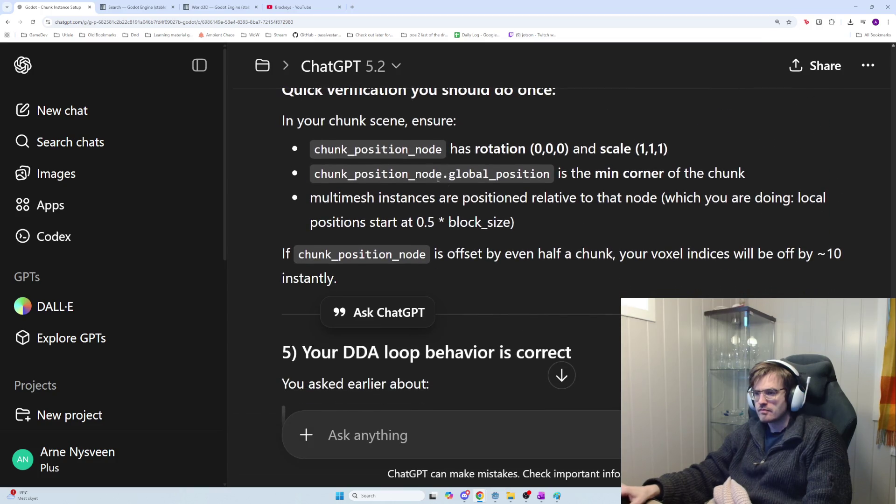
mouse_move(313, 149)
mouse_down()
mouse_move(422, 171)
mouse_move(482, 164)
mouse_up()
click(395, 150)
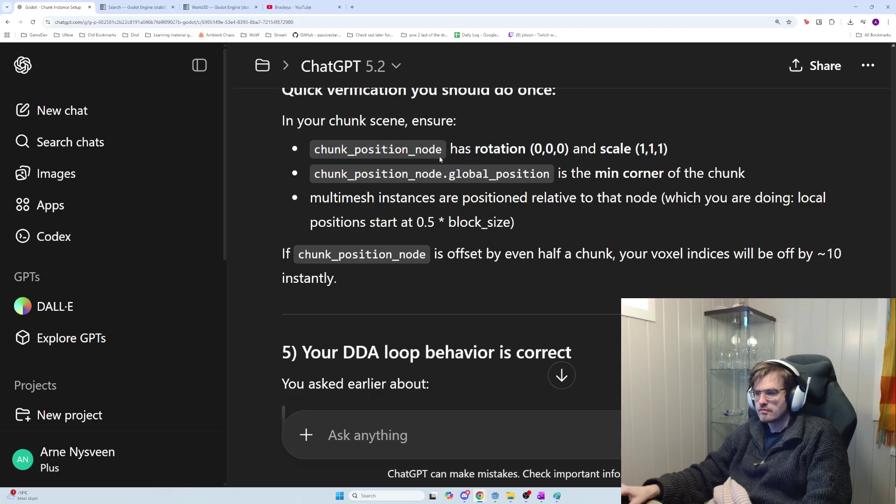
triple_click(395, 151)
click(395, 151)
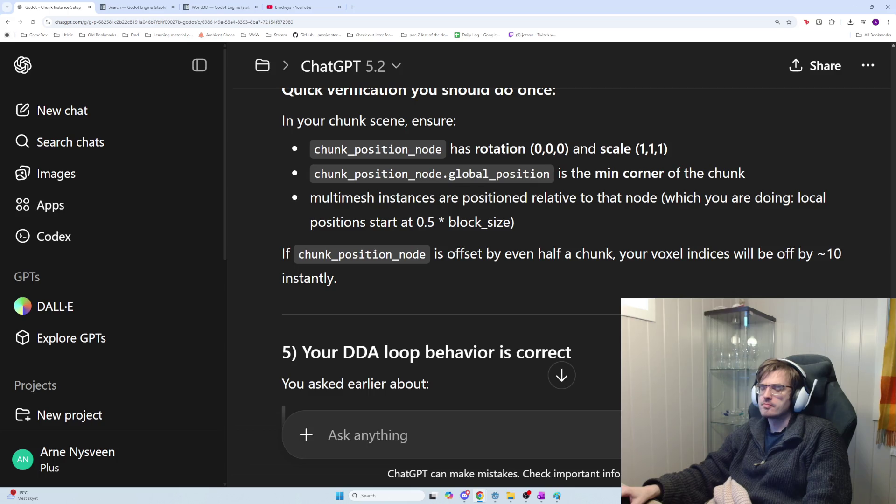
double_click(397, 151)
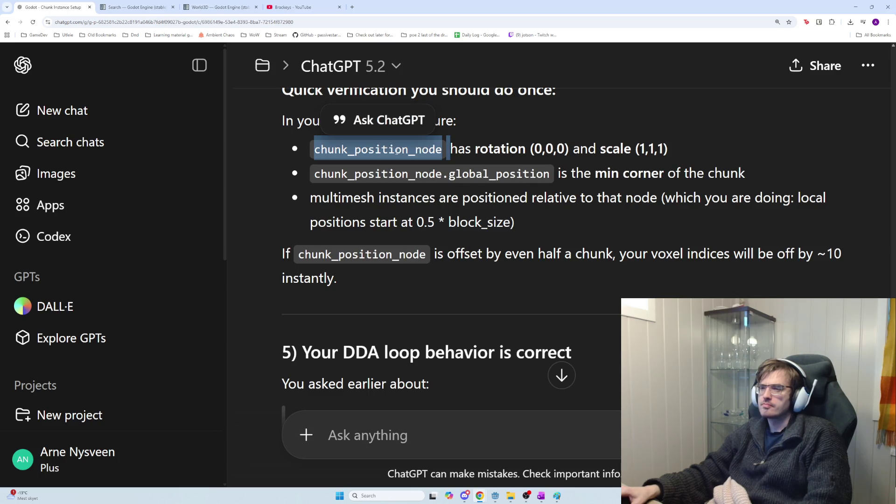
key(alt+Tab)
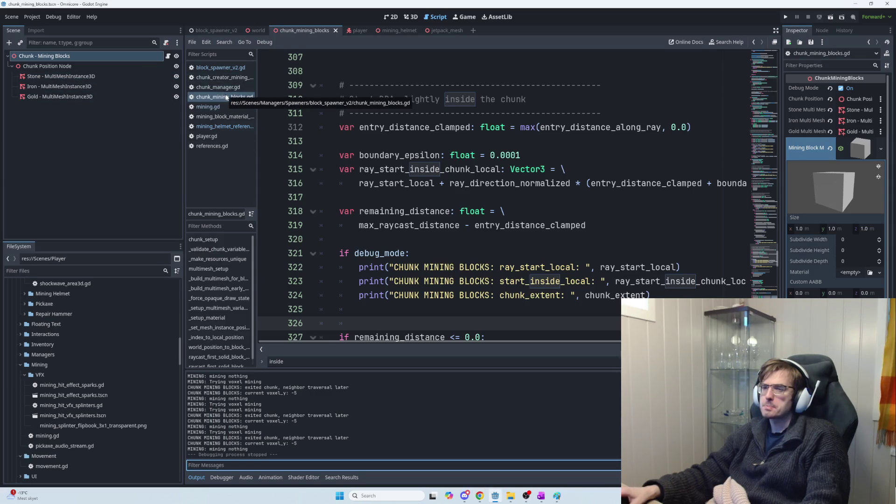
Inspect the transform of the Chunk - Mining Blocks instance in the block_spawner_v2 scene
click(213, 31)
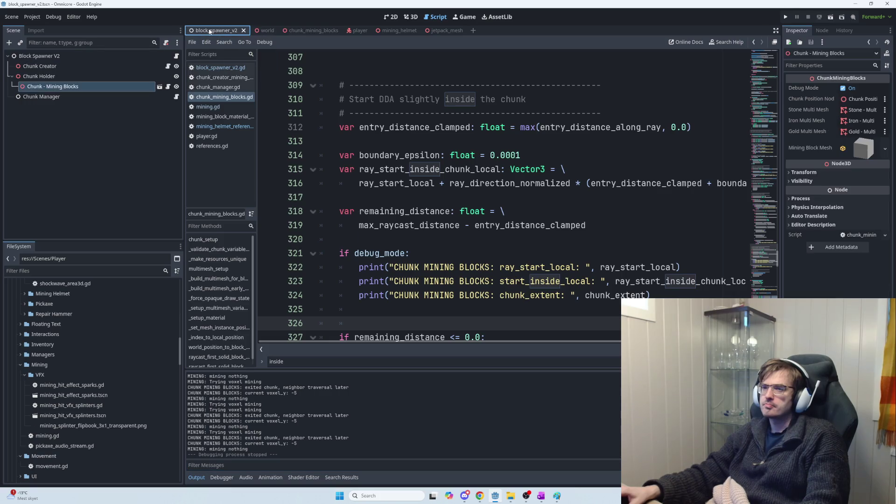
click(93, 89)
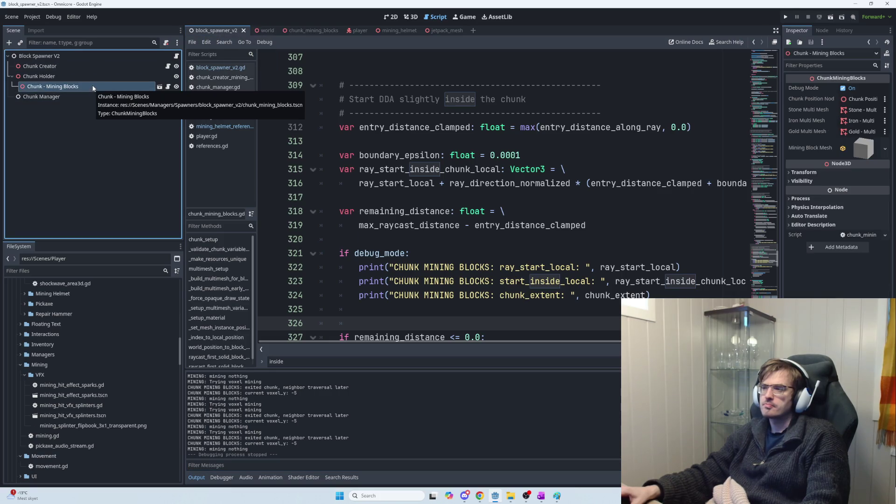
click(804, 173)
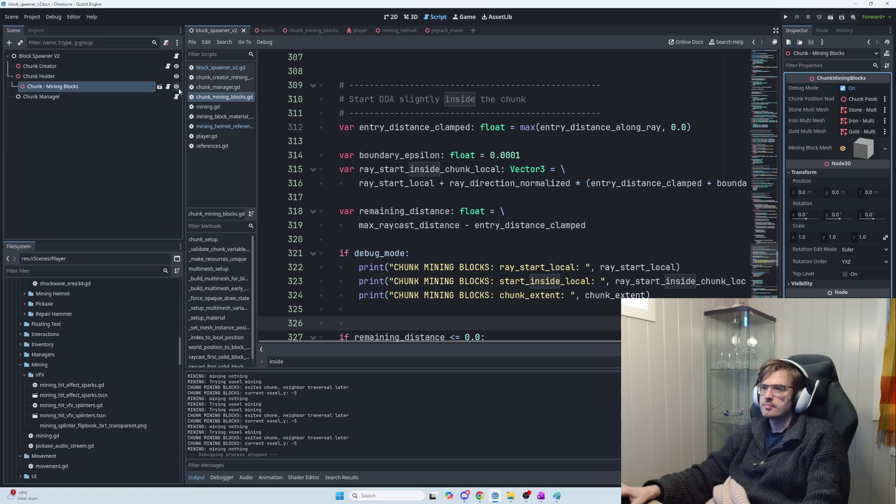
Confirm Chunk Position Node in chunk_mining_blocks has zero position and rotation and scale 1
click(159, 87)
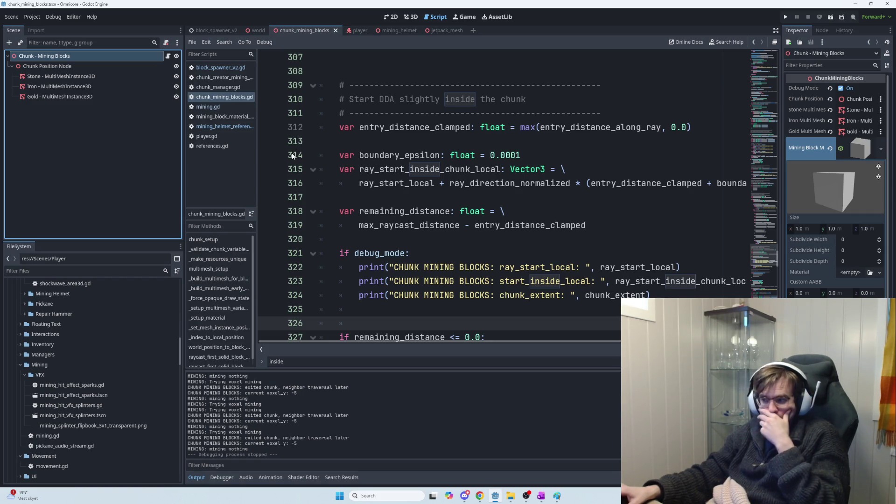
click(53, 68)
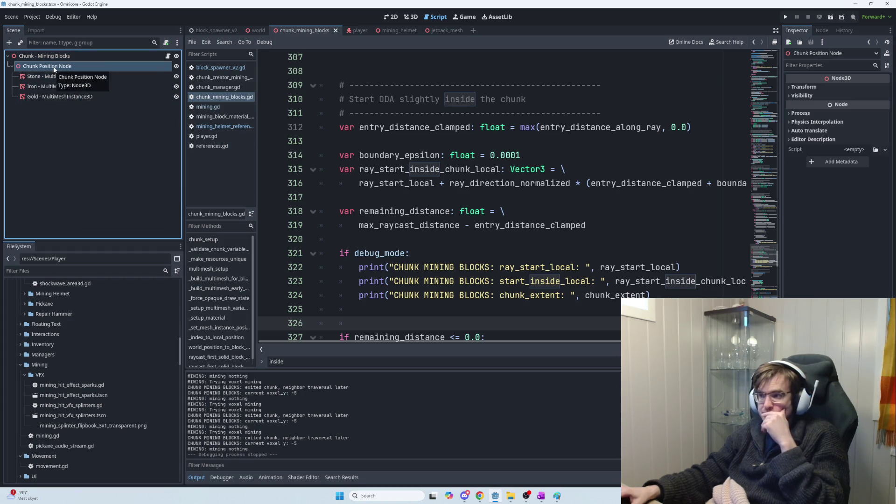
click(793, 89)
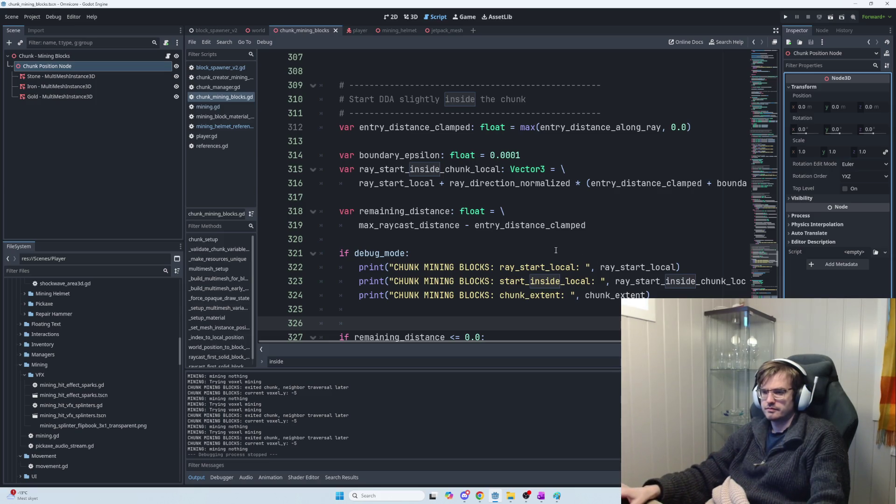
scroll(531, 249, down, 1)
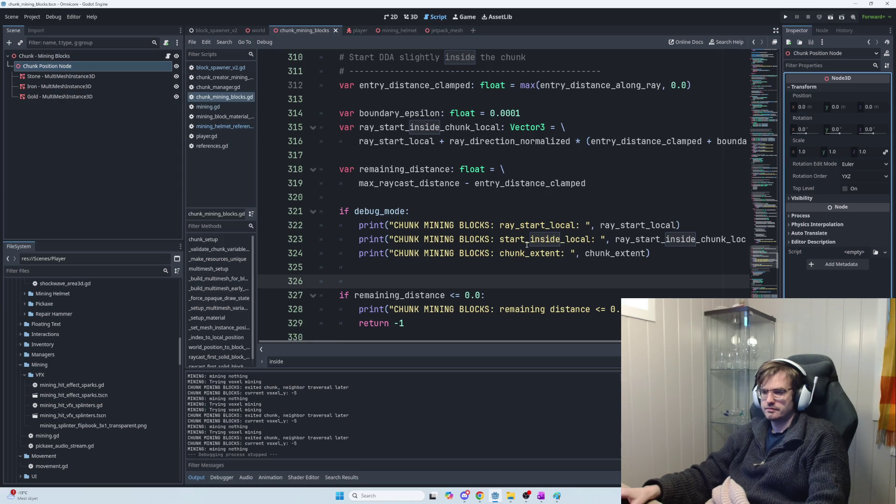
key(alt+Tab)
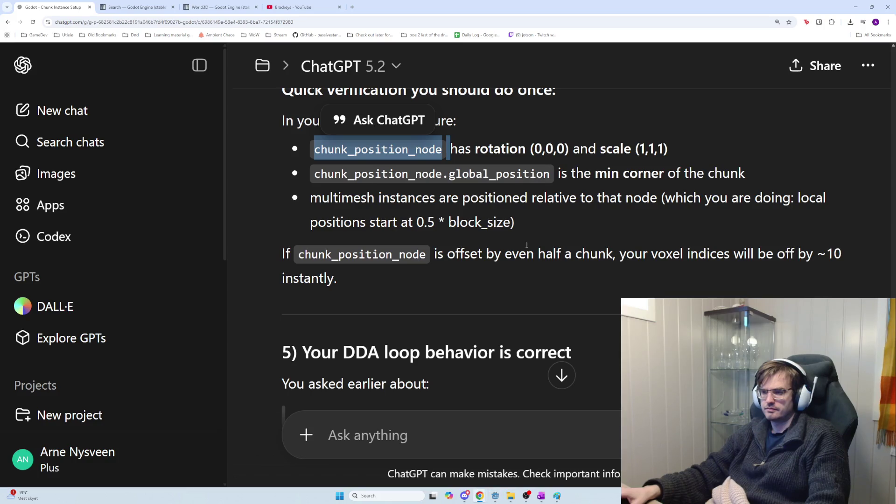
Highlight ChatGPT's point that chunk_position_node.global_position must be the chunk's min corner, then return to Godot
mouse_move(322, 173)
mouse_down()
mouse_move(546, 199)
mouse_move(545, 174)
mouse_move(553, 174)
mouse_up()
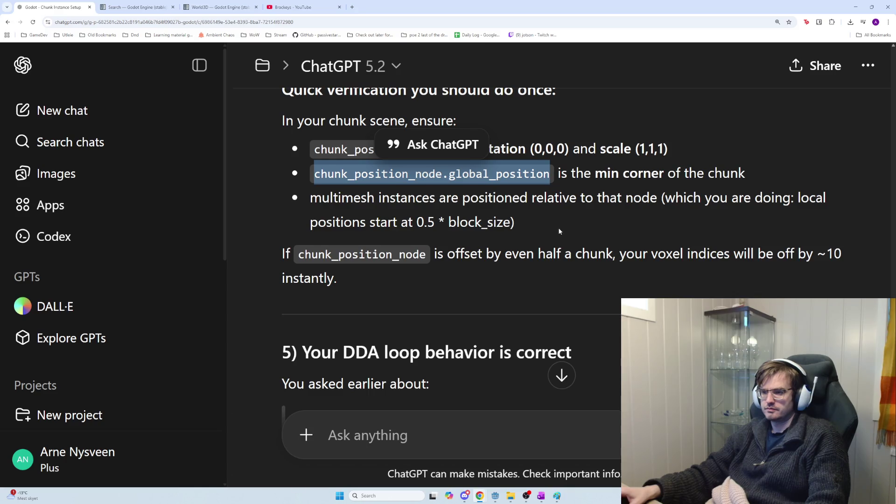
scroll(558, 228, up, 1)
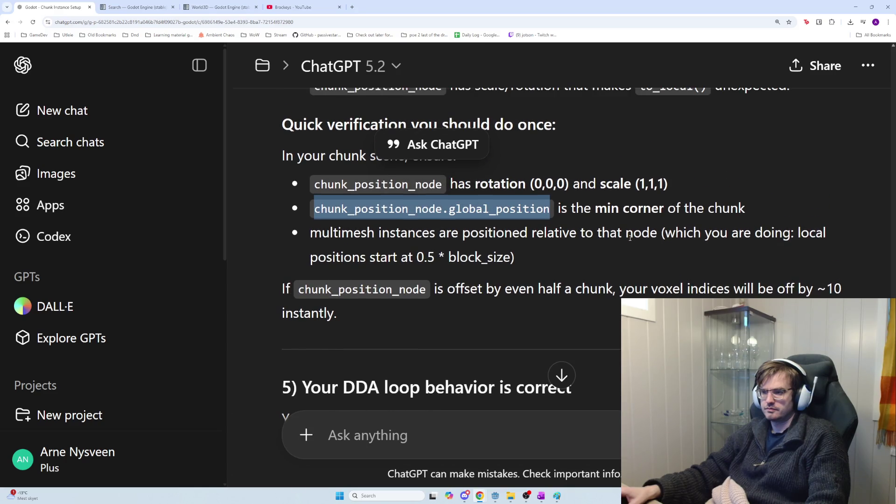
scroll(629, 240, up, 1)
scroll(625, 242, down, 1)
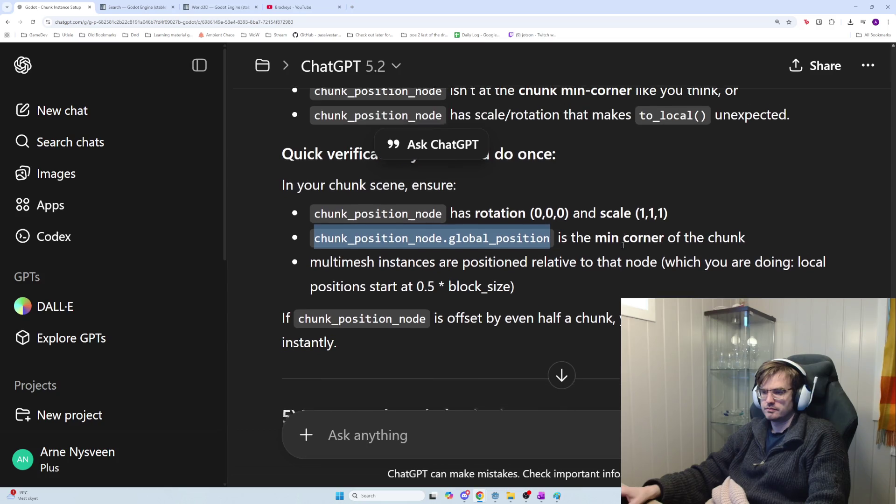
key(alt+Tab)
scroll(607, 245, up, 2)
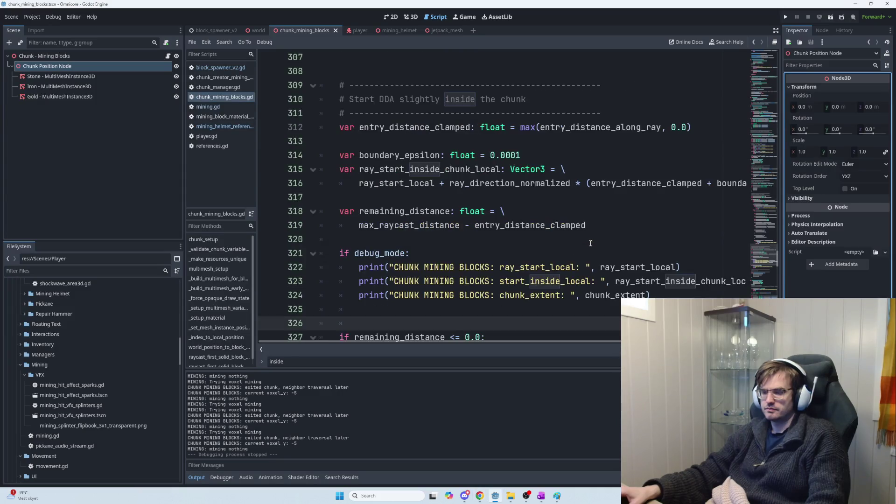
Scroll chunk_mining_blocks.gd up from the DDA code to the raycast_first_solid_block_world header
scroll(589, 254, down, 6)
scroll(590, 254, down, 11)
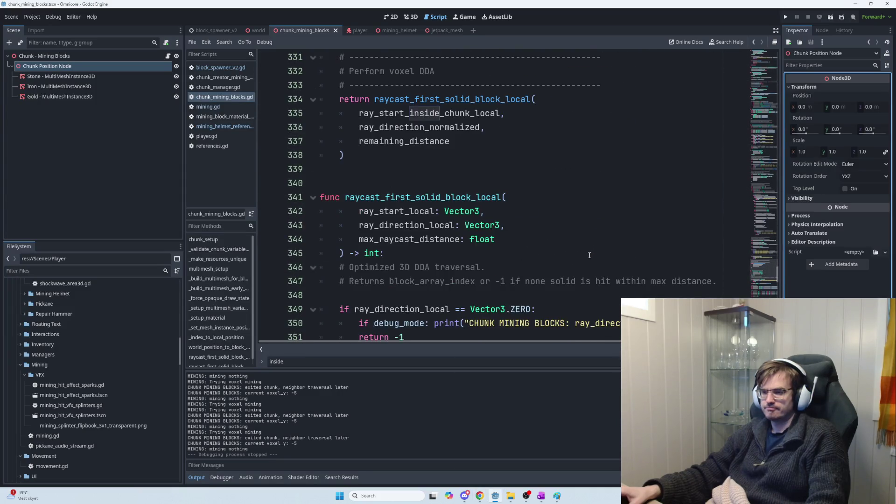
scroll(590, 254, down, 10)
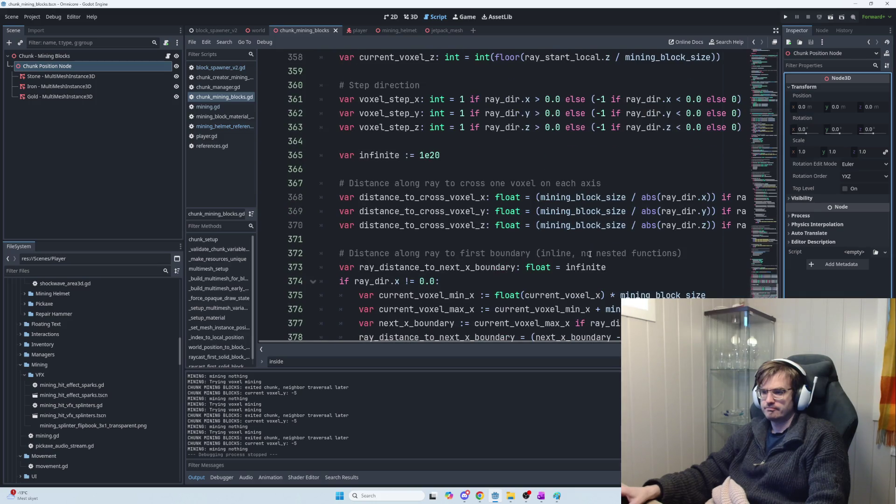
scroll(590, 254, down, 3)
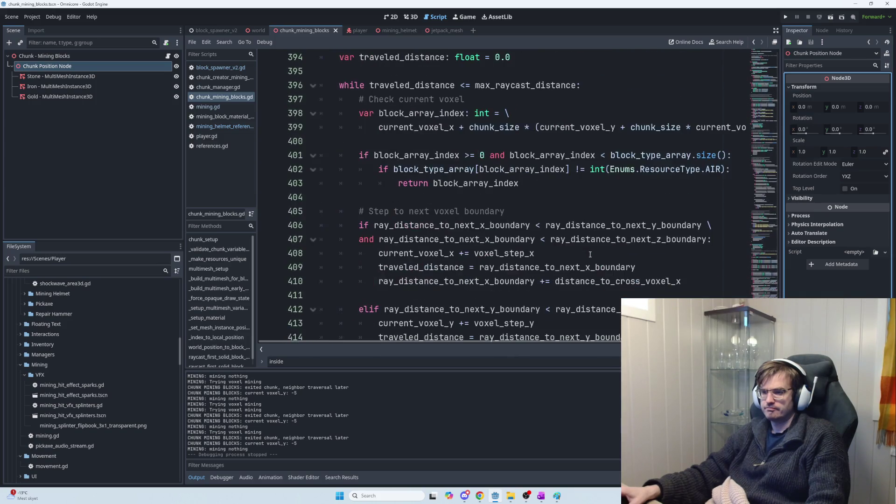
scroll(719, 289, down, 5)
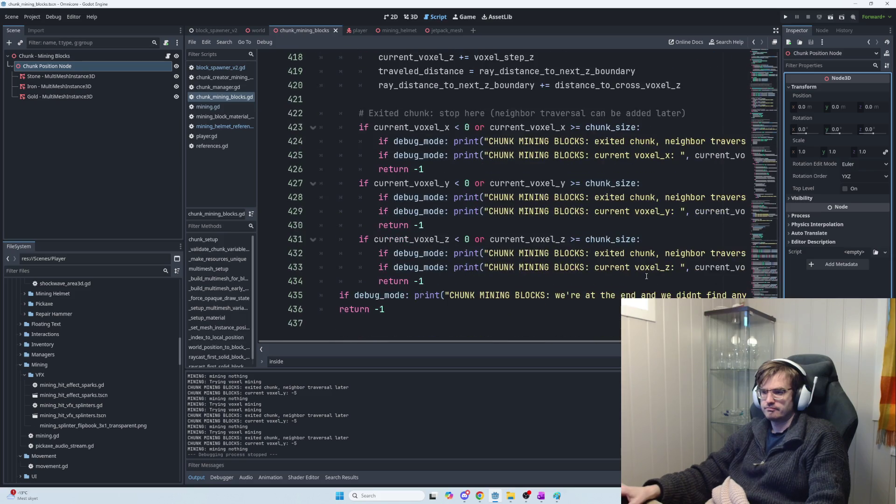
scroll(645, 277, up, 5)
scroll(645, 276, up, 15)
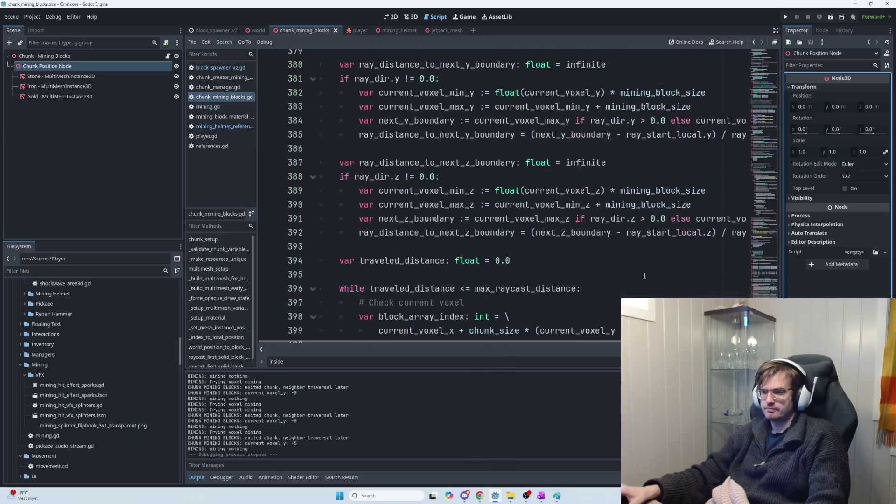
scroll(644, 274, up, 3)
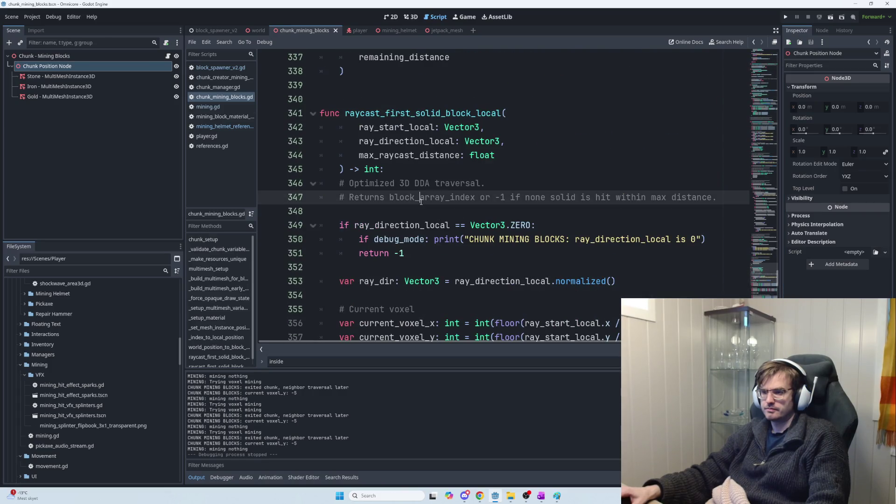
click(418, 208)
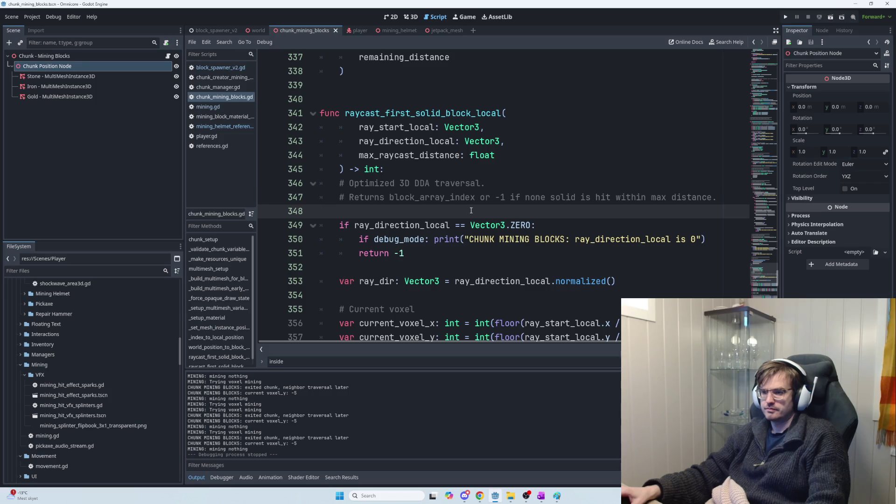
scroll(474, 213, down, 4)
scroll(475, 214, up, 5)
scroll(475, 214, up, 8)
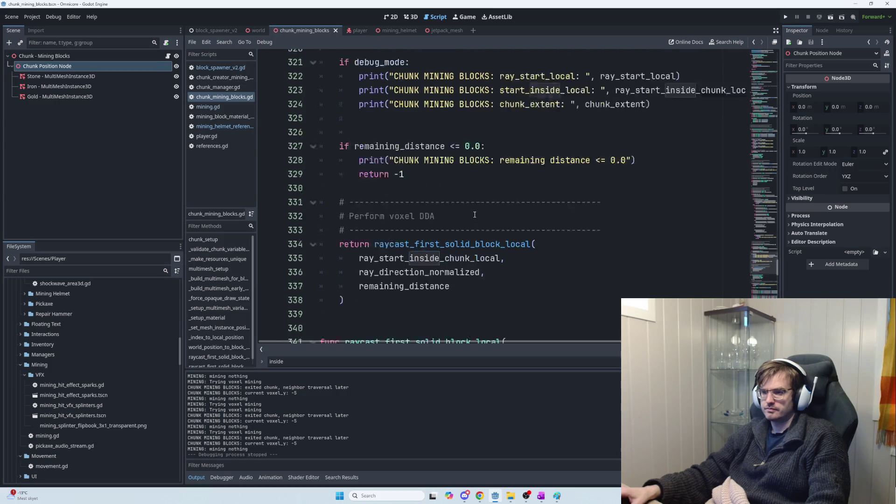
scroll(474, 215, up, 13)
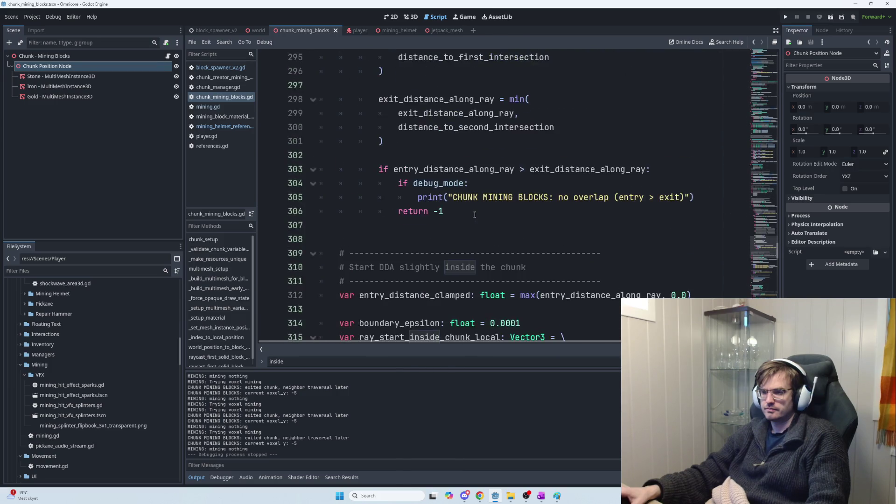
scroll(475, 216, up, 10)
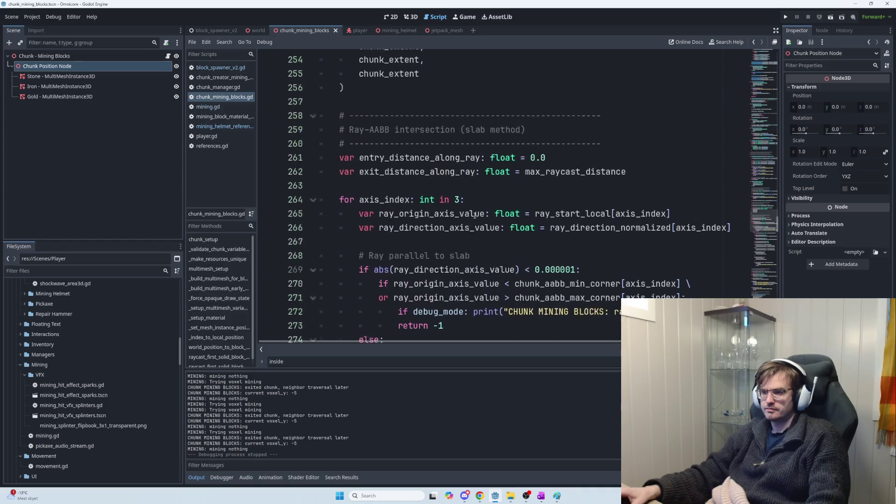
scroll(478, 215, up, 10)
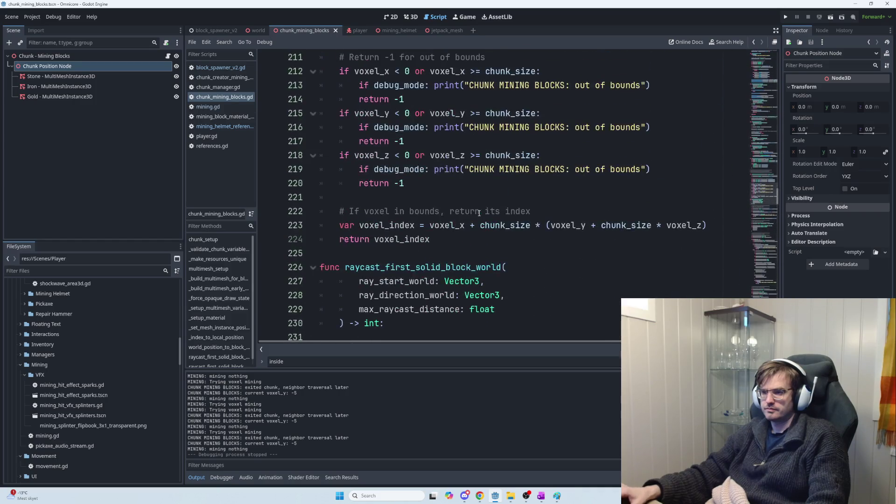
scroll(484, 214, up, 3)
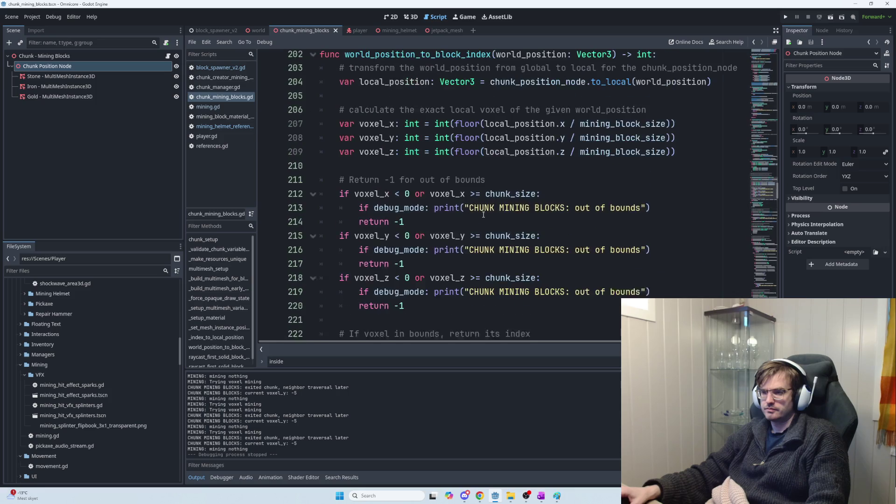
scroll(487, 215, down, 6)
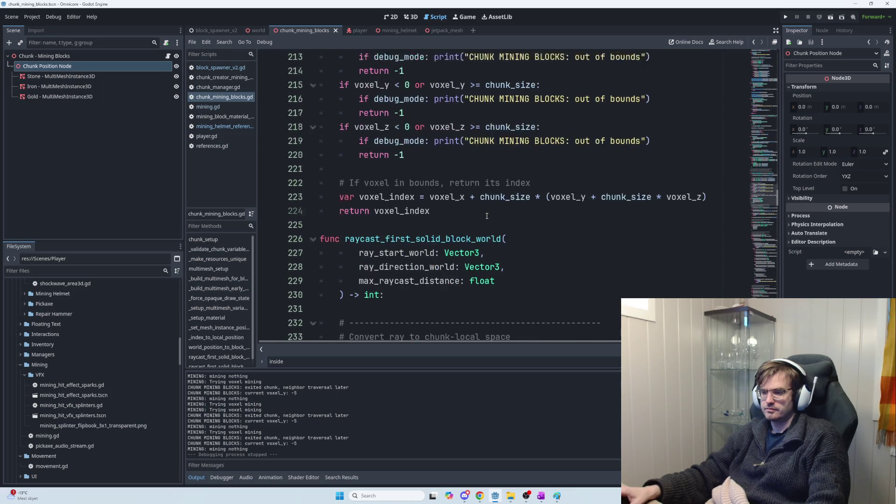
Start an 'if debug_mode: print(' line at the top of raycast_first_solid_block_world
click(417, 207)
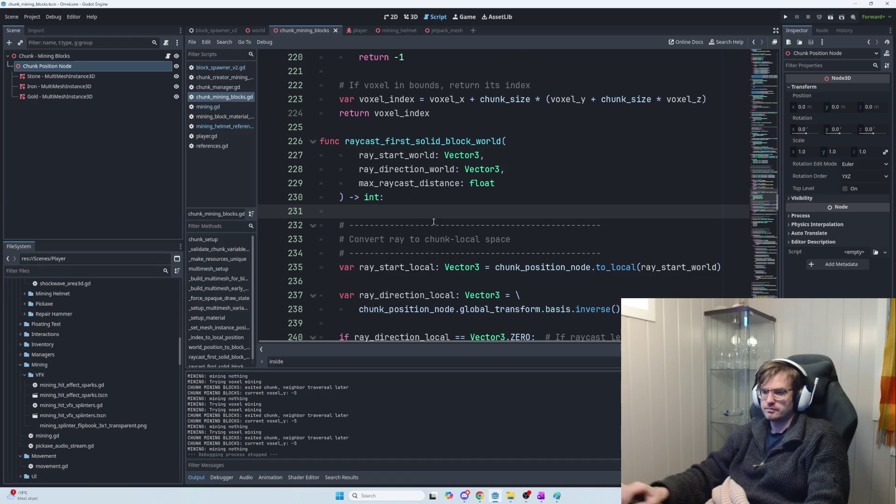
key(Return)
key(Return)
key(Up)
key(Up)
text(i)
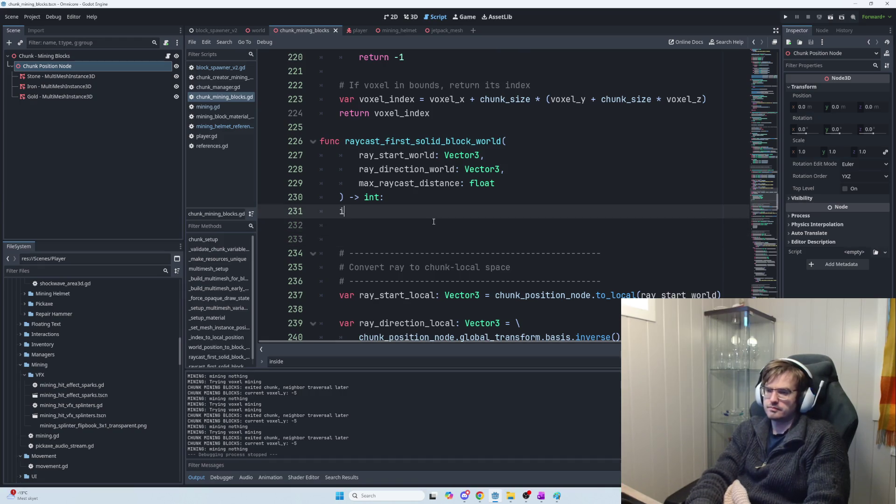
text(f debug_mode:)
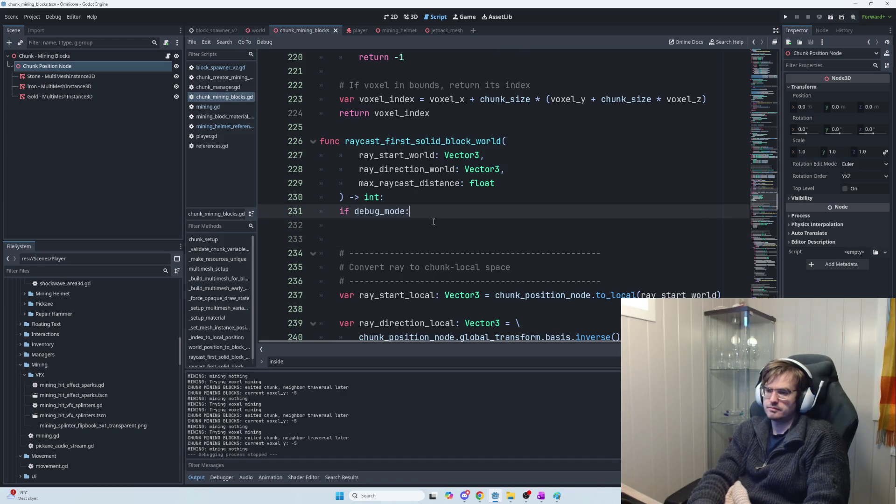
text(chunk_position_node.global_position)
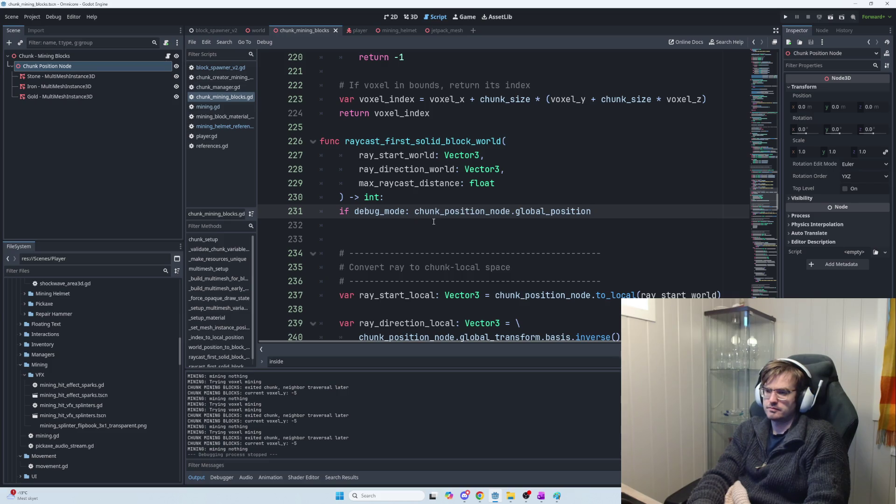
key(ctrl+z)
text(()
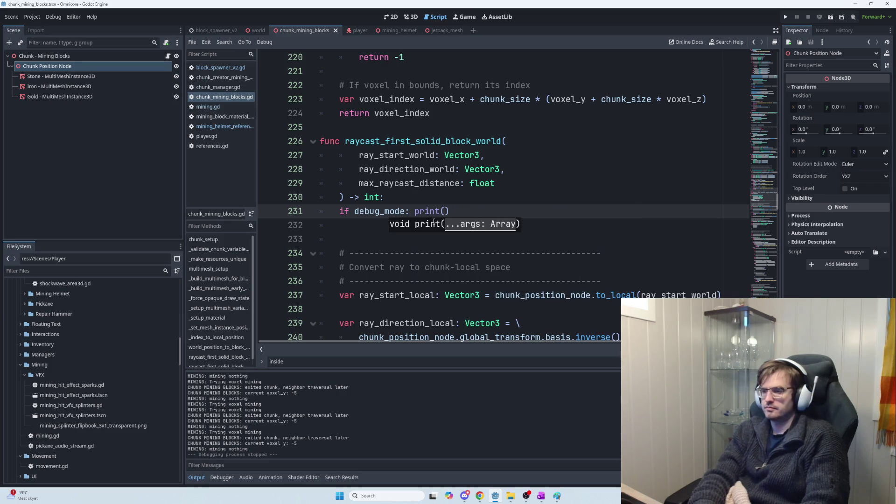
text(chunk_position_node.global_position)
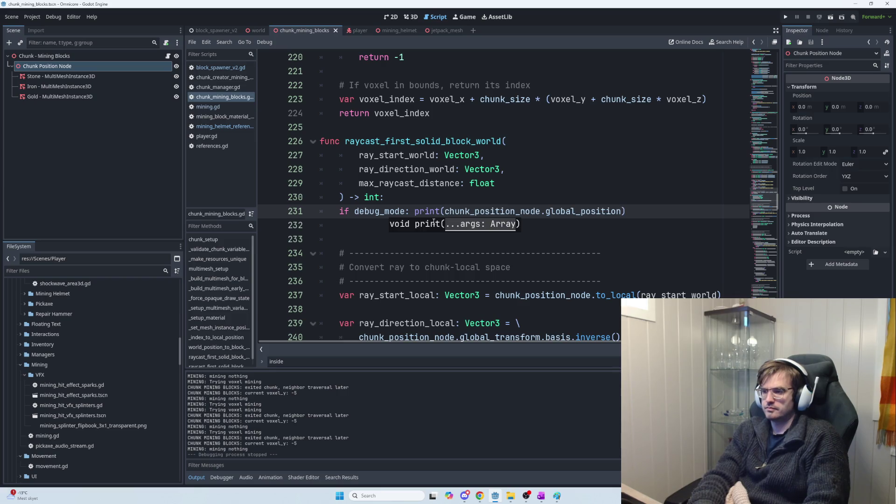
text(.to_l)
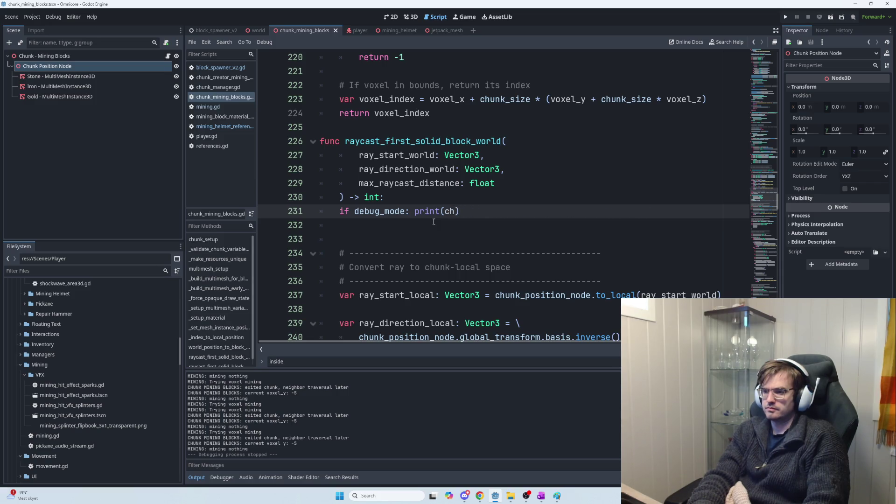
text(hunk)
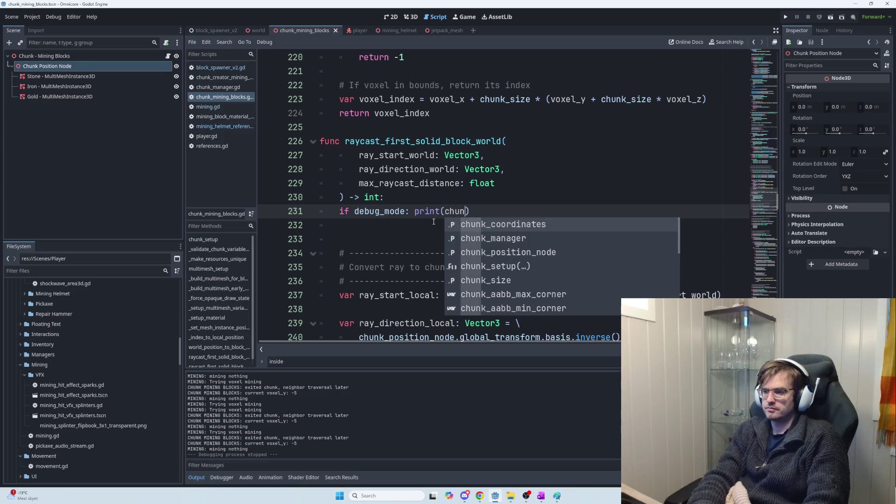
key(Escape)
key(Up)
key(Up)
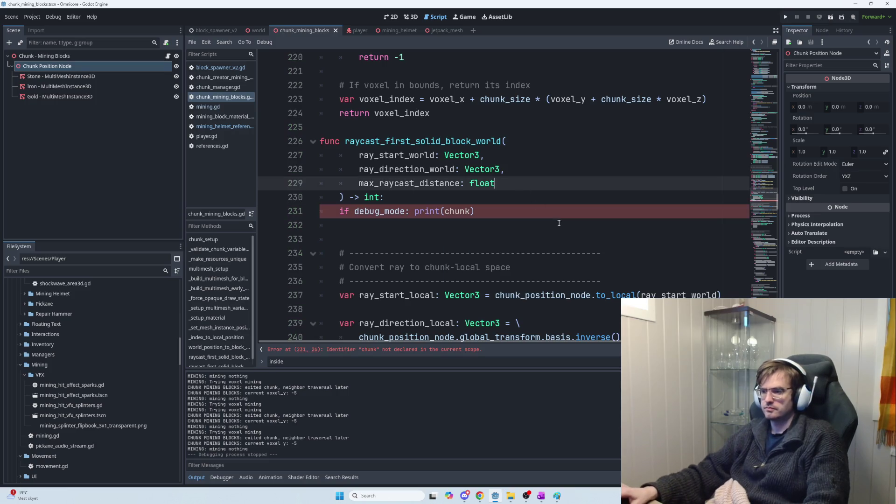
Make the debug print output ray_start_local and move it, indented, below the ray_start_local line
click(552, 288)
double_click(546, 296)
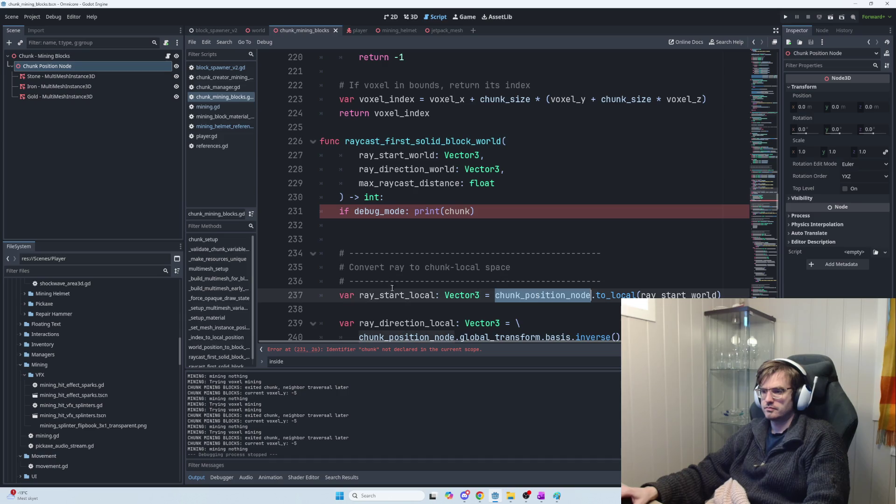
double_click(397, 296)
key(ctrl+c)
double_click(459, 211)
key(ctrl+v)
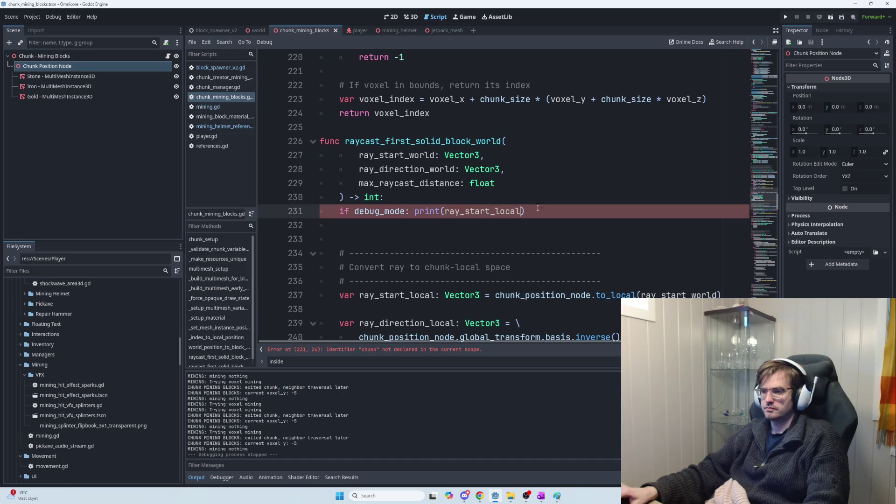
triple_click(469, 211)
key(ctrl+x)
click(374, 309)
key(ctrl+v)
triple_click(510, 308)
key(Tab)
click(535, 316)
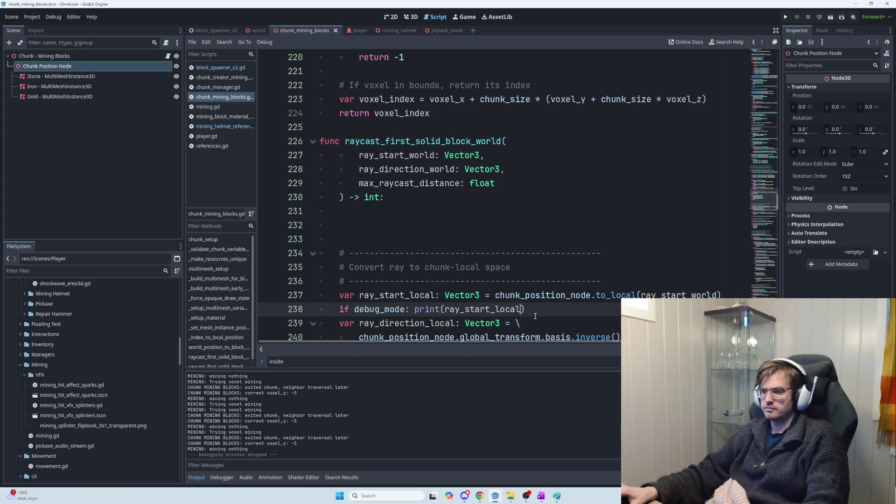
Add a text label before ray_start_local in the print and run the game with F5
double_click(509, 310)
click(442, 310)
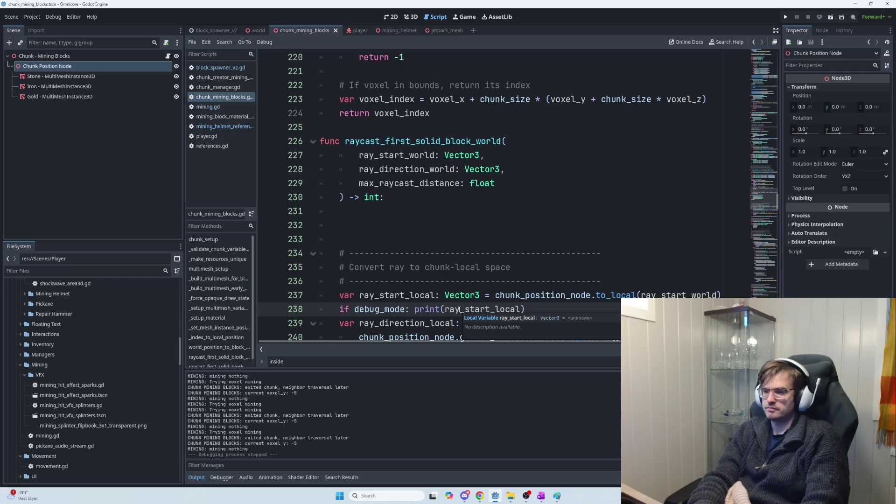
text("MIN)
key(BackSpace)
key(BackSpace)
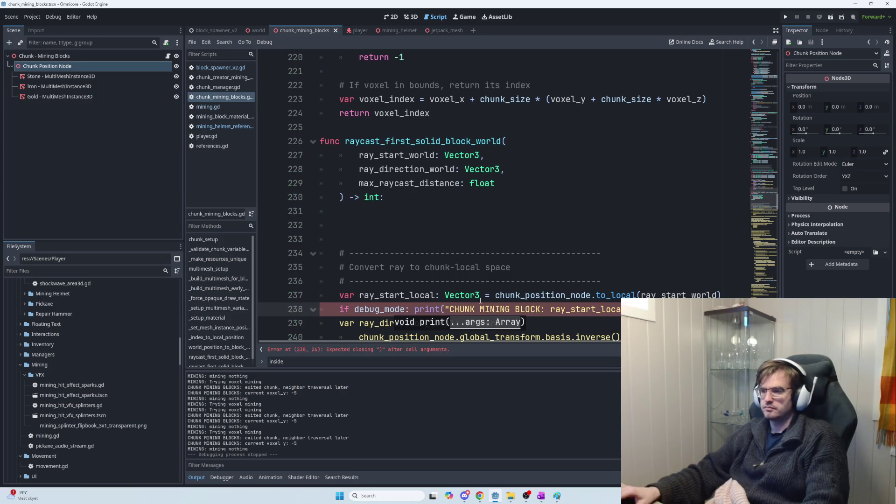
click(572, 309)
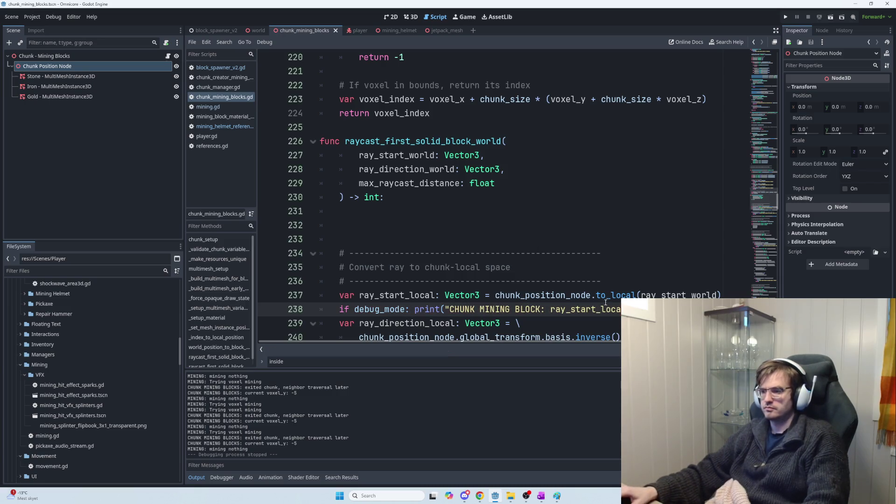
key(F5)
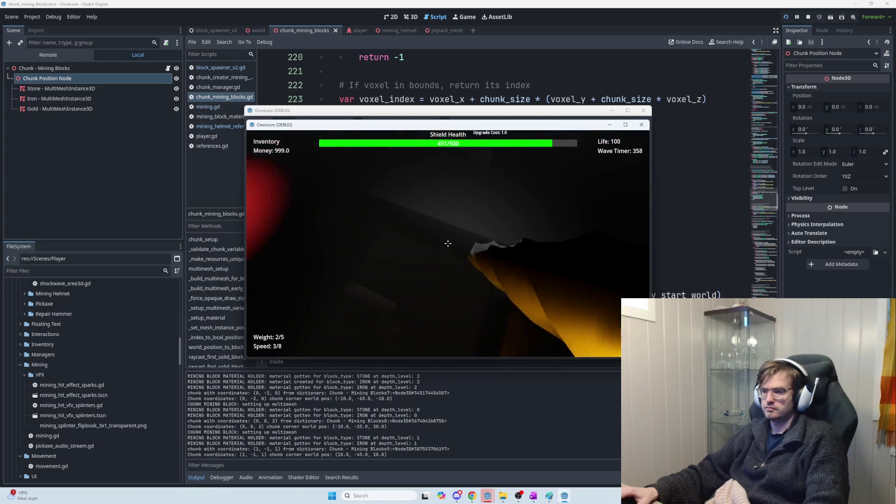
Swing the pickaxe at rock until the log shows IRON hits at 148 and 1748 and STONE at 3348
click(448, 243)
click(448, 243)
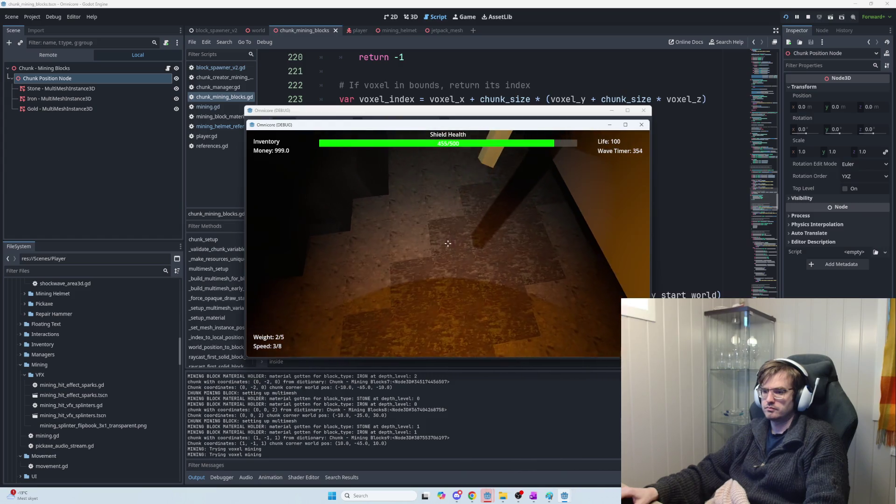
click(447, 244)
click(448, 243)
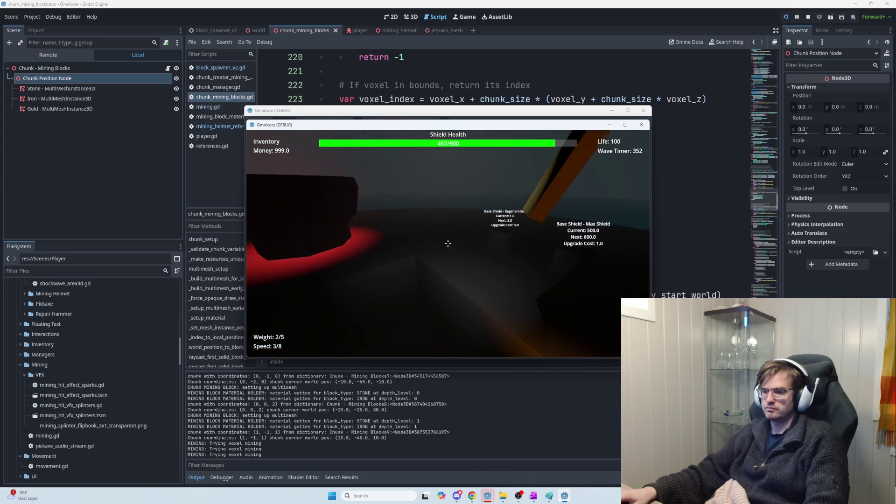
click(448, 243)
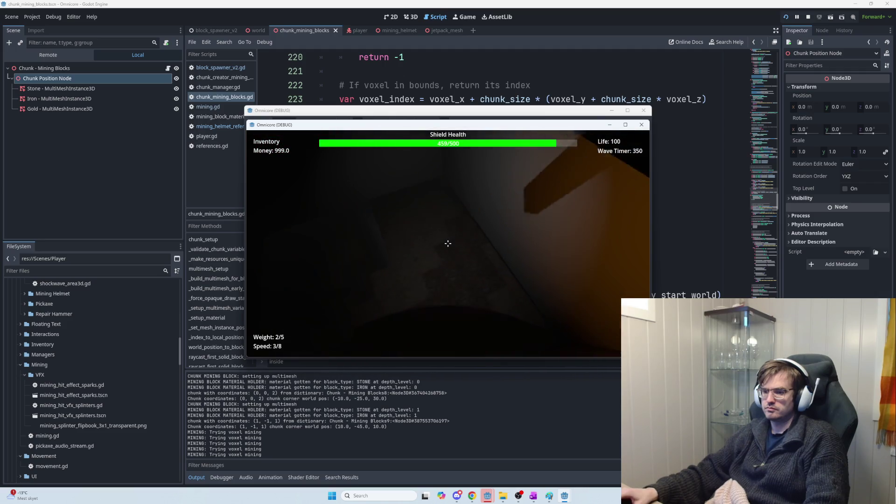
click(447, 243)
click(448, 243)
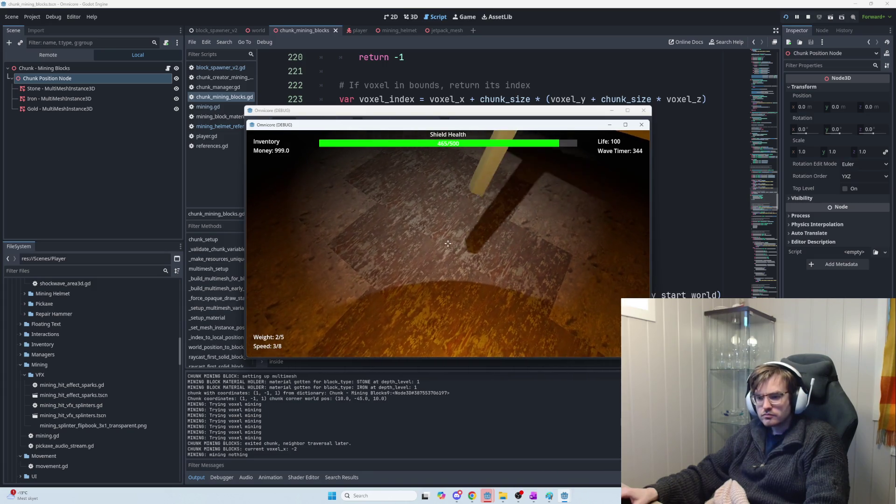
click(448, 243)
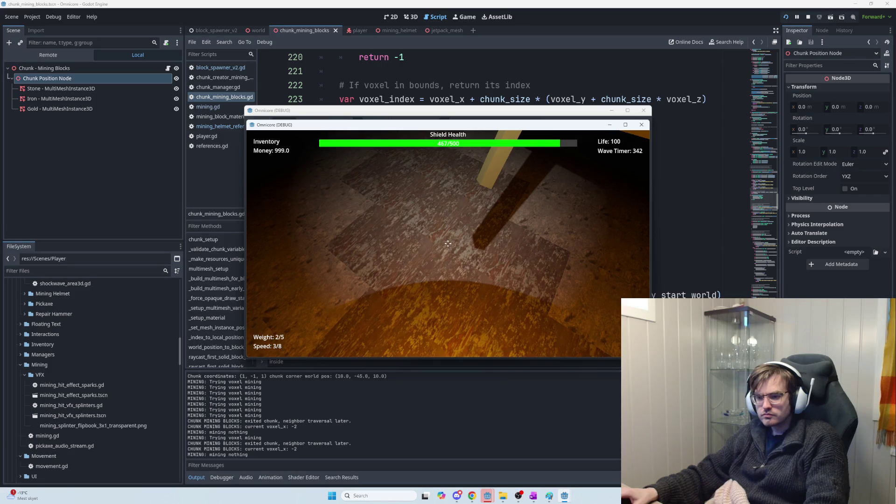
click(447, 243)
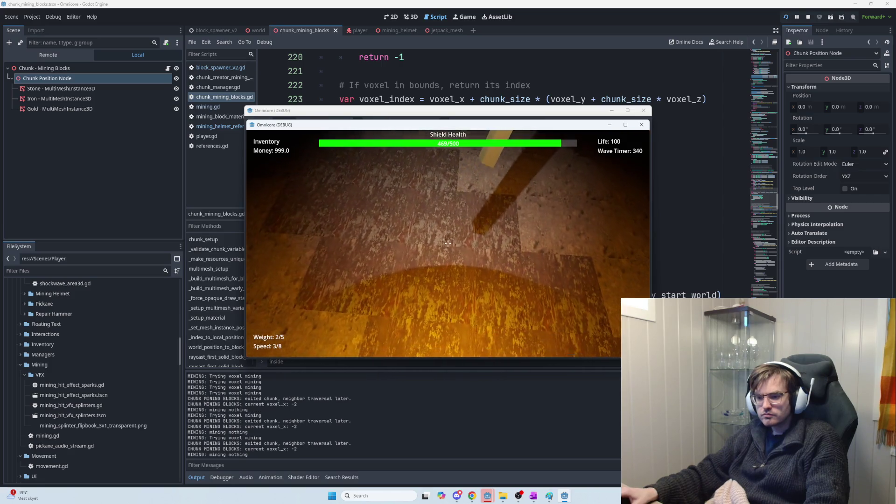
click(447, 244)
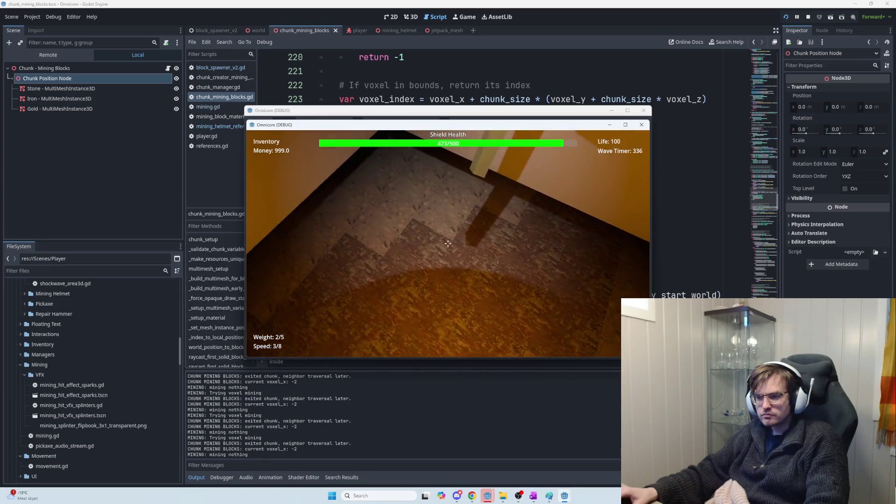
click(447, 243)
click(448, 243)
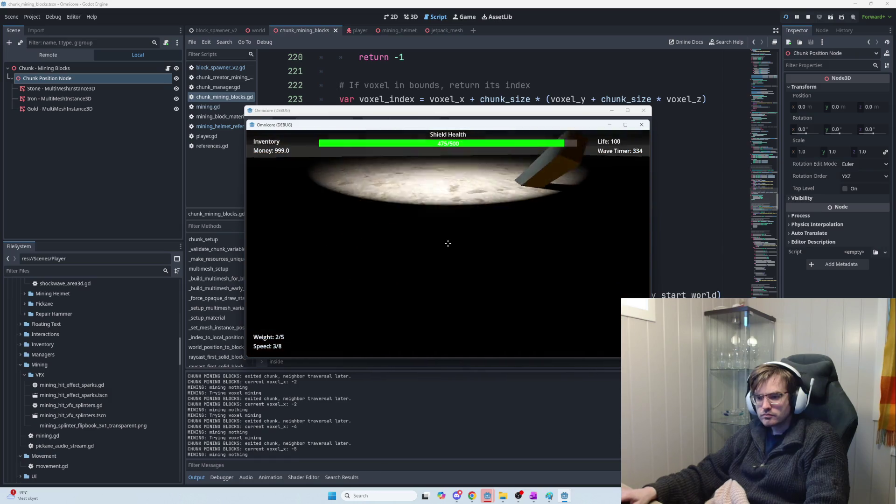
click(447, 244)
click(447, 243)
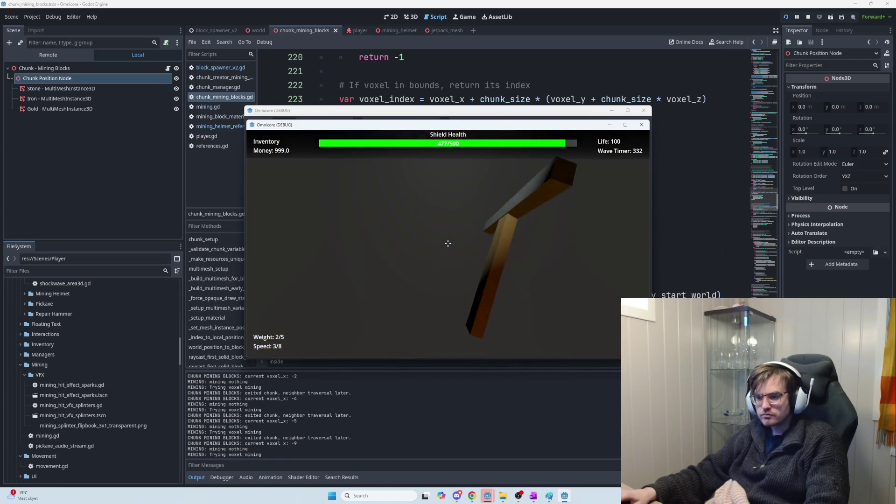
click(448, 243)
click(448, 243)
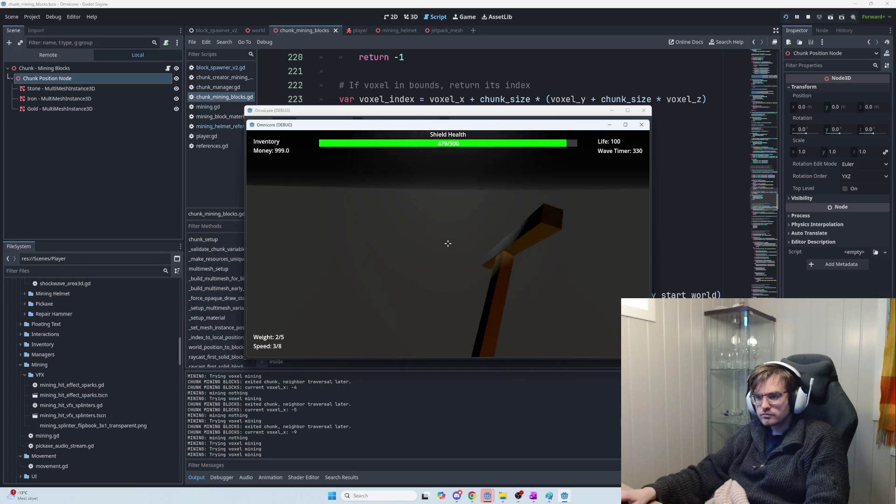
click(448, 244)
click(448, 243)
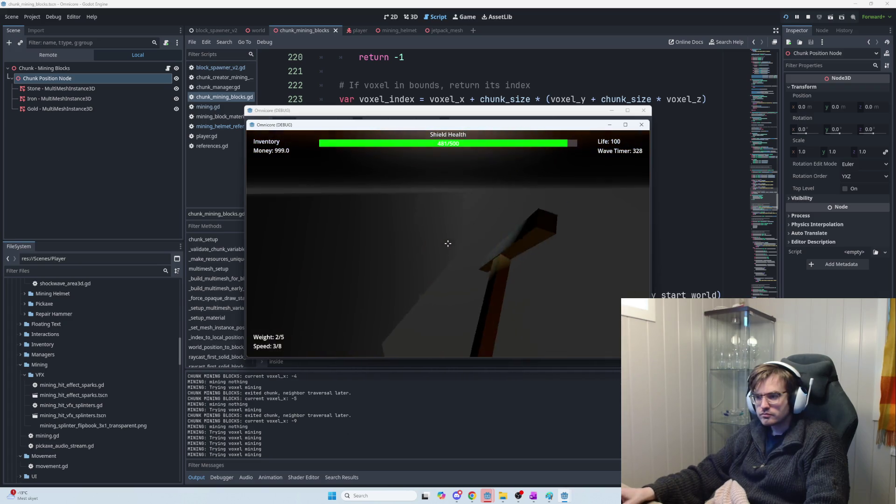
click(448, 243)
click(448, 244)
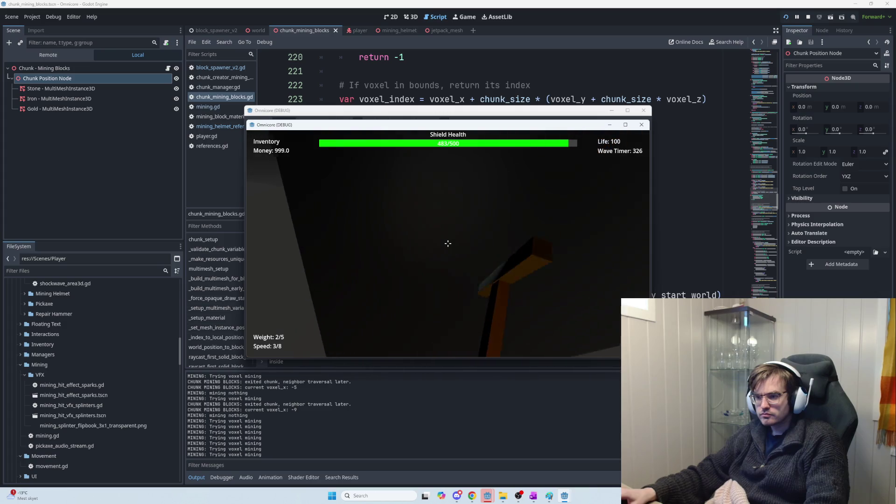
click(448, 243)
click(447, 244)
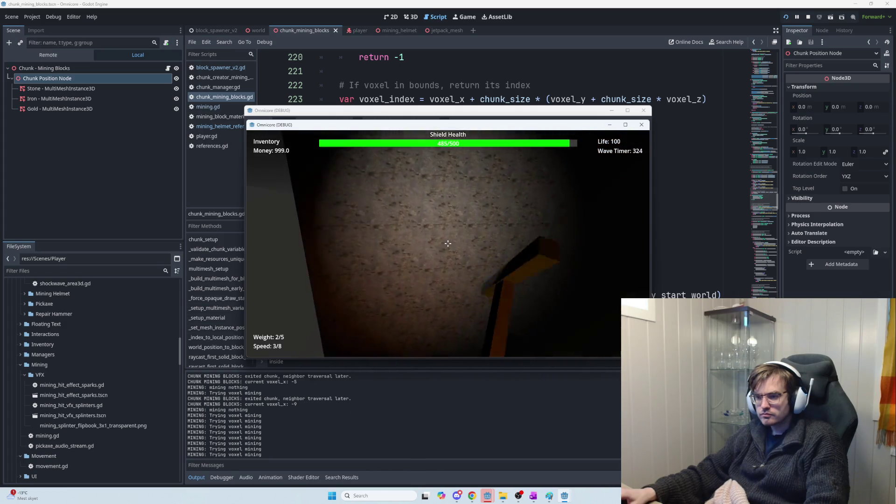
click(448, 243)
click(448, 243)
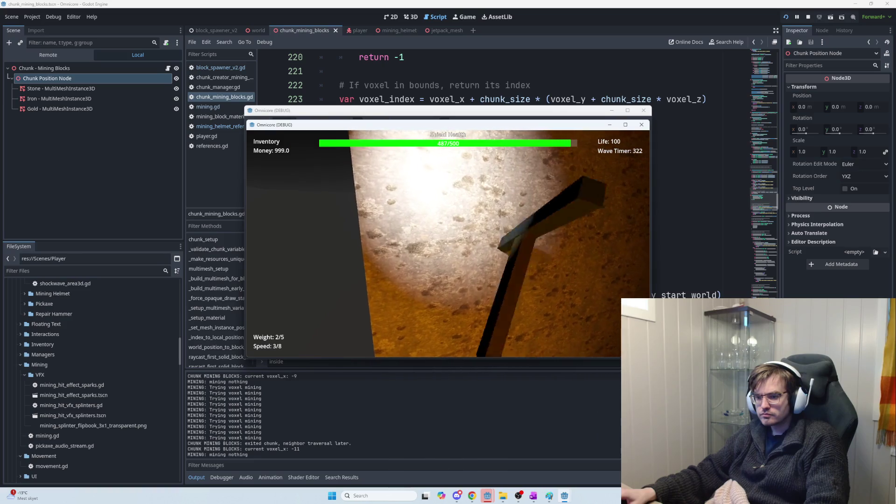
click(447, 243)
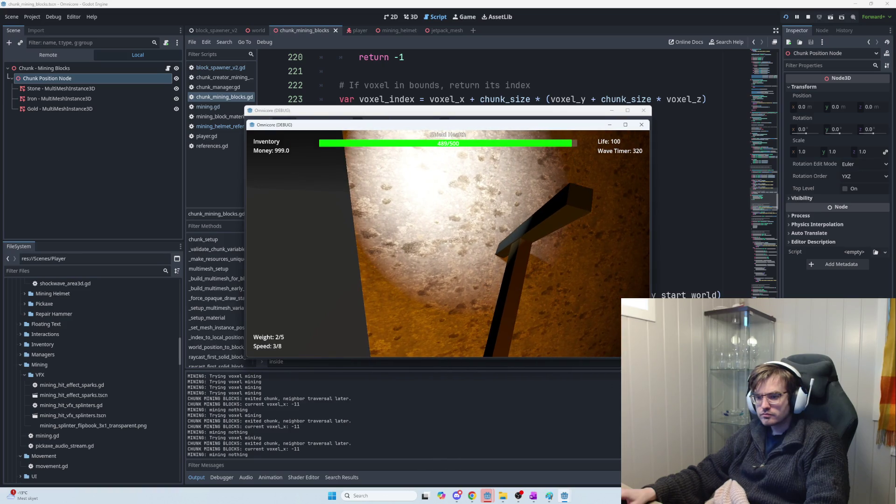
click(447, 244)
click(448, 243)
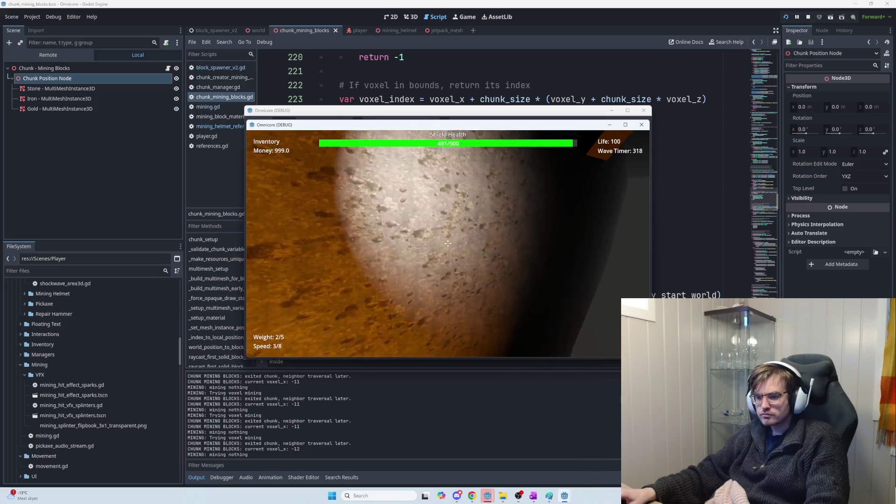
click(448, 243)
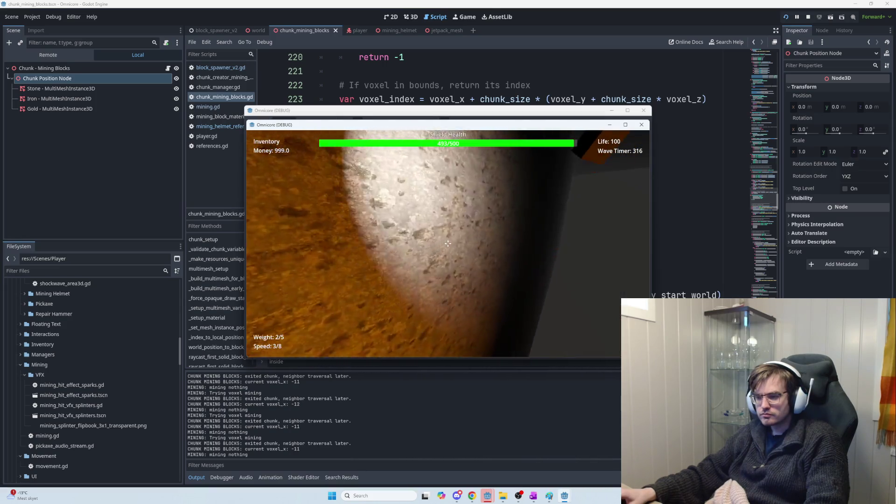
click(448, 243)
click(448, 243)
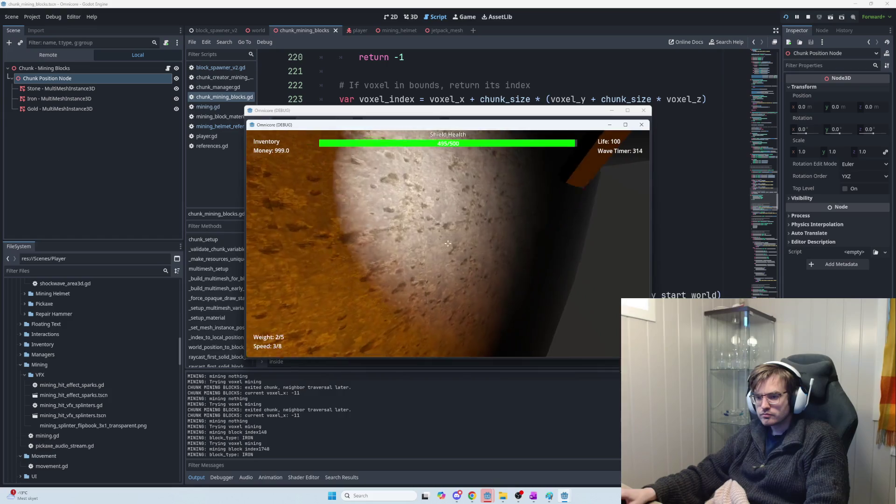
key(alt+Tab)
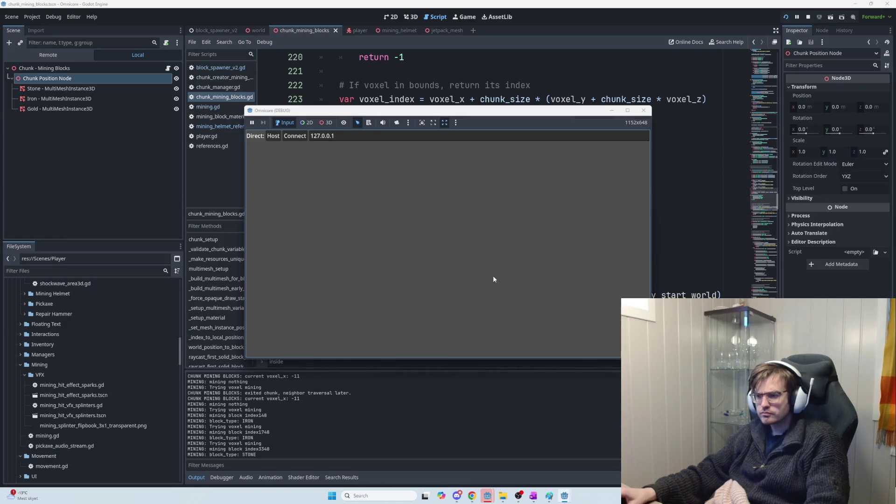
Select the raycast_first_solid_block_world function name in chunk_mining_blocks.gd
click(537, 234)
scroll(496, 304, up, 1)
scroll(497, 303, down, 1)
scroll(497, 304, up, 4)
scroll(498, 304, down, 4)
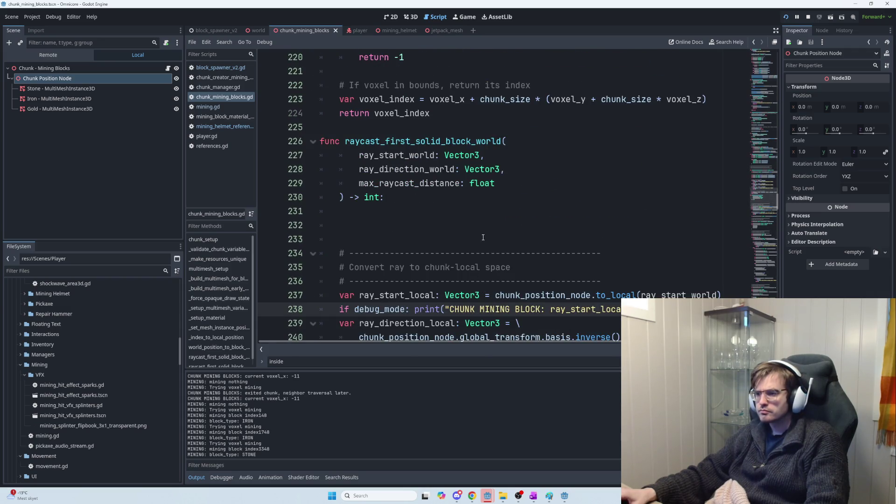
scroll(483, 238, down, 3)
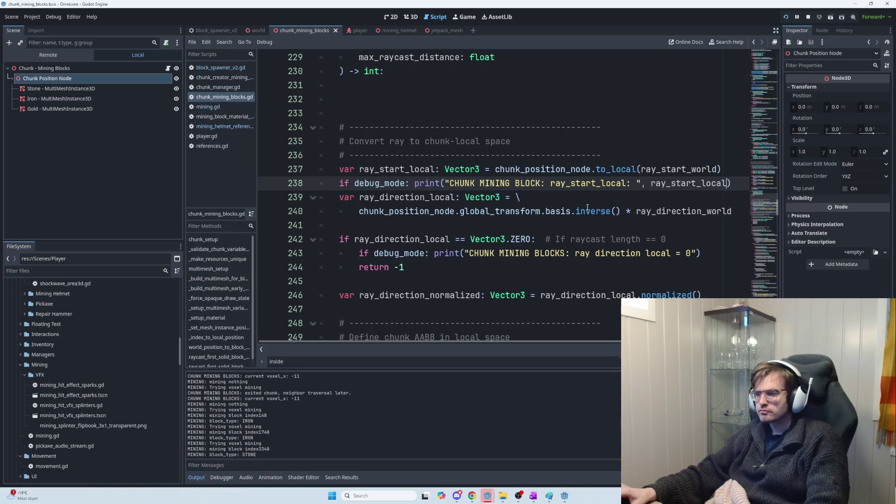
scroll(596, 219, up, 2)
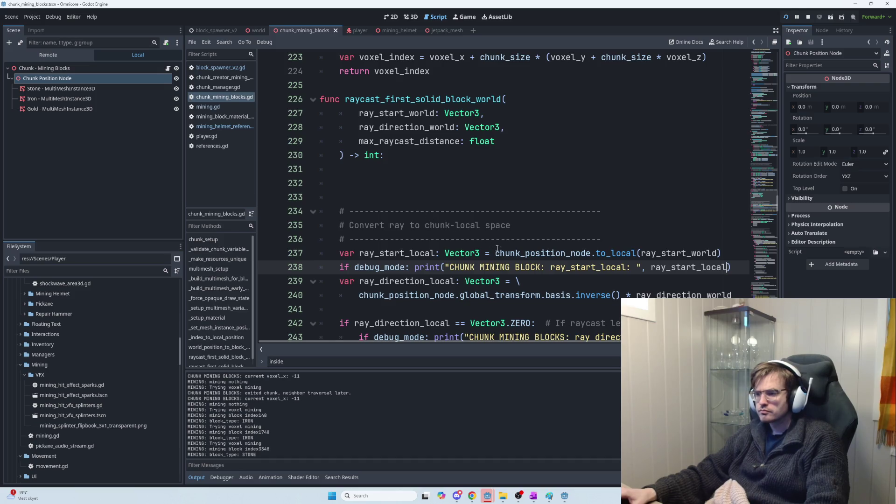
double_click(402, 100)
key(ctrl+c)
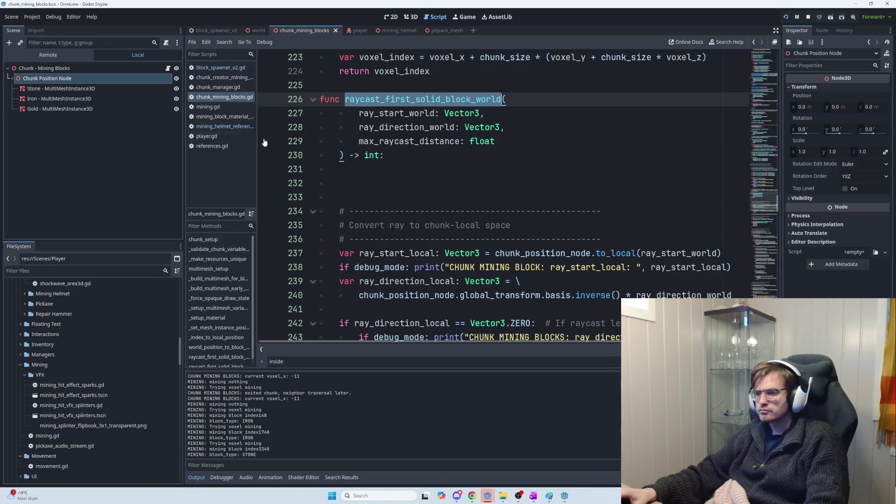
click(222, 148)
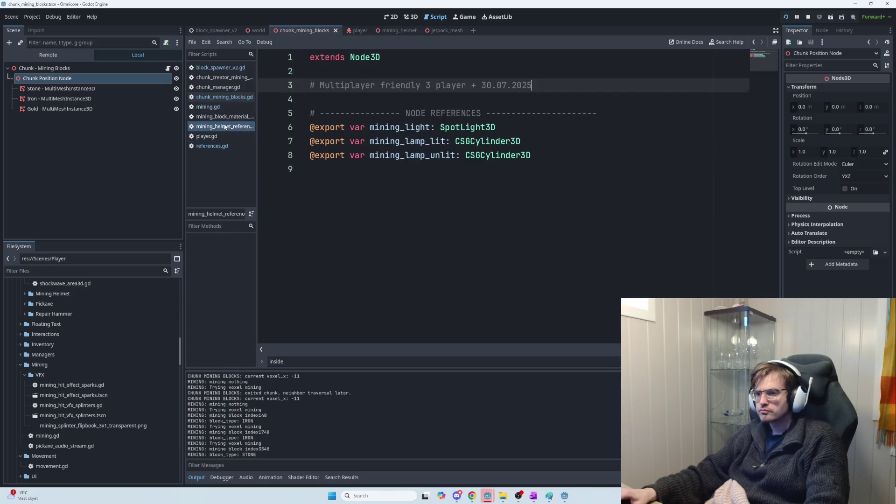
Open mining.gd and search it for raycast_first_solid_block_world
click(226, 120)
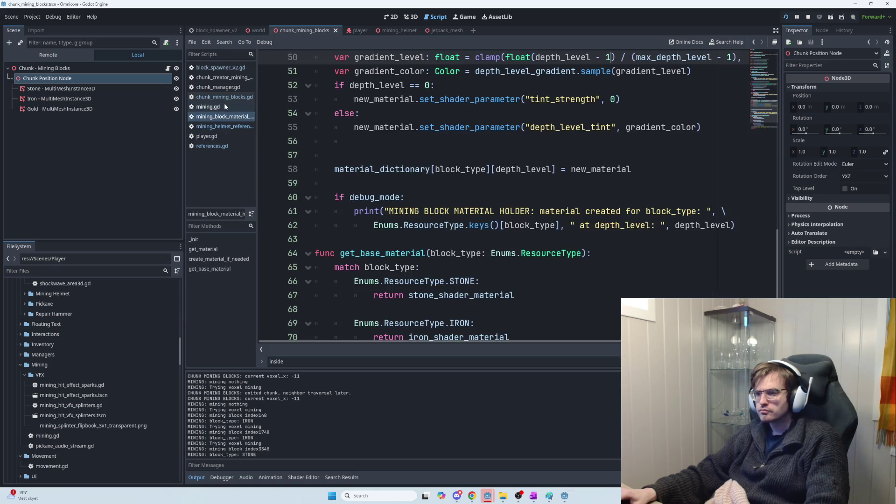
click(223, 107)
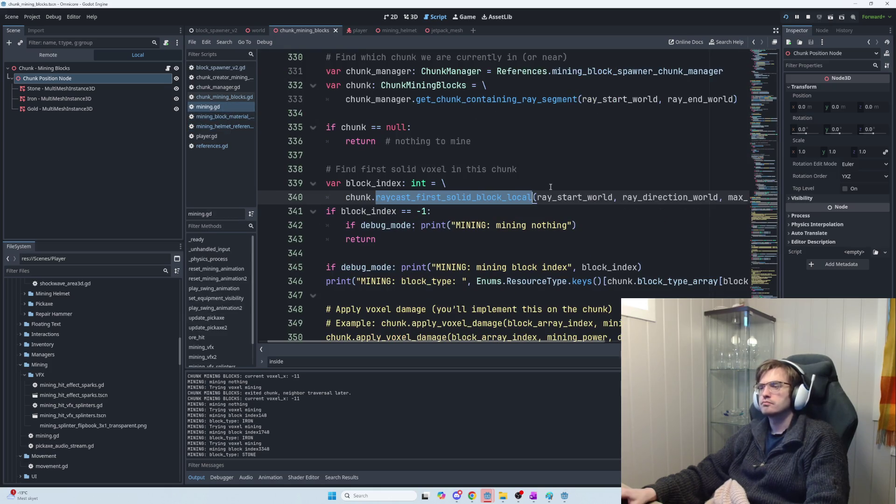
click(527, 190)
key(ctrl+f)
key(ctrl+v)
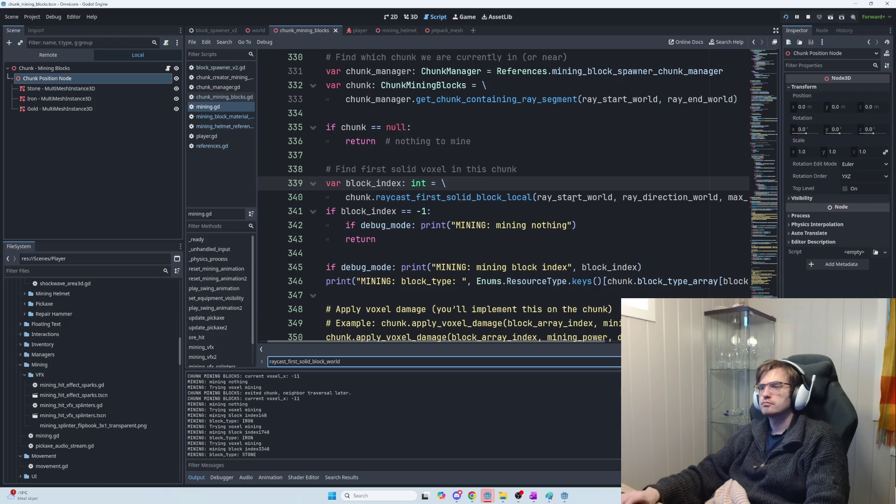
scroll(573, 201, up, 6)
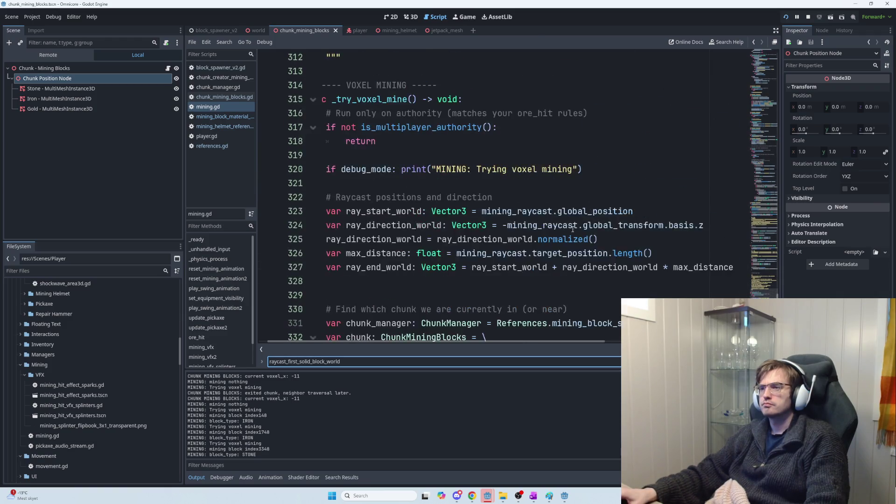
scroll(569, 231, down, 3)
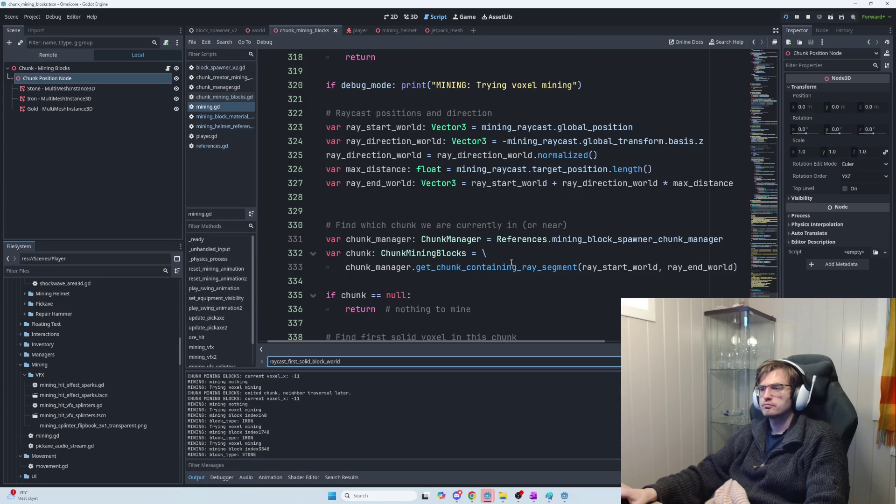
scroll(630, 250, down, 1)
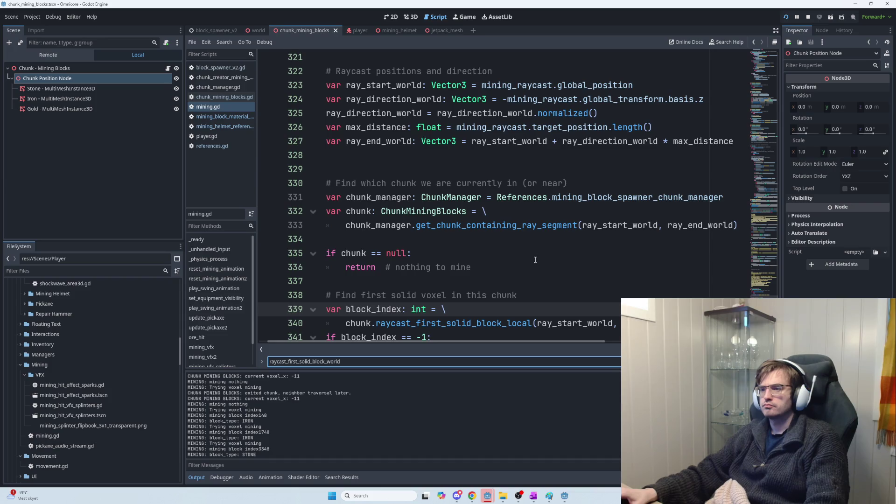
scroll(536, 259, down, 1)
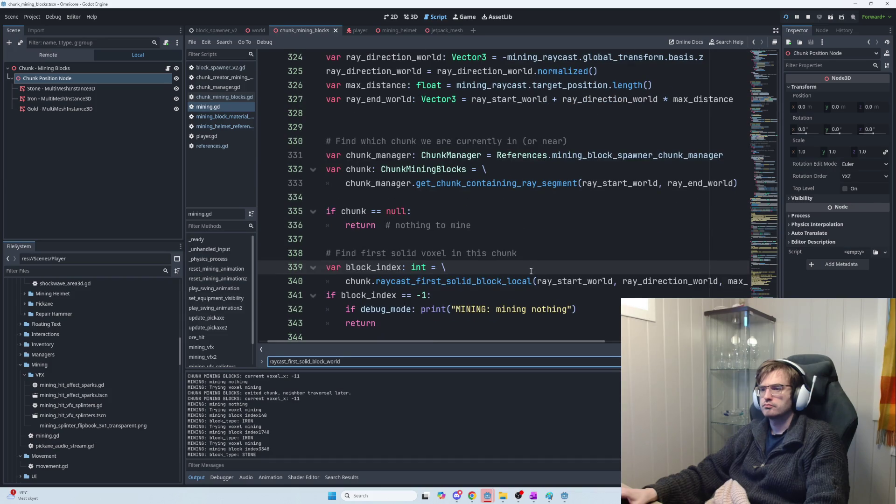
Replace the raycast_first_solid_block_local call on line 340 with raycast_first_solid_block_world and run the game
double_click(377, 282)
key(ctrl+v)
click(607, 309)
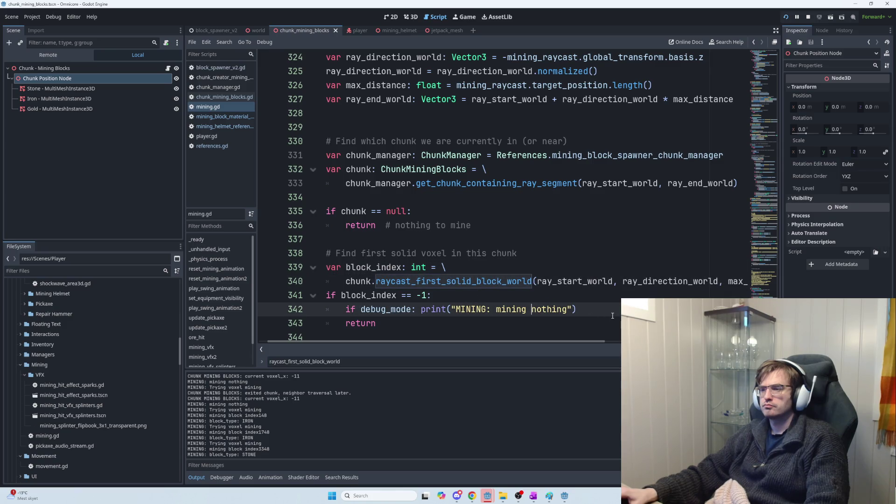
scroll(613, 315, down, 2)
key(F5)
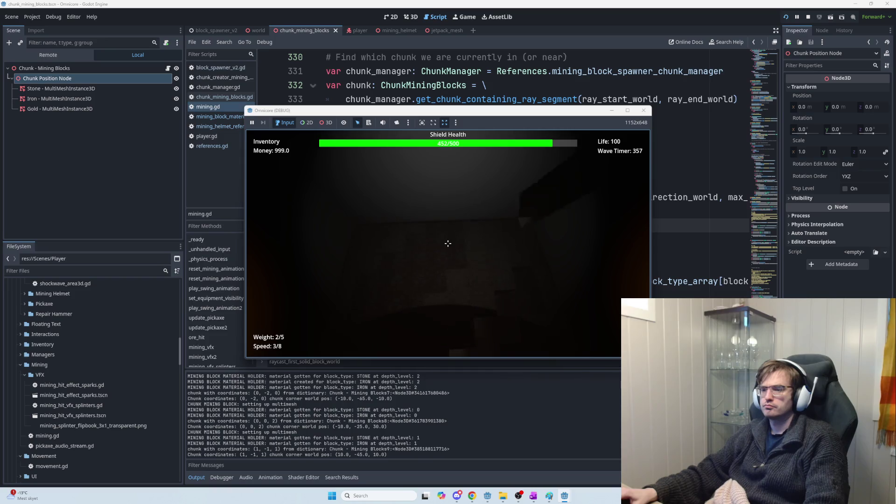
Swing the pickaxe at the rock until the log reports a STONE block hit at index 3590
click(447, 243)
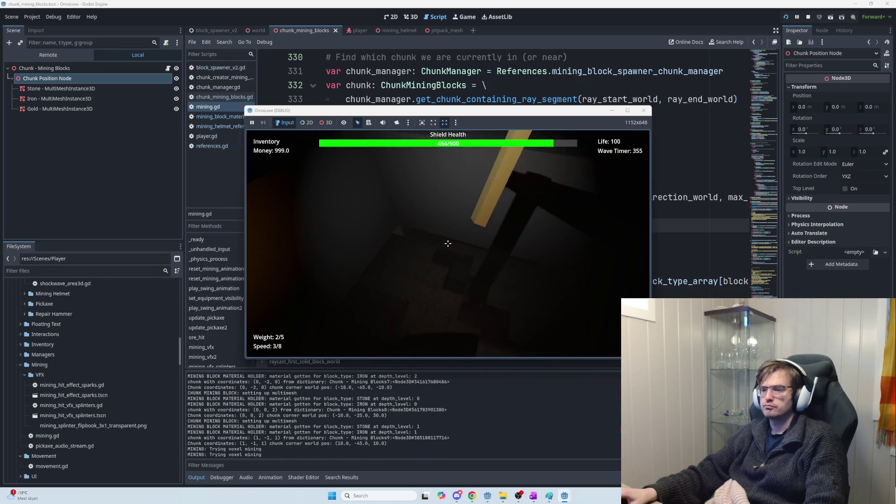
click(448, 244)
click(448, 243)
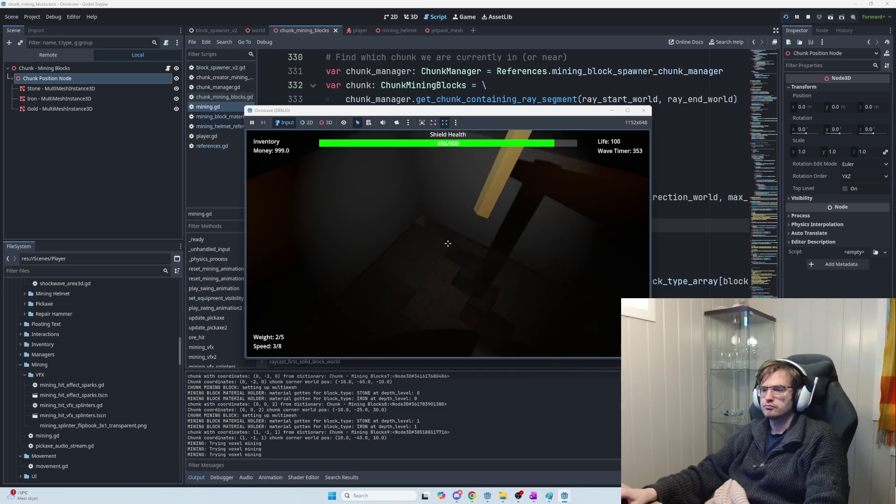
click(447, 243)
click(448, 244)
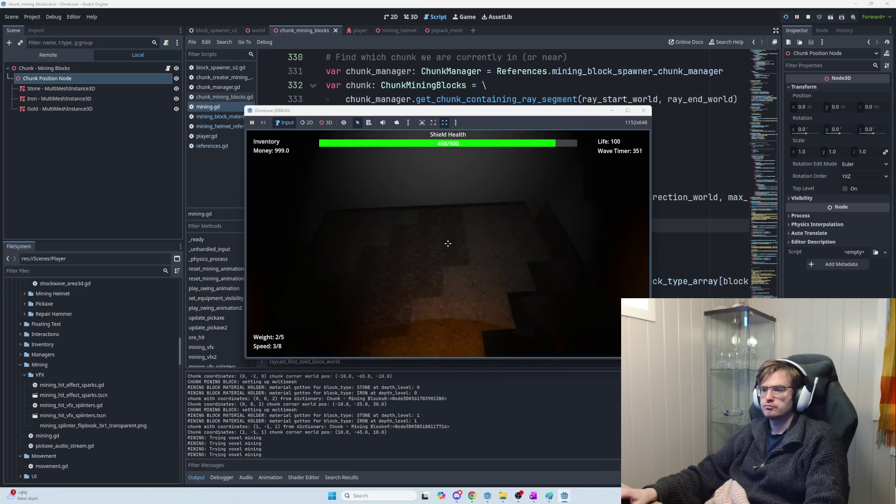
click(448, 243)
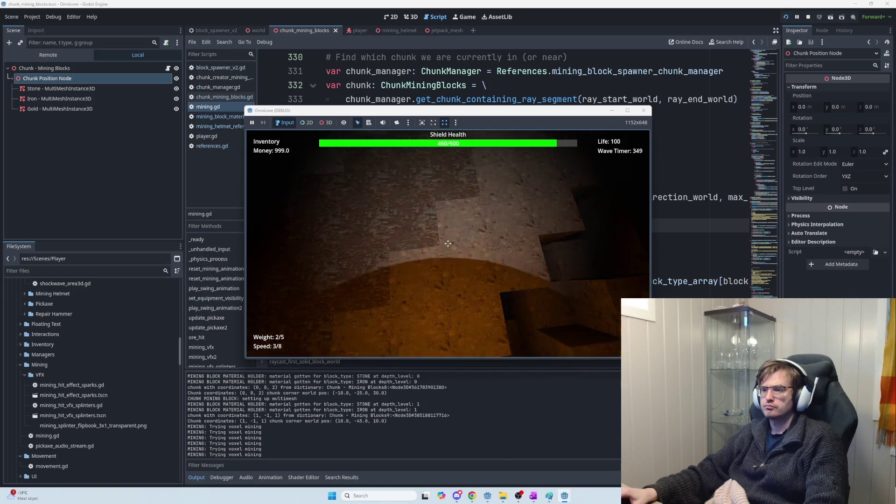
click(448, 243)
click(447, 244)
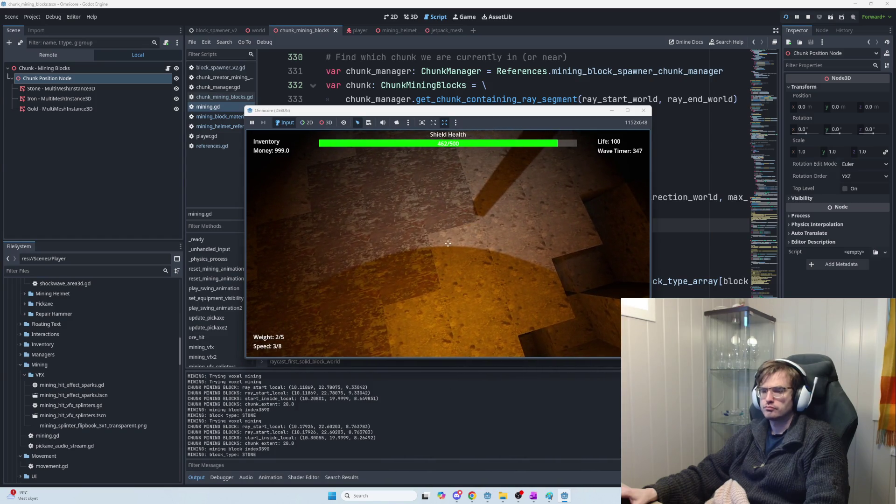
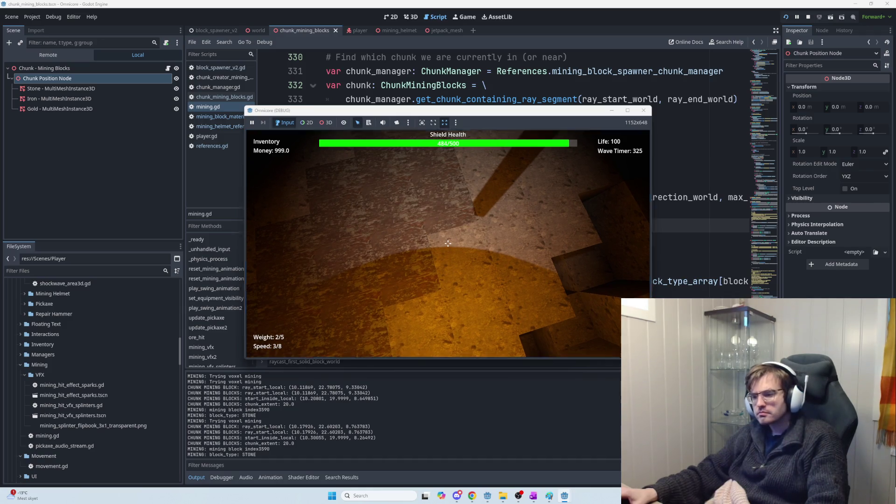
Return to the editor and bring up chunk_mining_blocks.gd's raycast_first_solid_block_world function
key(alt+Tab)
key(alt+Tab)
key(alt+Tab)
key(alt+Tab)
scroll(449, 244, down, 2)
scroll(449, 244, up, 3)
scroll(449, 243, up, 5)
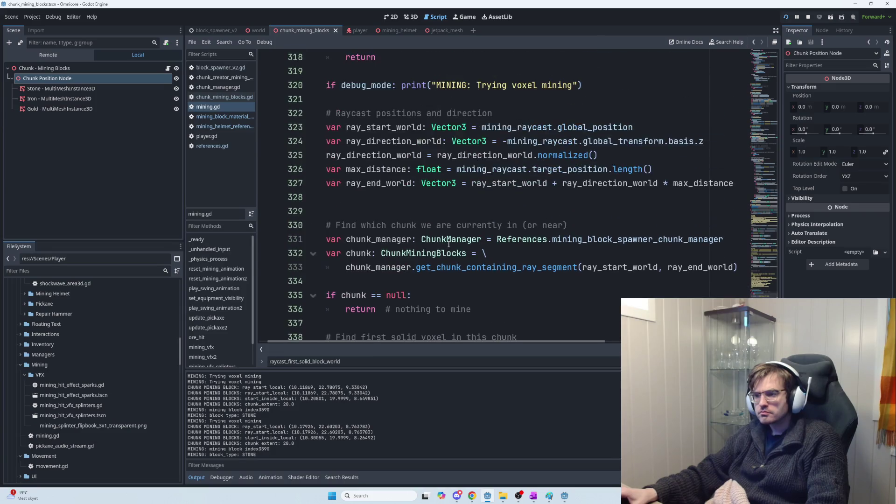
click(232, 98)
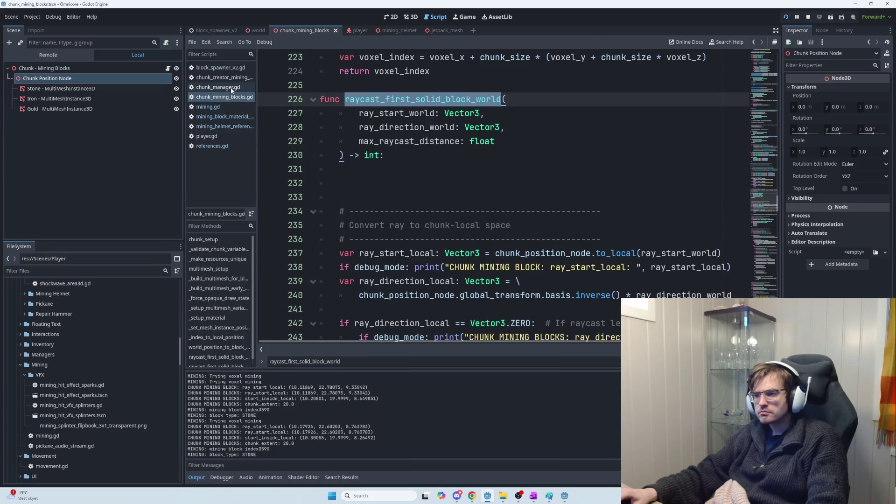
scroll(354, 179, down, 10)
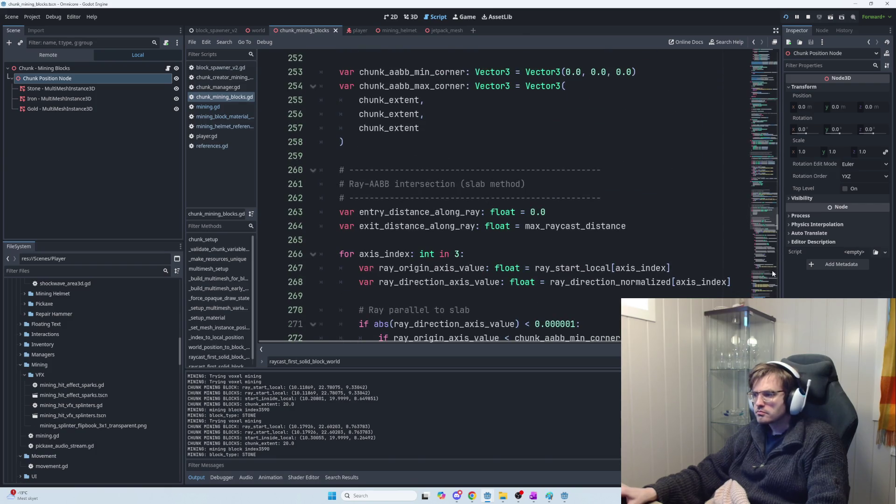
scroll(645, 236, down, 20)
scroll(686, 251, up, 8)
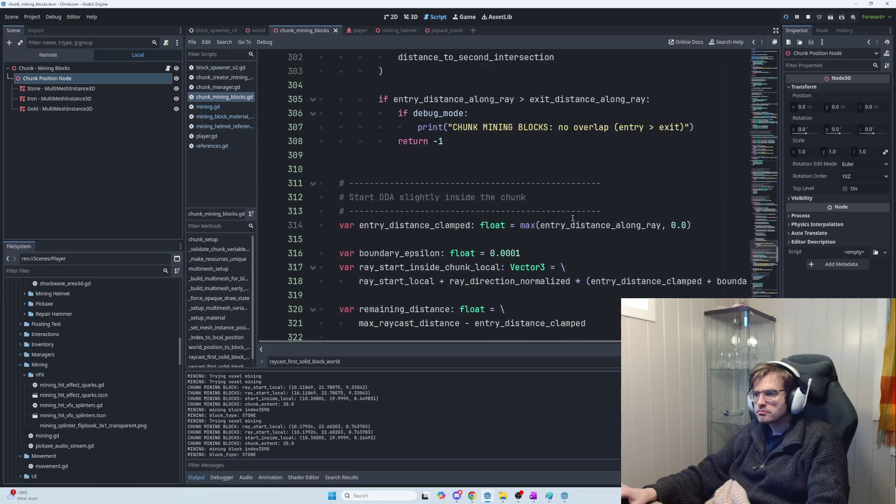
mouse_move(777, 257)
mouse_down()
mouse_move(778, 269)
mouse_move(782, 208)
mouse_up()
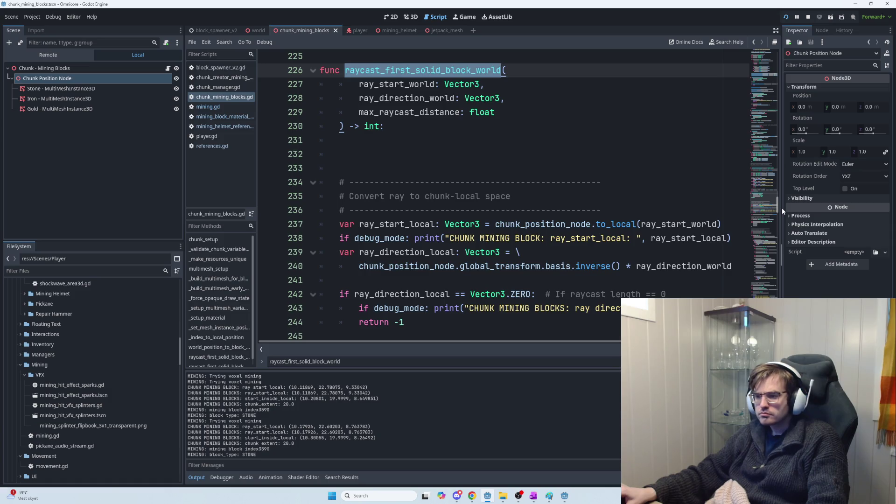
mouse_move(782, 208)
mouse_down()
mouse_move(770, 273)
mouse_move(776, 211)
mouse_up()
scroll(770, 273, up, 3)
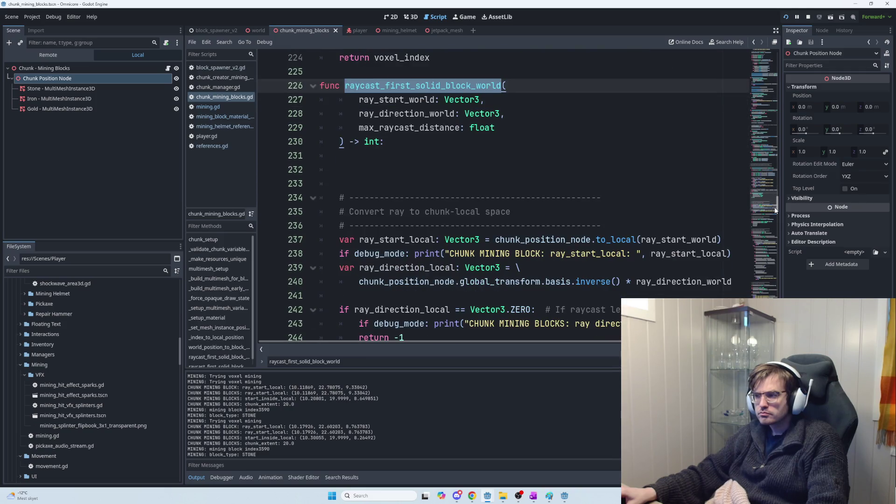
mouse_move(776, 211)
mouse_down()
mouse_move(773, 265)
mouse_move(775, 204)
mouse_move(777, 215)
mouse_up()
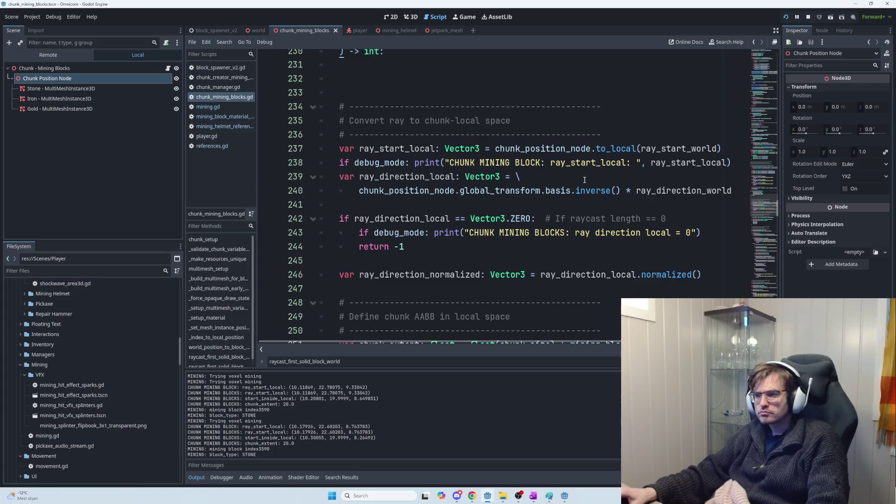
double_click(583, 162)
key(ctrl+c)
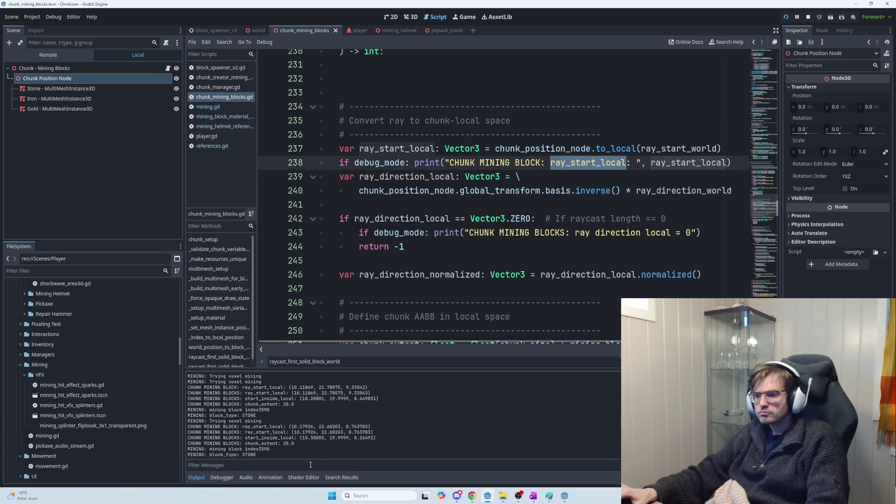
Filter the Output log messages to ray_start_local
key(ctrl+f)
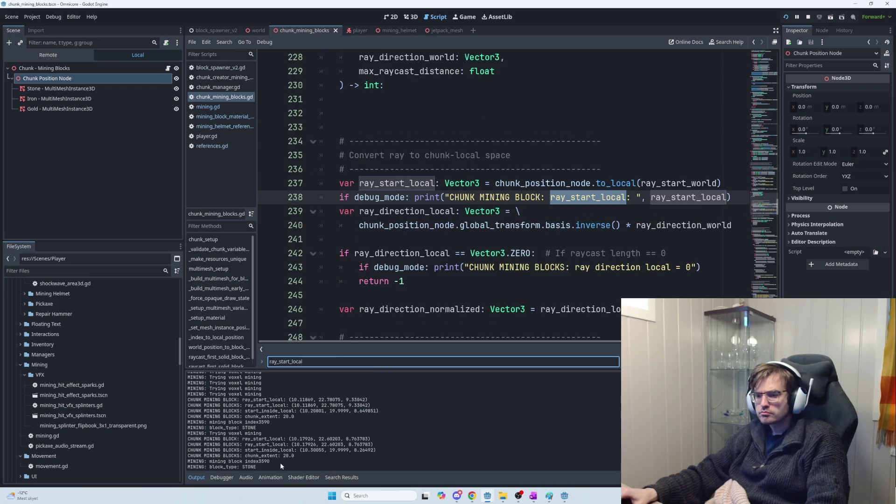
click(336, 468)
key(ctrl+v)
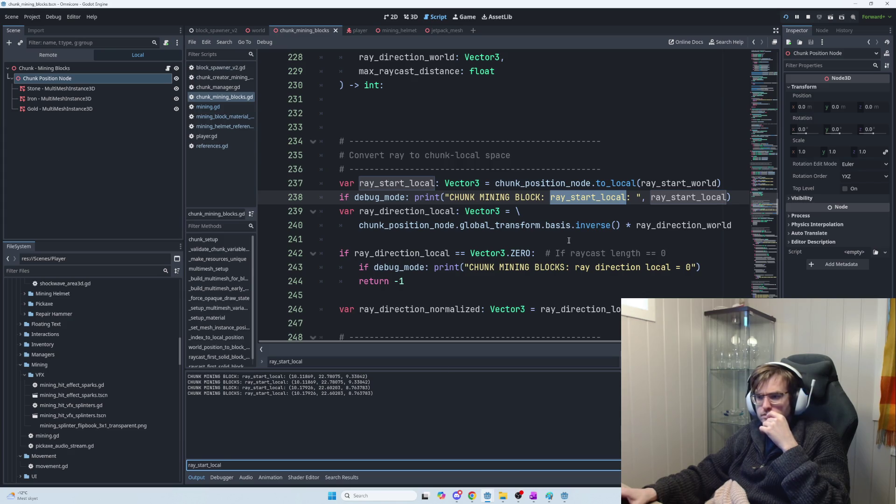
Jump to the next ray_start_local occurrence and select its debug print line
scroll(486, 236, up, 2)
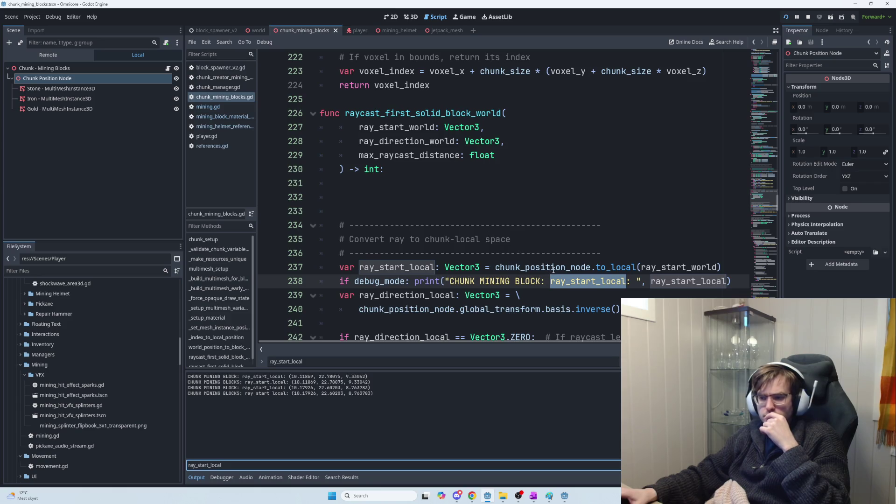
key(Return)
scroll(553, 270, down, 1)
drag(640, 236, 339, 239)
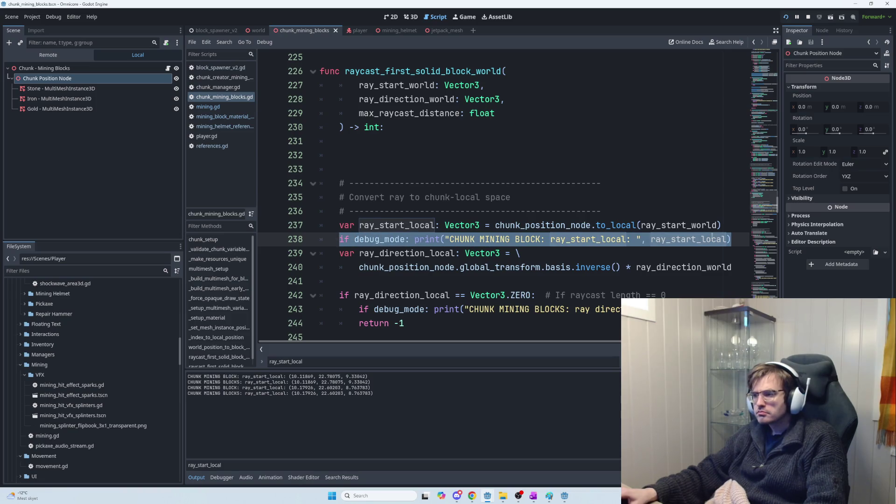
Duplicate the ray_start_local debug print line below line 237 and check ray_start_local's uses
key(ctrl+c)
click(737, 226)
key(Return)
key(ctrl+v)
double_click(599, 239)
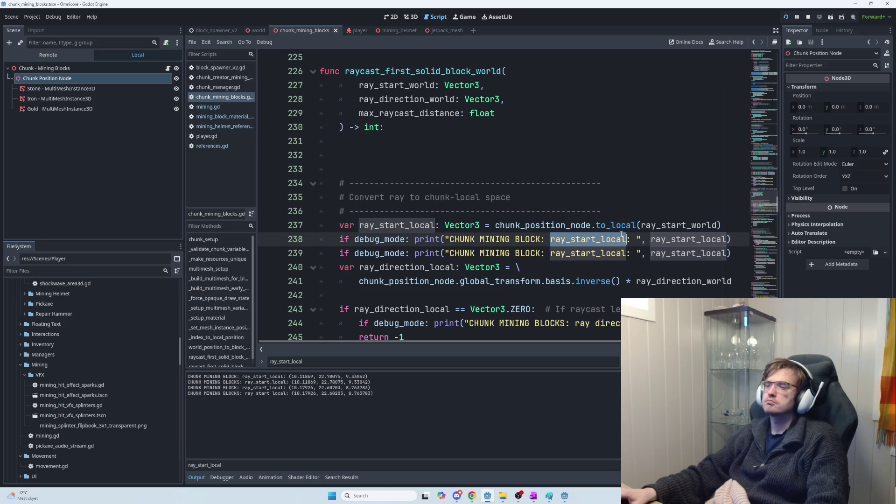
double_click(584, 226)
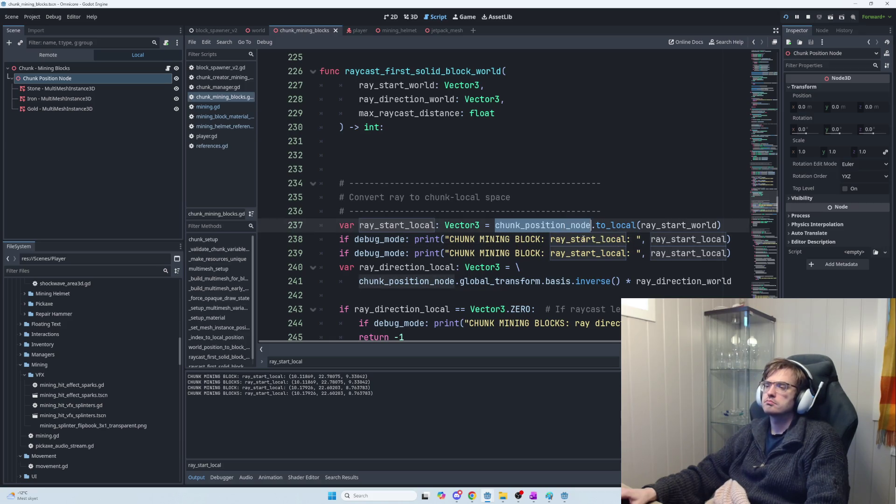
double_click(584, 239)
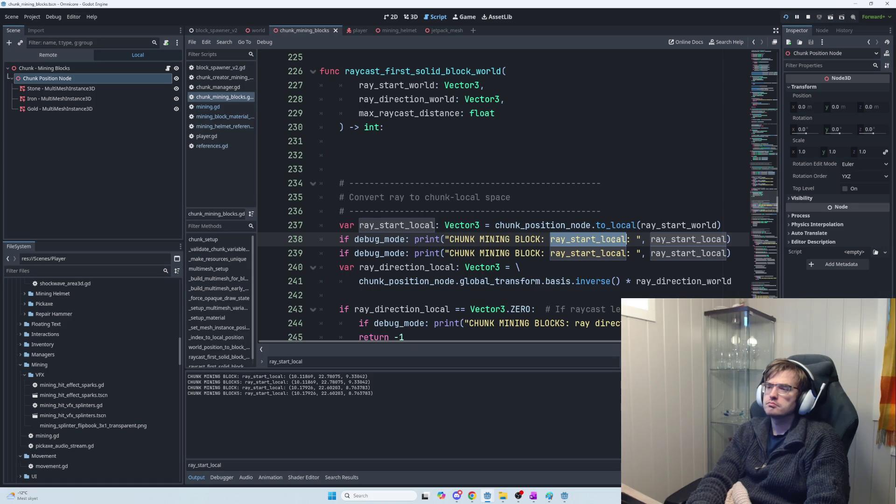
scroll(593, 273, down, 3)
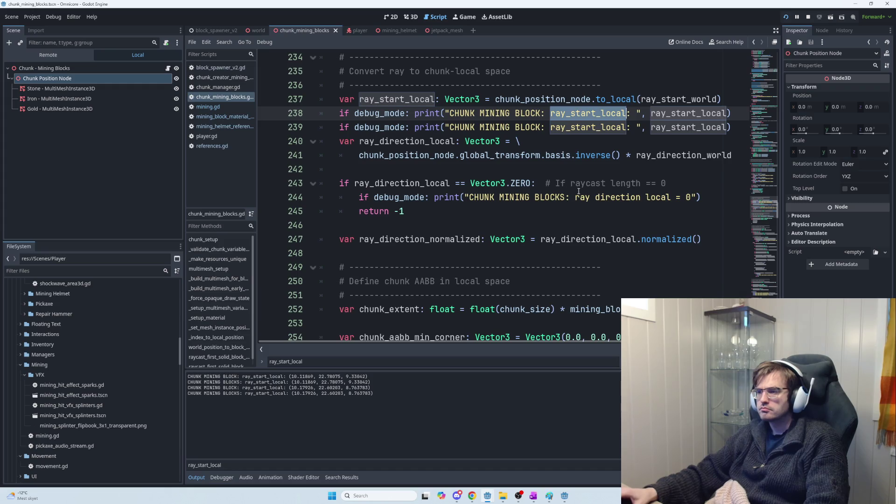
scroll(512, 134, up, 1)
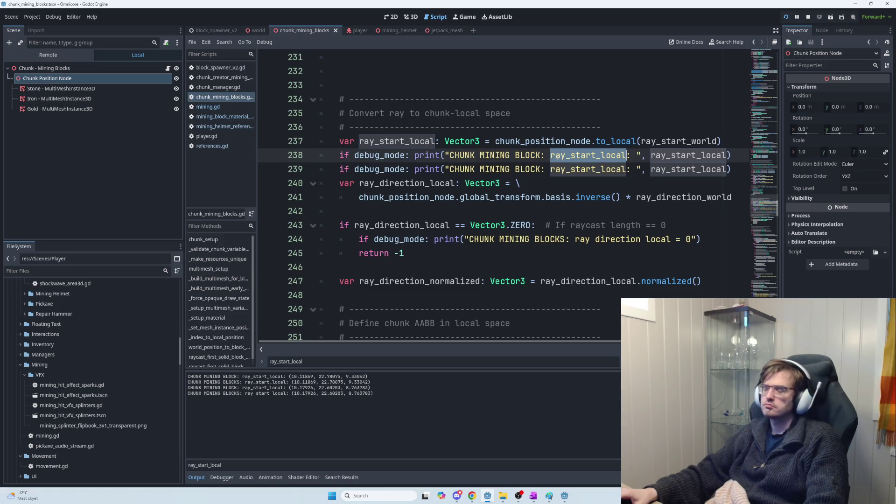
Split the line after 'if debug_mode:' and delete the two print lines
click(733, 146)
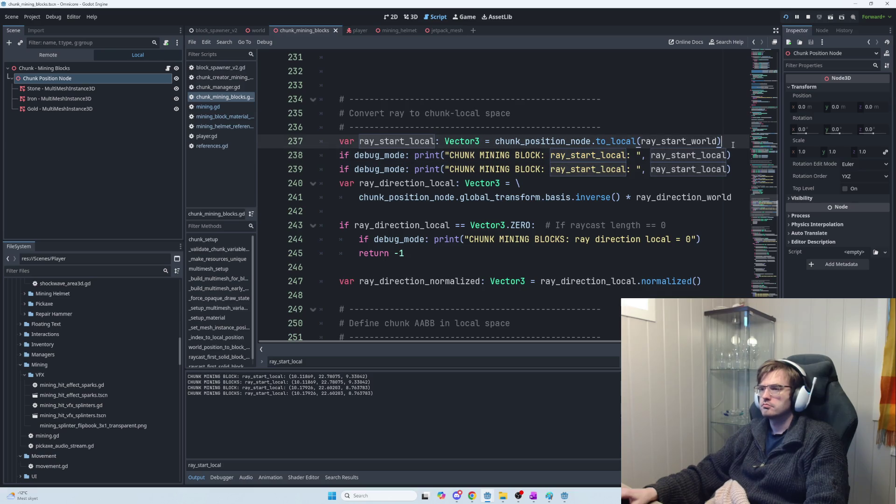
click(412, 155)
key(Return)
key(Return)
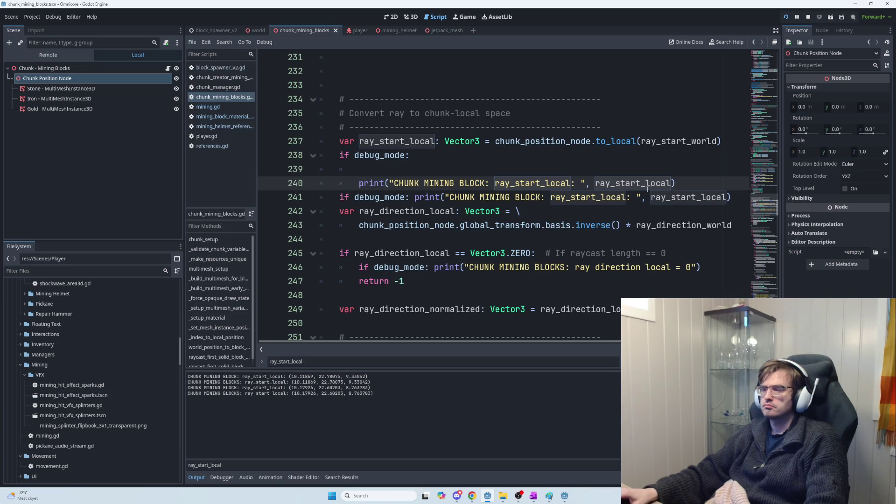
click(439, 174)
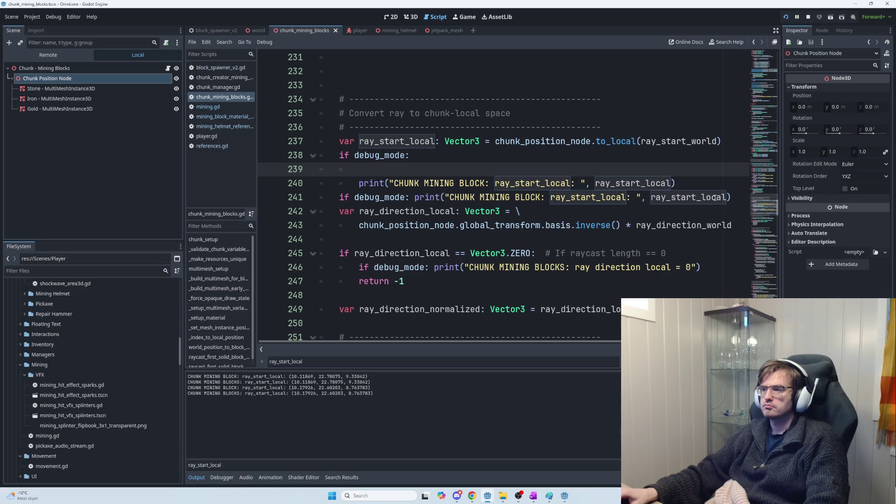
shift+click(733, 198)
scroll(564, 259, down, 6)
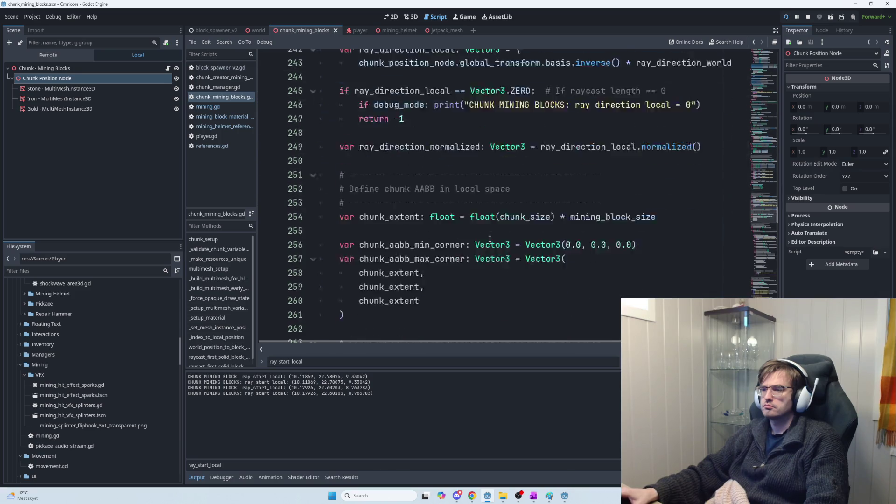
mouse_move(778, 219)
mouse_down()
mouse_move(778, 260)
mouse_move(787, 184)
mouse_move(786, 223)
mouse_move(789, 214)
mouse_up()
scroll(606, 177, up, 2)
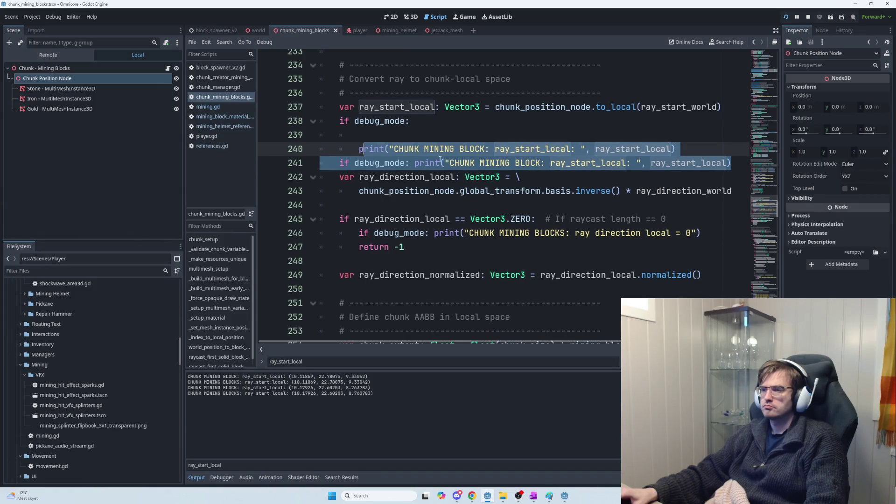
key(BackSpace)
drag(363, 149, 359, 135)
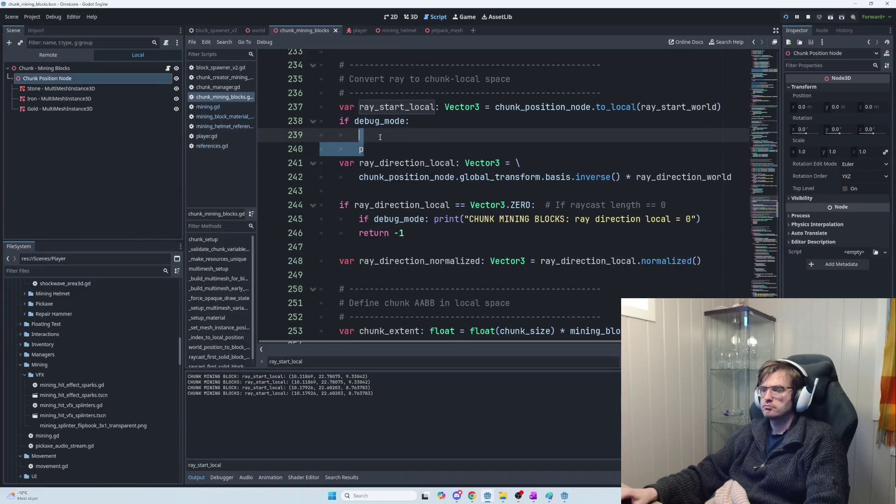
Declare var start_corner_local: Vector3 inside the if debug_mode: block
text(var)
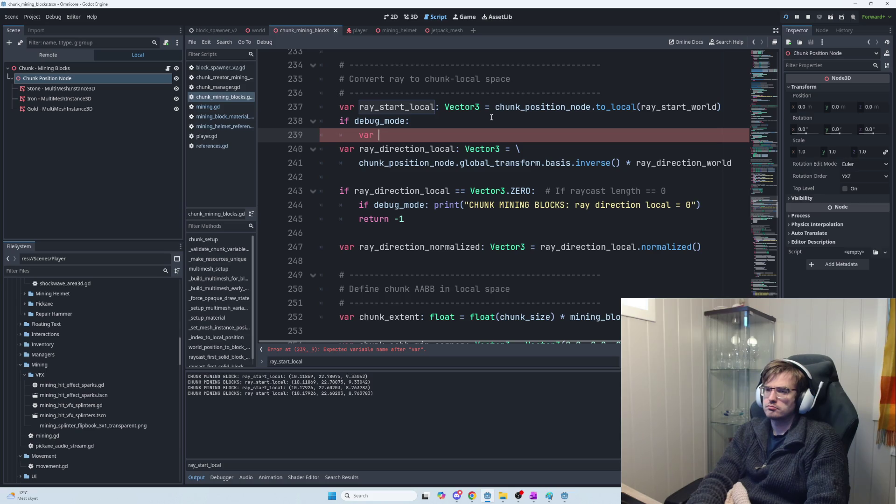
text(tart)
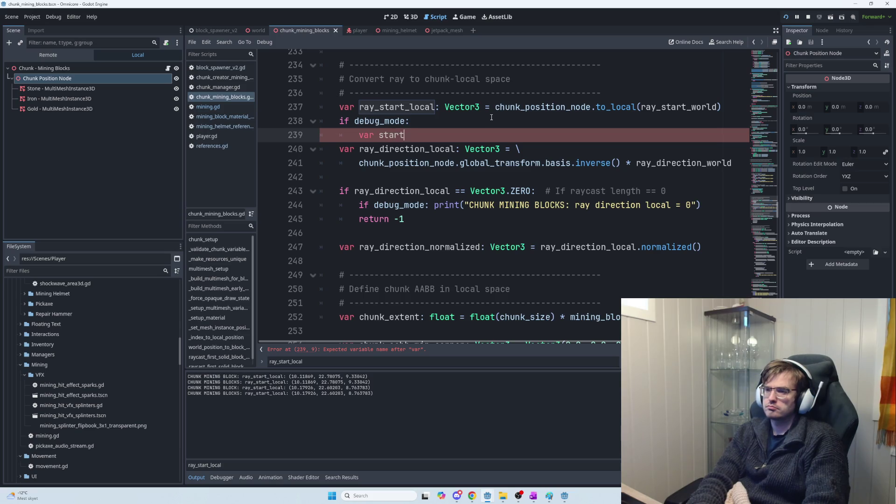
key(BackSpace)
key(BackSpace)
text(ner_local:)
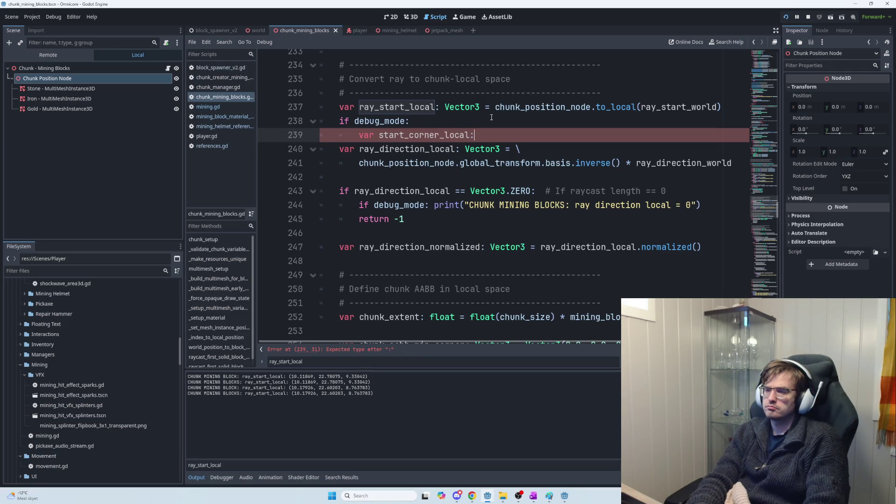
text( Vector3)
key(Return)
key(Return)
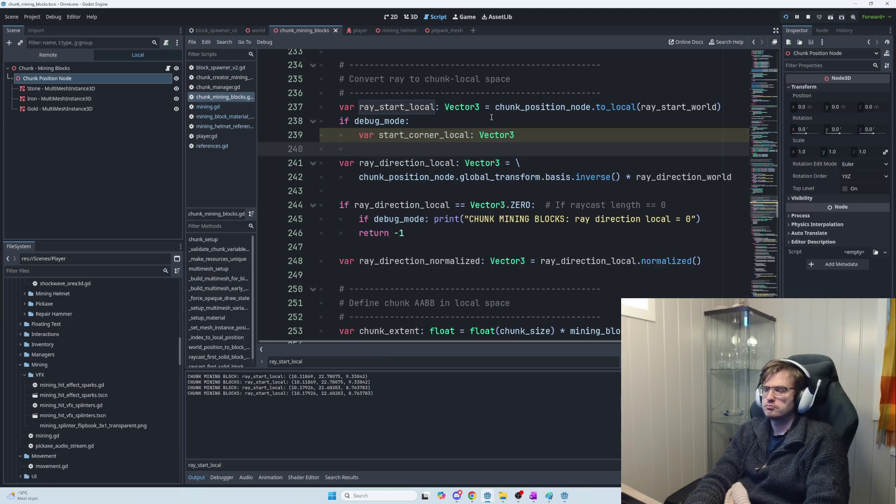
Scroll to the top of chunk_mining_blocks.gd where the chunk position node is set up
scroll(503, 185, down, 1)
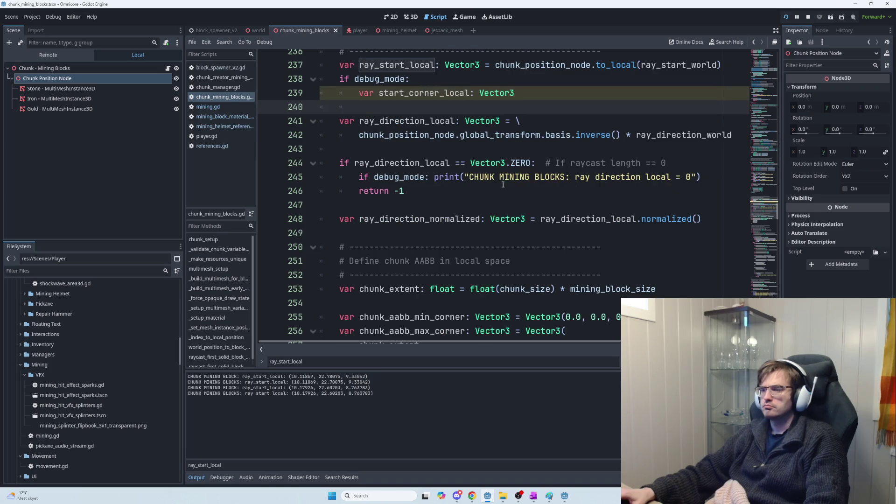
mouse_move(777, 210)
mouse_down()
mouse_move(778, 44)
mouse_move(774, 90)
mouse_up()
scroll(410, 225, down, 1)
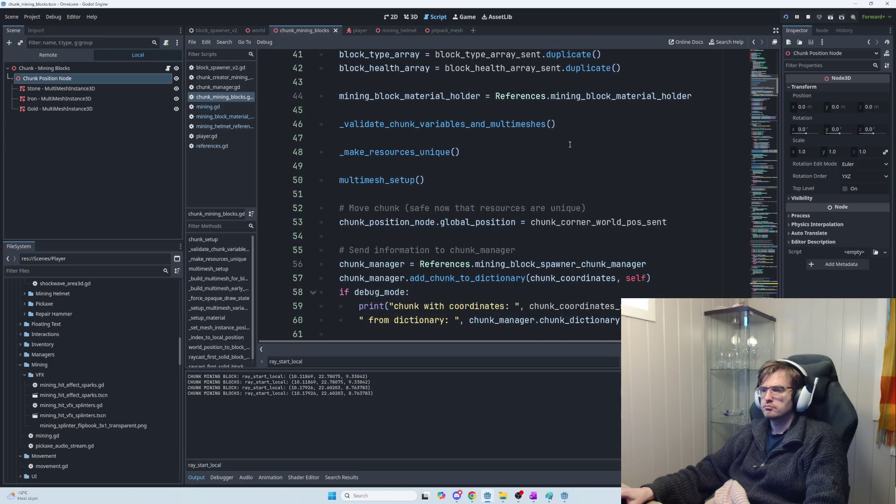
Find chunk_position_node and replace start_corner_local on line 239 with it
double_click(409, 224)
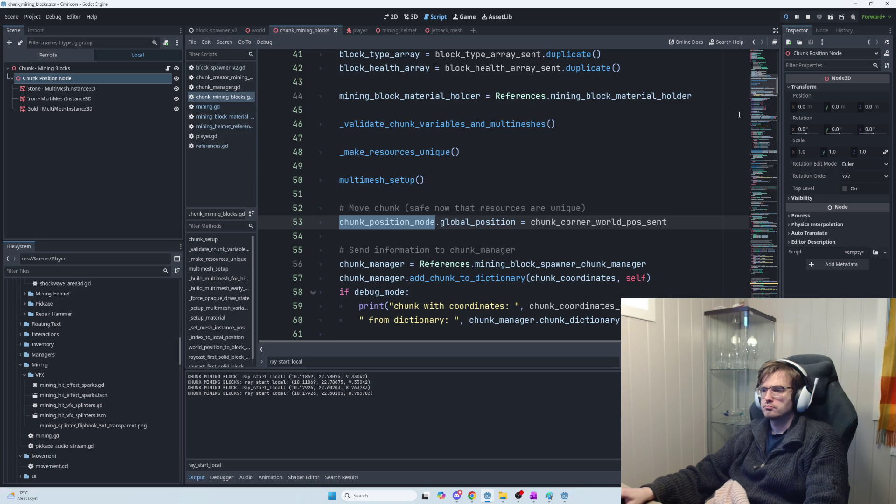
key(ctrl+f)
text(chunk_)
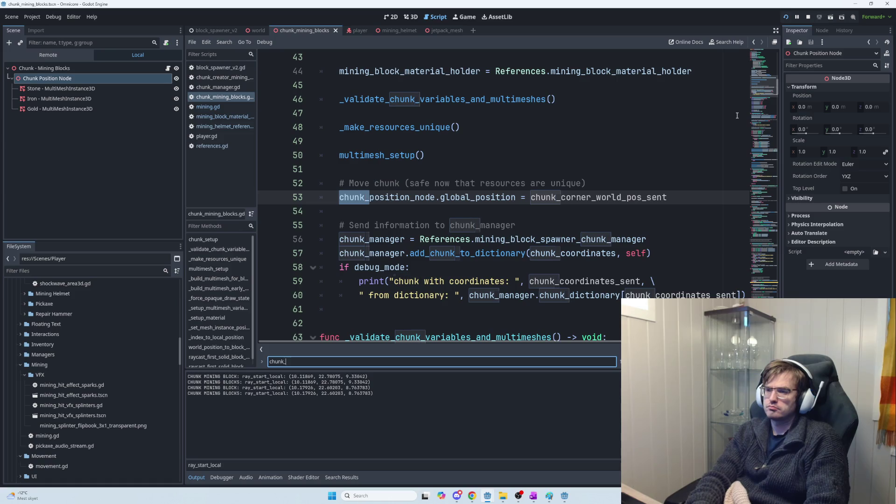
text(position_node)
key(Return)
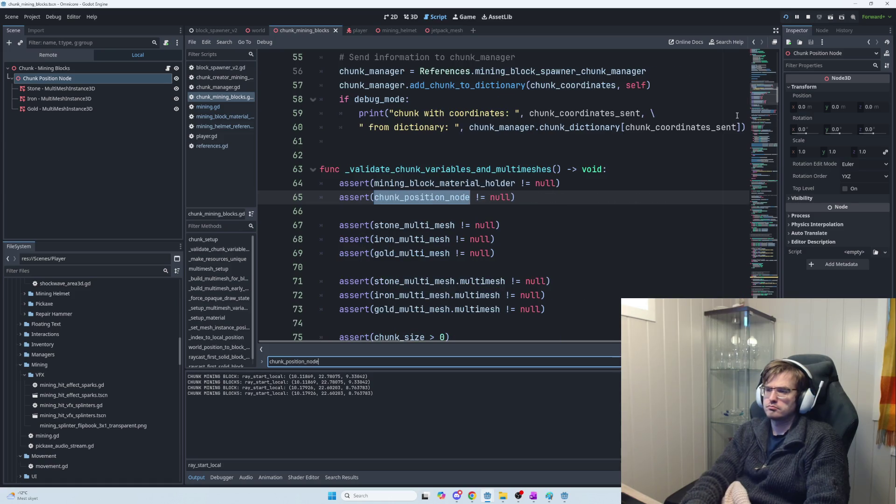
key(Return)
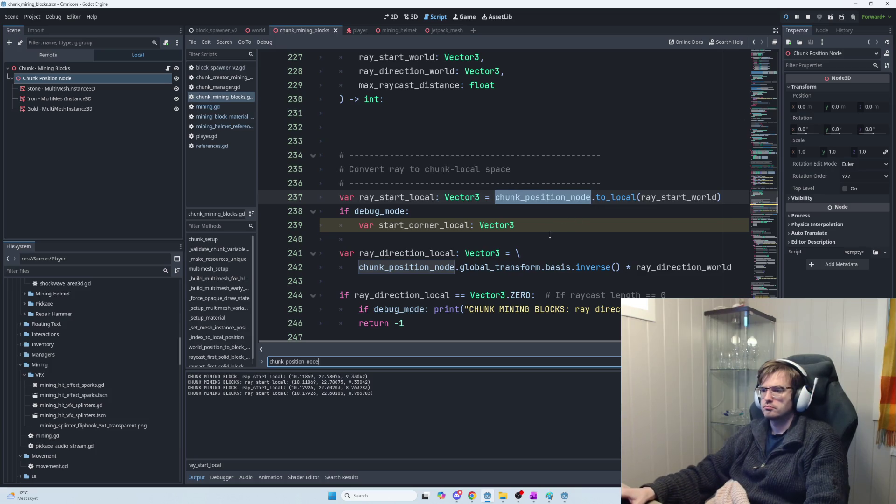
double_click(437, 226)
key(ctrl+v)
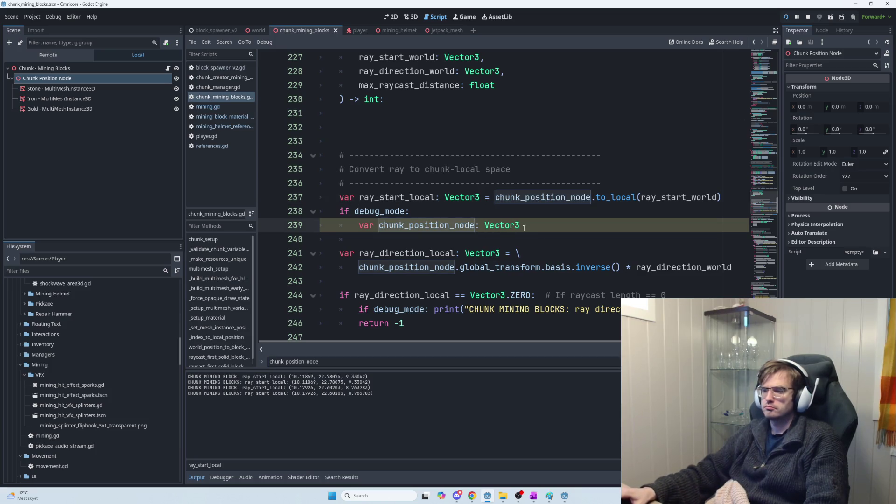
text(.)
key(BackSpace)
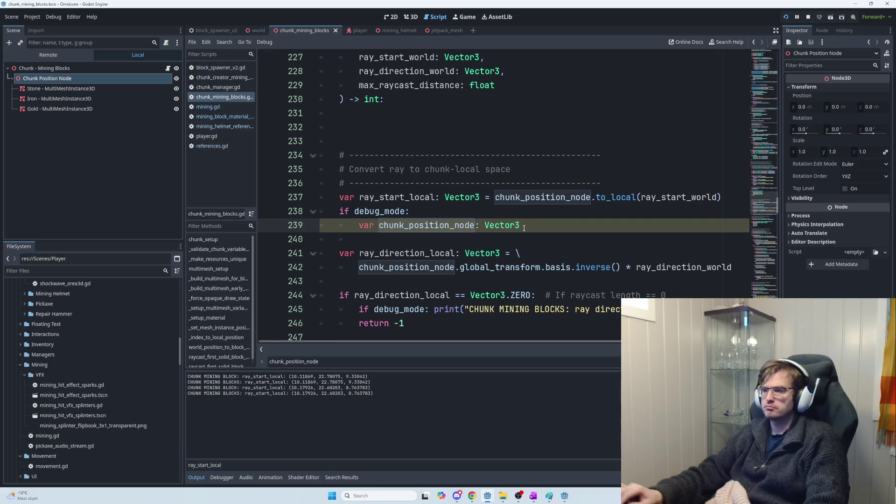
Rewrite line 239 as a chunk_local_pos variable assigned from chunk_position_node
drag(720, 198, 595, 199)
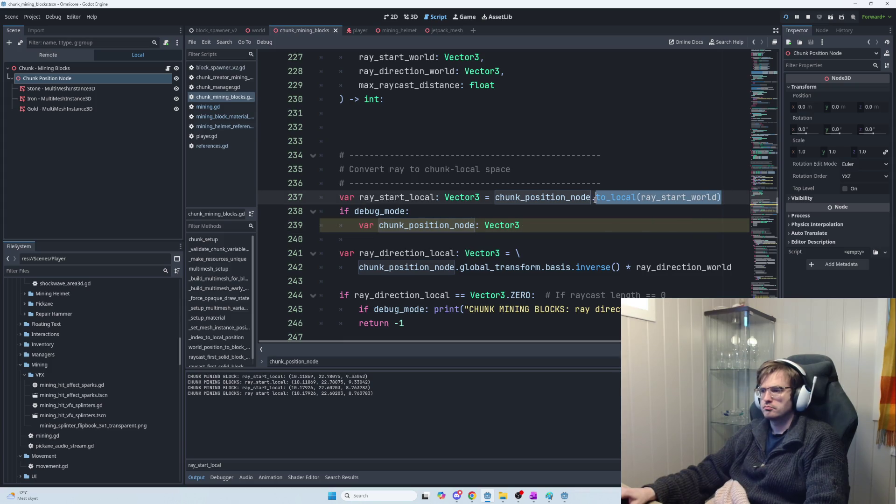
click(477, 227)
key(ctrl+v)
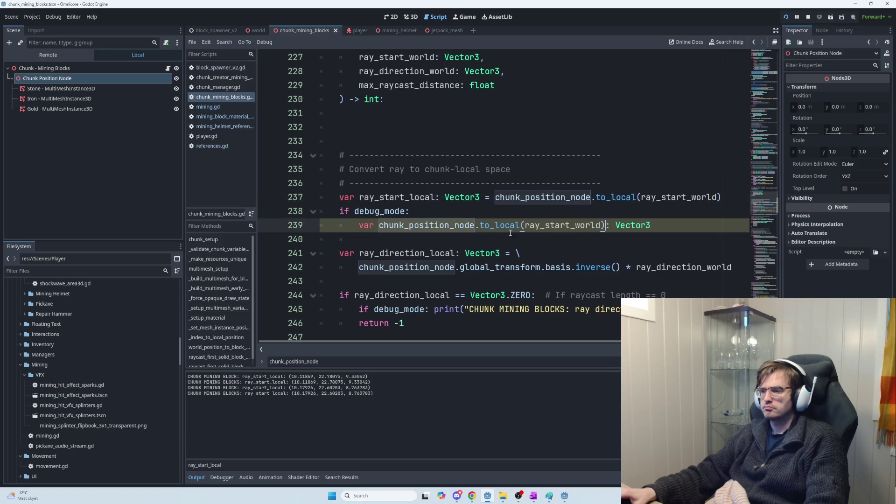
double_click(455, 226)
key(ctrl+c)
double_click(574, 226)
key(ctrl+v)
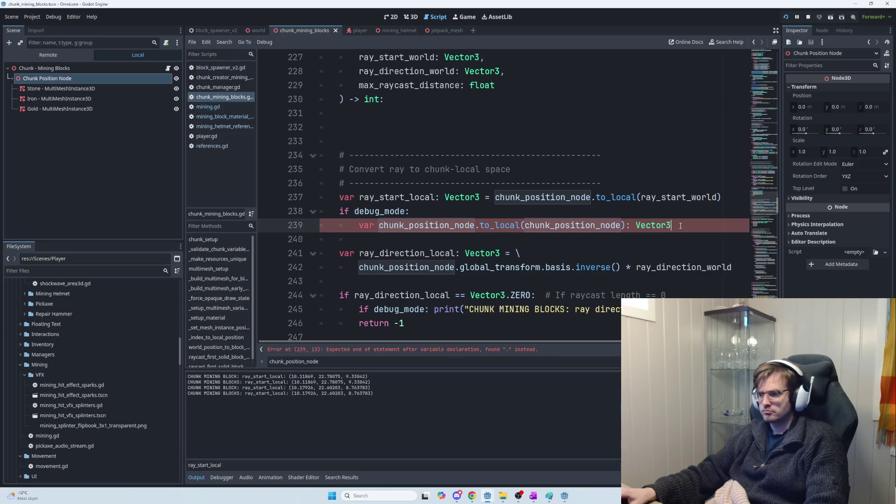
drag(681, 226, 628, 226)
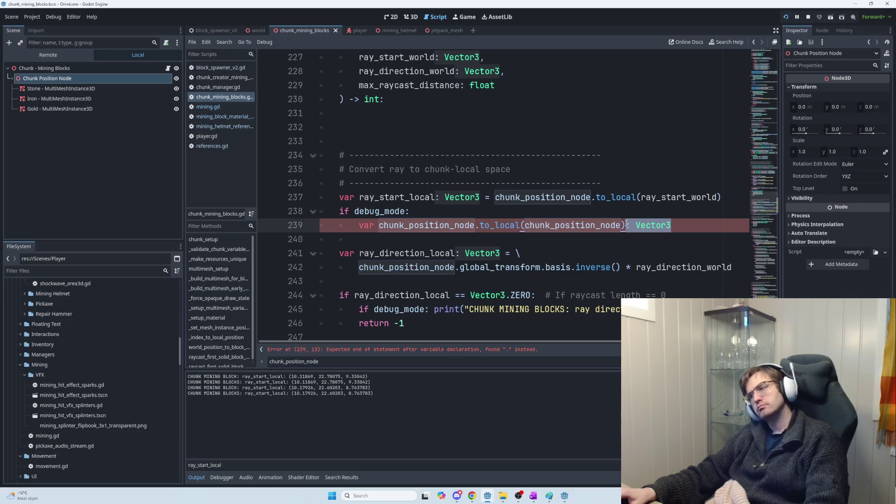
mouse_move(626, 226)
mouse_down()
mouse_move(390, 226)
mouse_move(516, 232)
mouse_move(380, 229)
mouse_move(526, 226)
mouse_move(359, 220)
mouse_up()
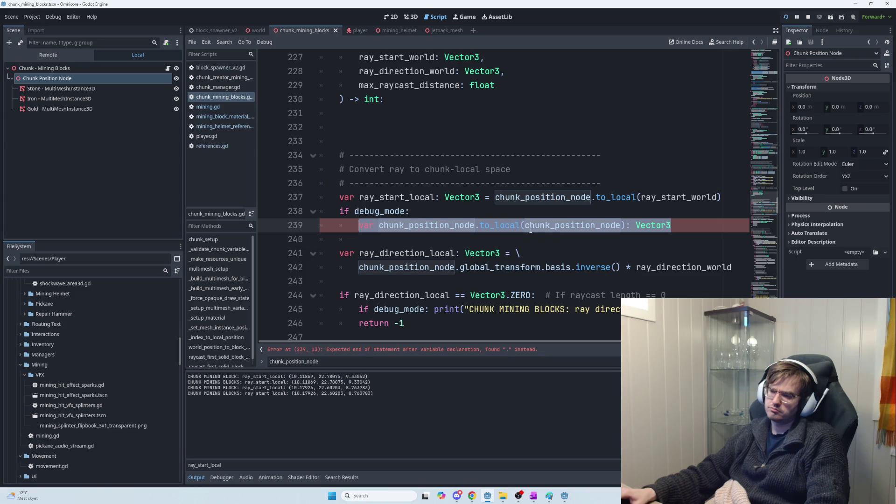
text(var chunk_position_node.)
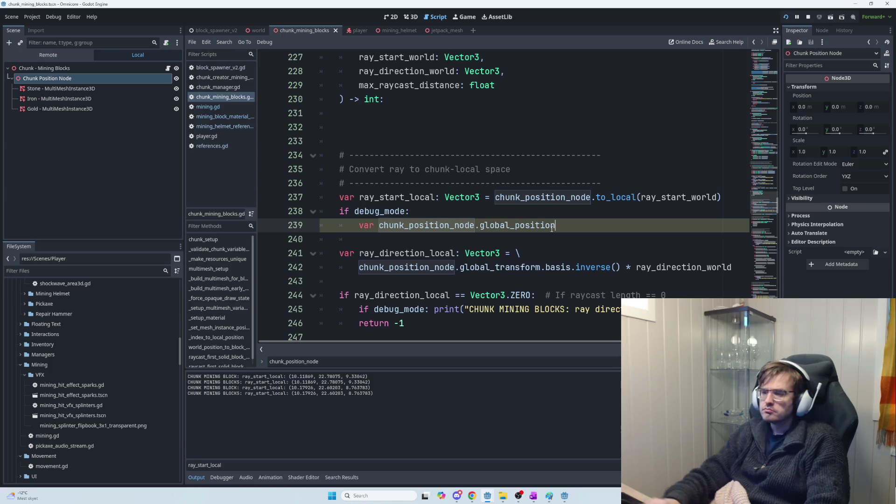
double_click(551, 227)
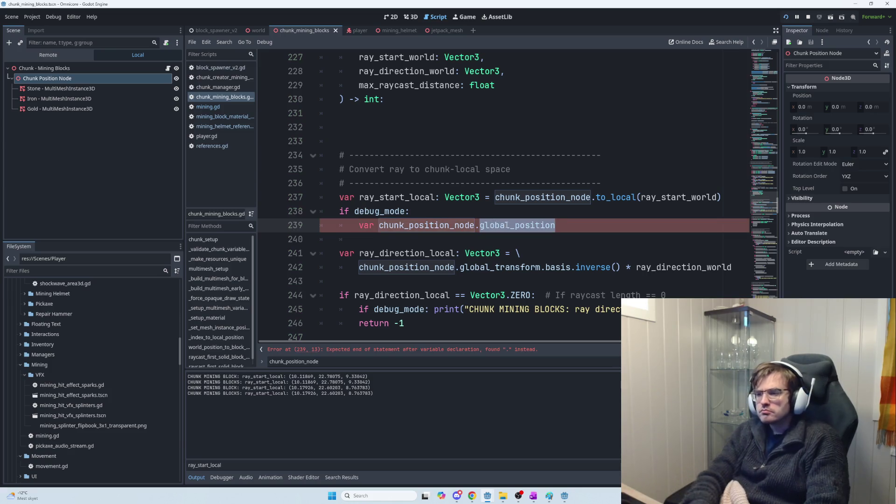
text(p)
text(on)
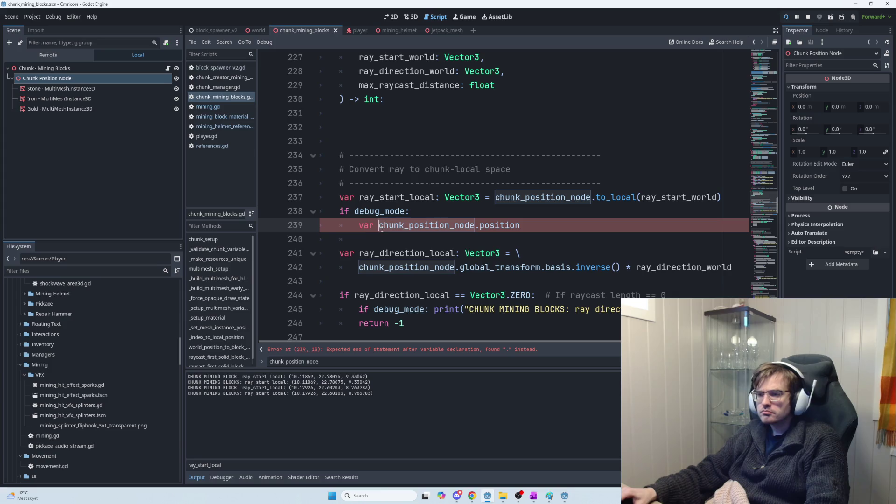
text(chunk_local_pos =)
Add print("CHUNK MINING BLOCK: Chunk local pos: ", chunk_local_pos) on line 240 and run the game
click(411, 228)
click(666, 222)
key(Return)
text(print("MIN)
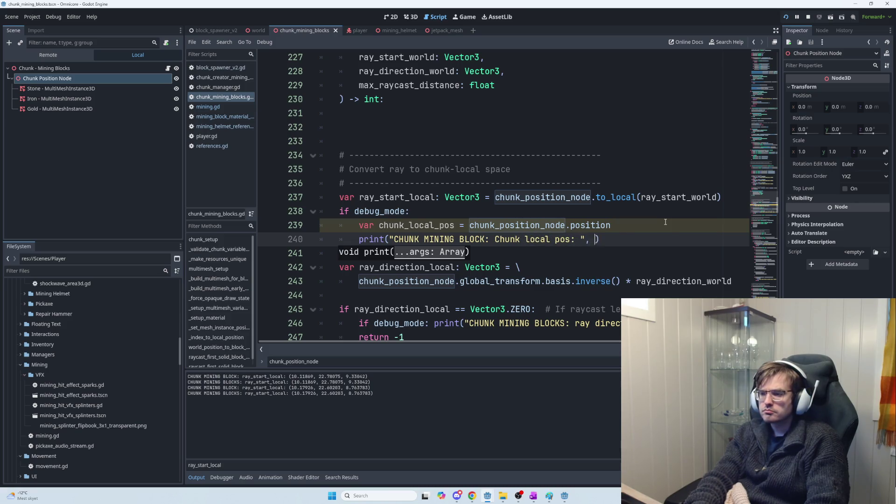
text(chunk_local_pos)
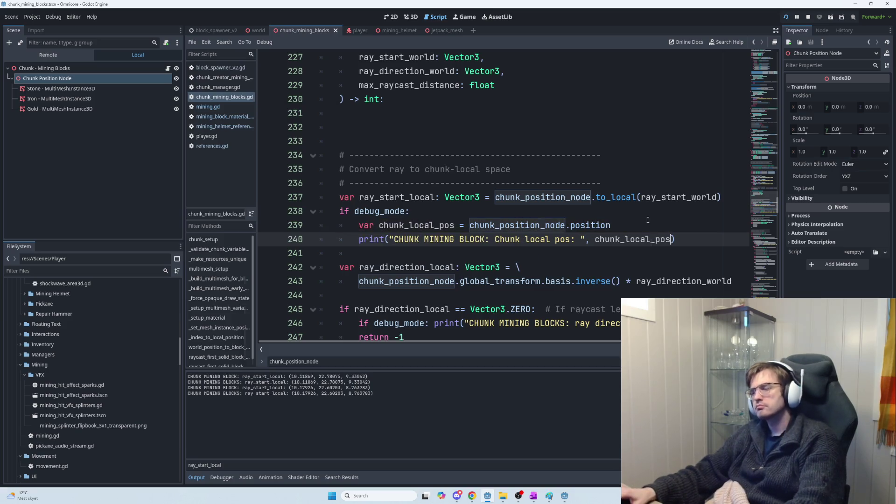
key(F5)
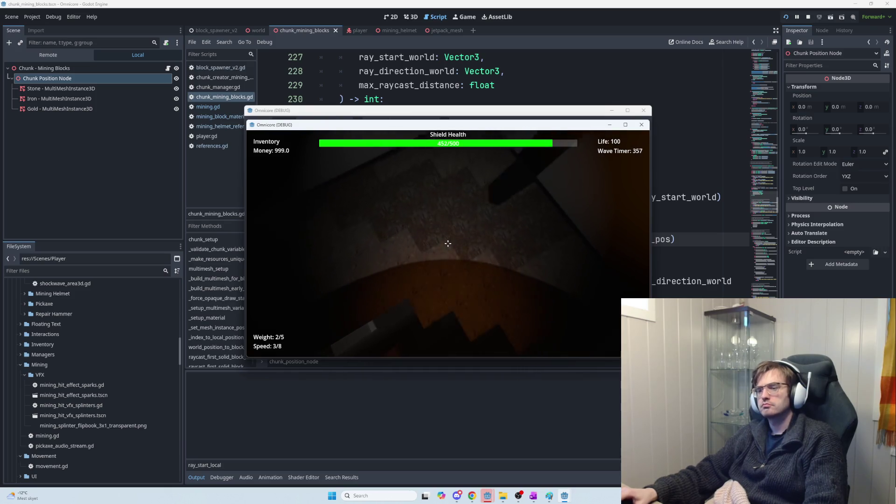
Fire the mining raycast, stop the game, and filter Output to 'local pos' showing (-10.0, -25.0, -10.0)
click(448, 244)
key(F8)
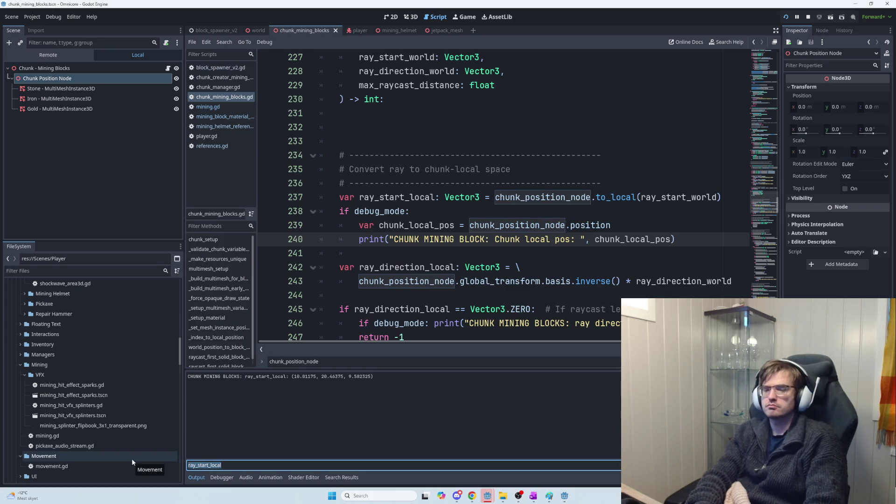
text(local pos)
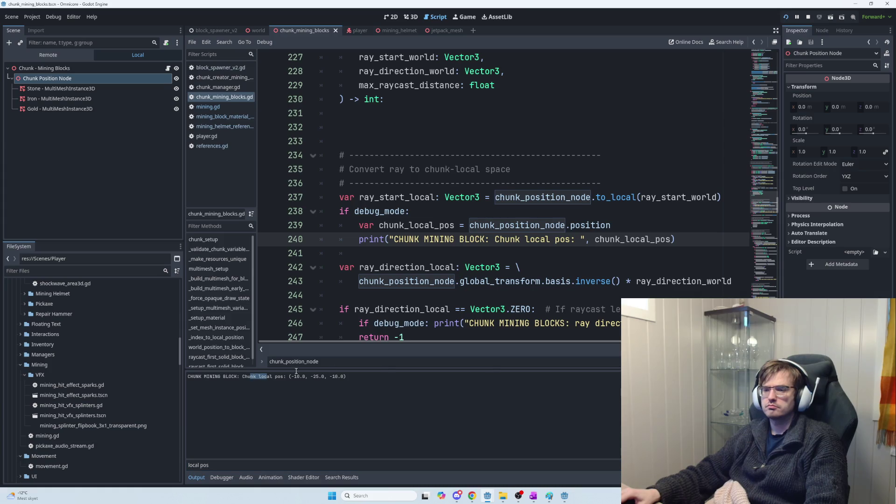
drag(366, 377, 236, 374)
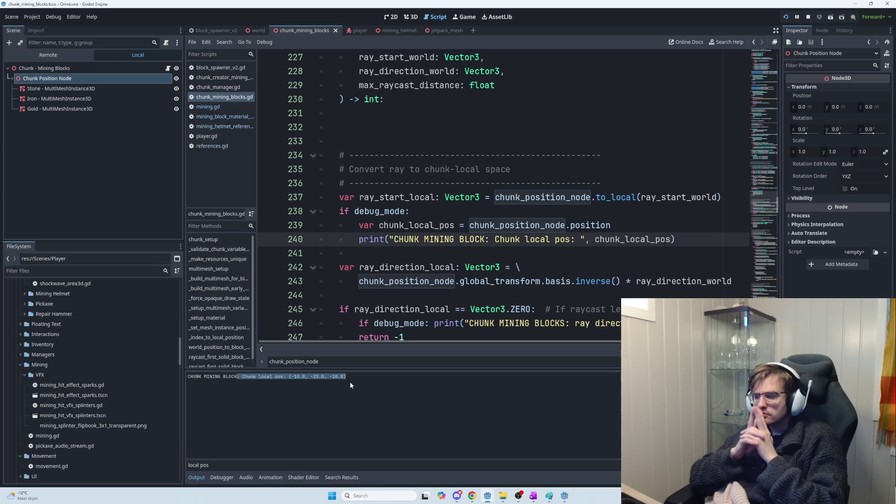
Select the debug_mode print block in the script and switch to ChatGPT
click(691, 267)
click(702, 239)
mouse_move(702, 239)
mouse_down()
mouse_move(331, 203)
mouse_move(324, 213)
mouse_up()
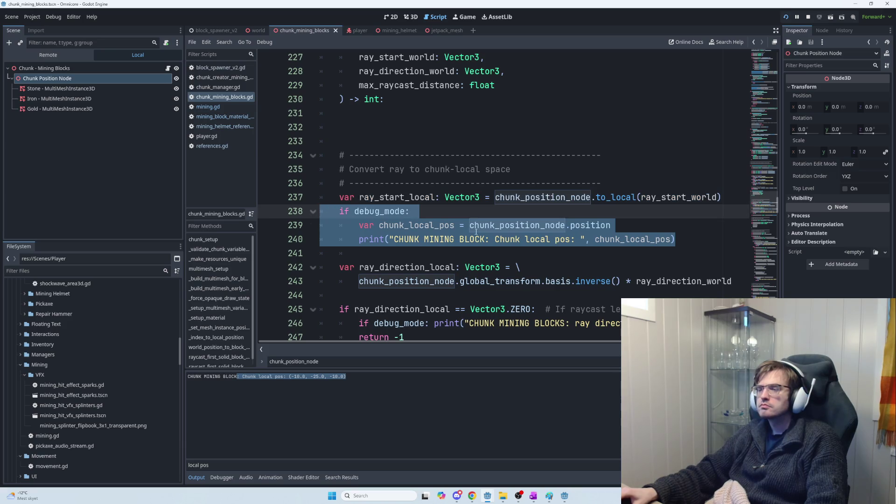
key(alt+Tab)
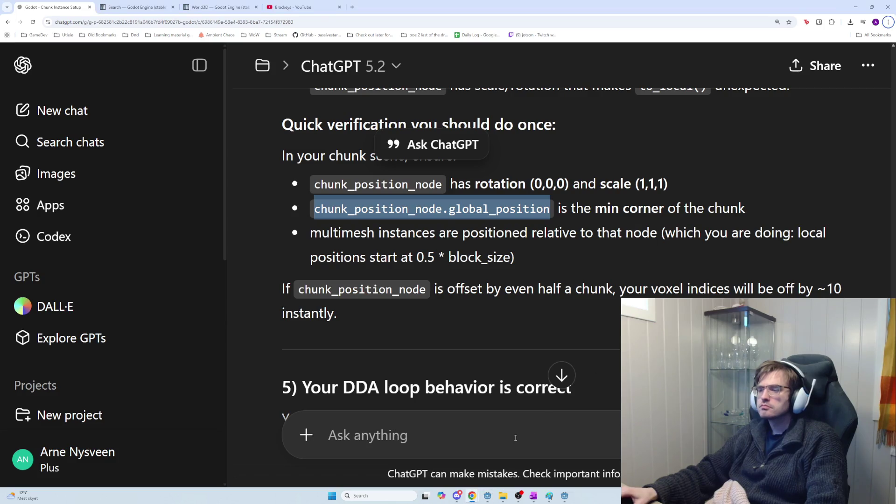
Ask ChatGPT how to print the chunk's own local position, pasting the debug code, and mark chunk_position_node.position in its answer
click(516, 437)
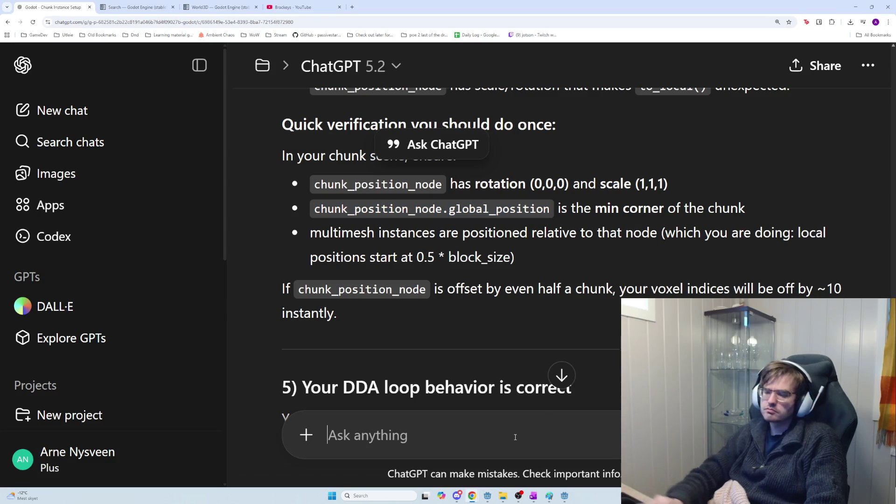
text(how can I pr)
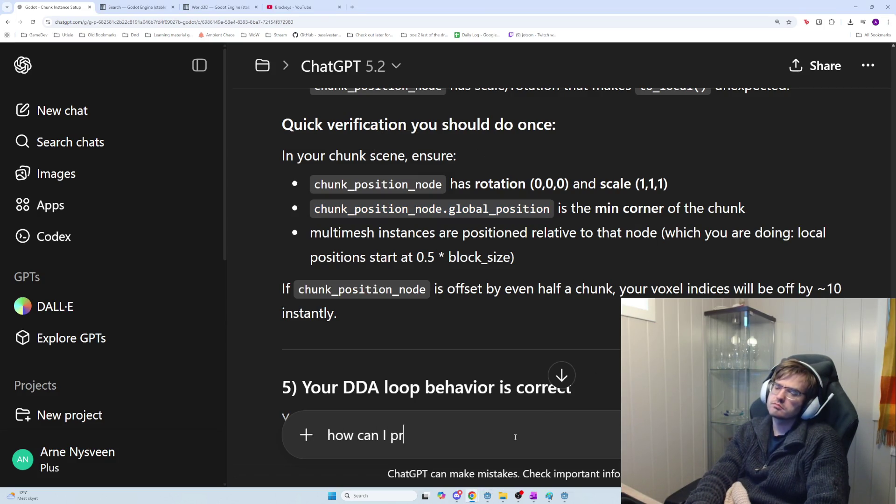
text(int local po)
key(BackSpace)
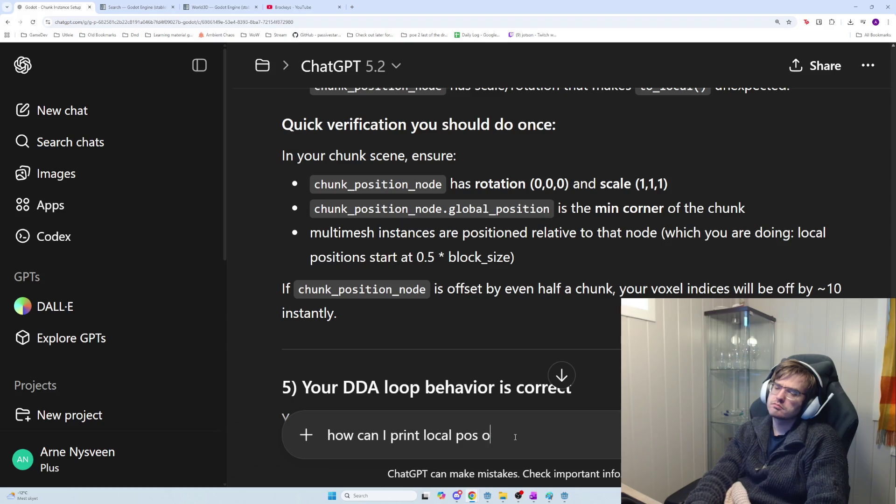
text(the chunk itse)
text(lf)
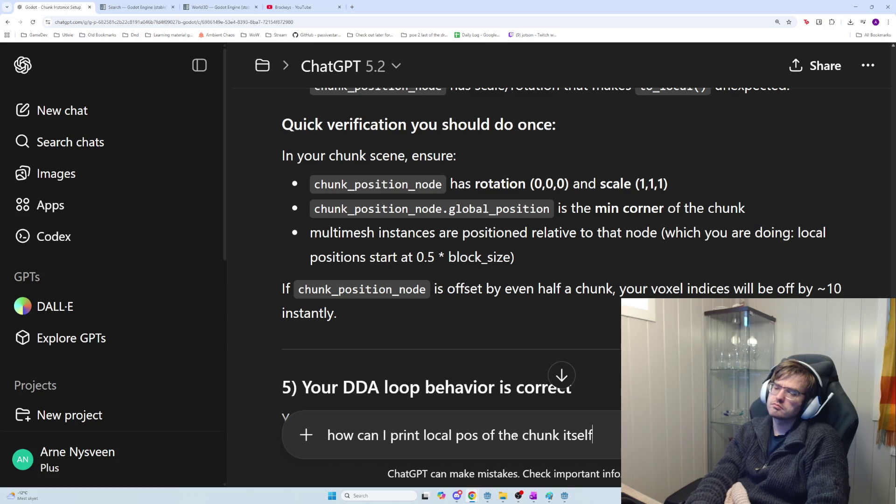
key(shift+Return)
key(ctrl+v)
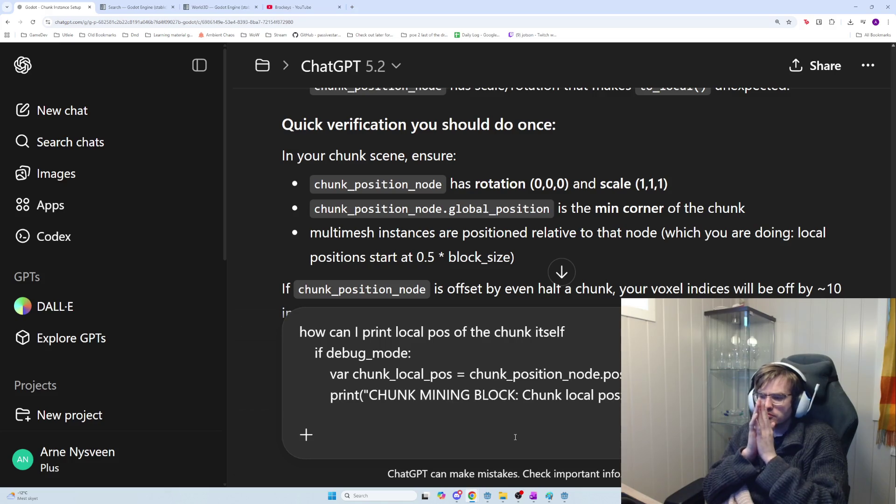
key(Return)
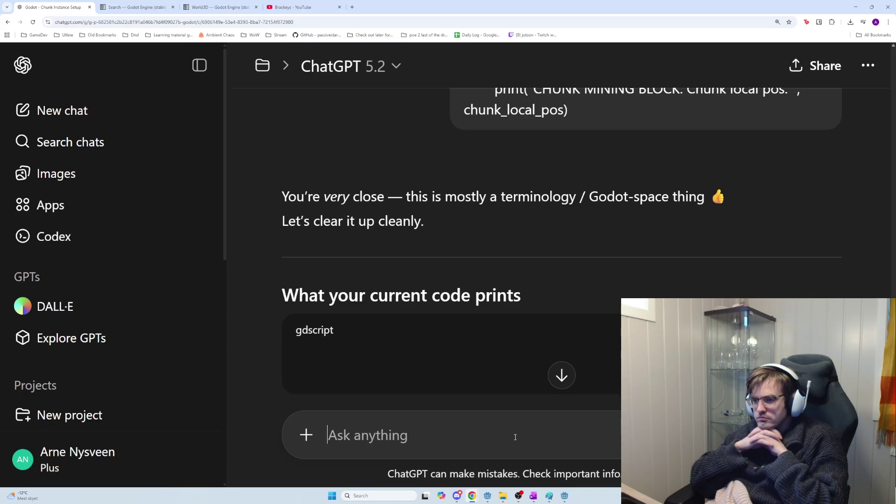
scroll(488, 293, down, 3)
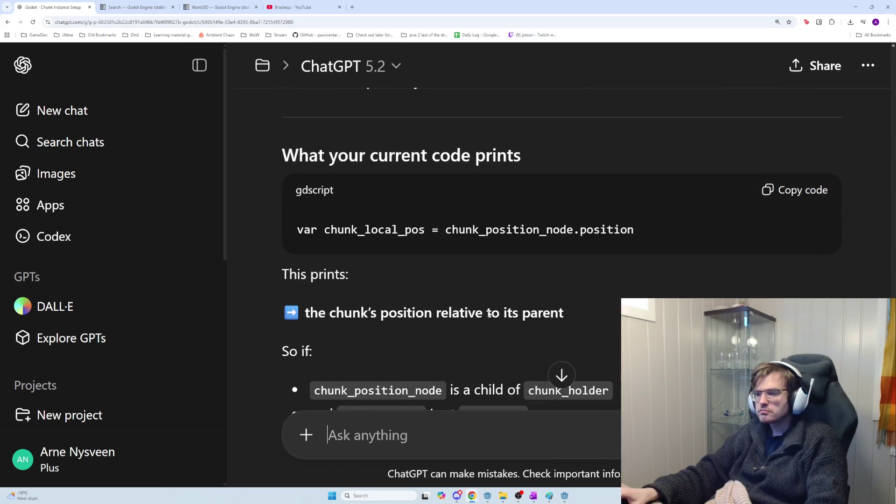
drag(644, 231, 448, 240)
Compare the position expression on script line 239 against ChatGPT's answer
key(alt+Tab)
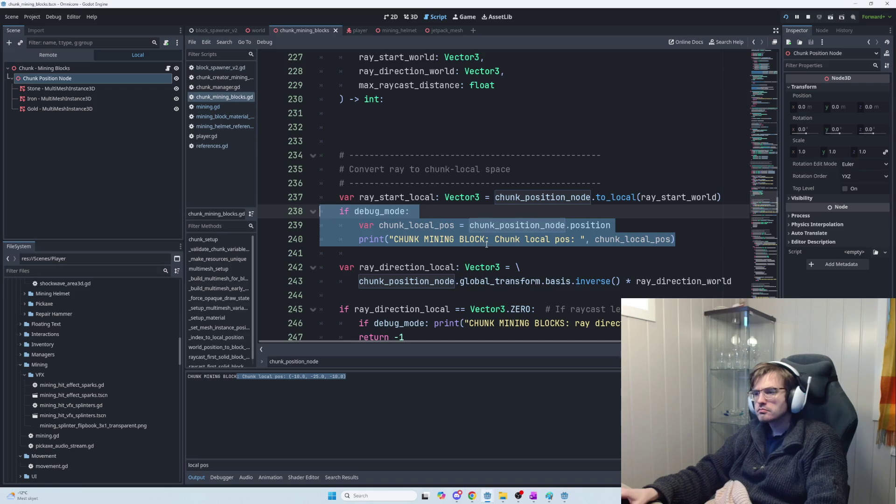
click(504, 279)
drag(611, 226, 495, 229)
key(Right)
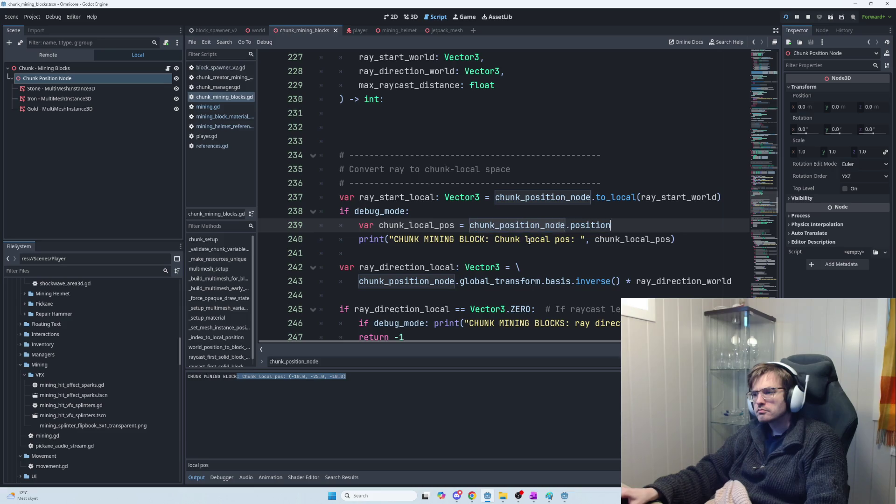
key(alt+Tab)
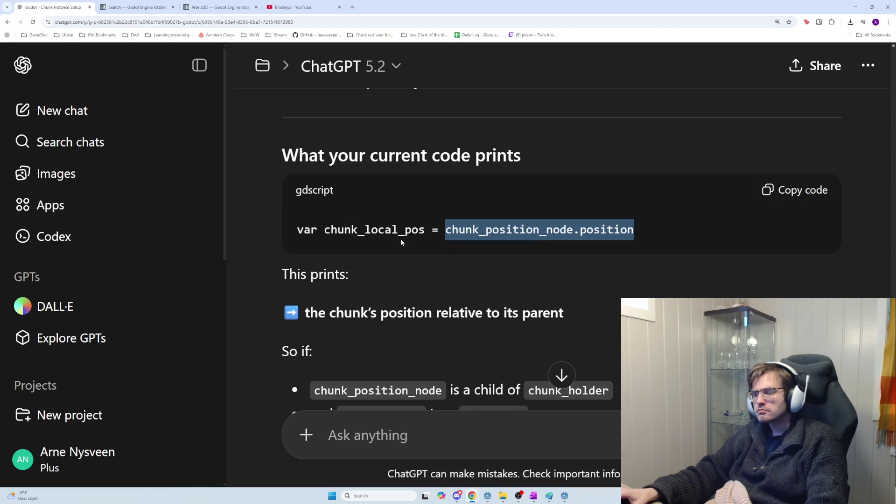
Read the explanation that chunk_holder at (0, 0, 0) only makes positions look like world space
scroll(466, 262, down, 5)
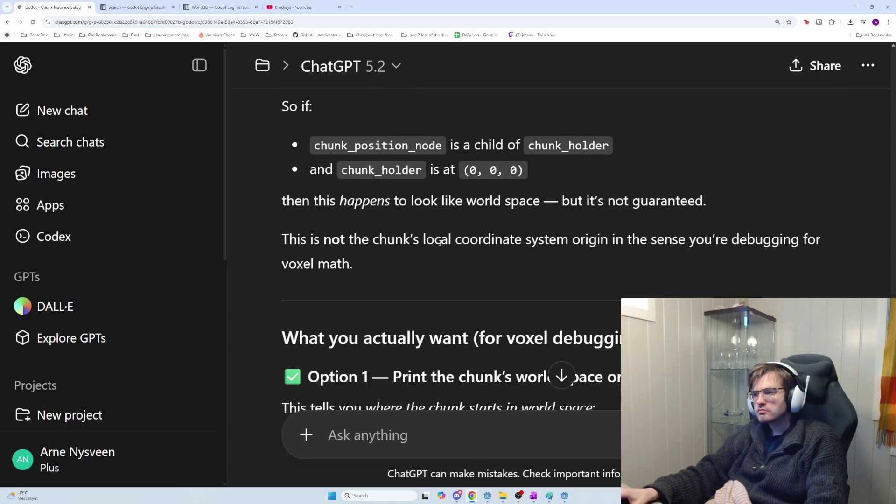
drag(463, 145, 640, 156)
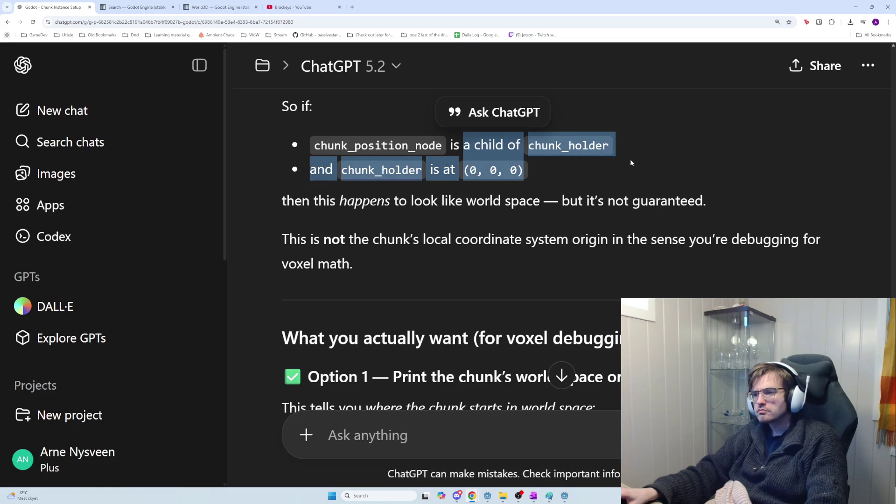
click(581, 179)
mouse_move(580, 182)
mouse_down()
mouse_move(335, 171)
mouse_move(572, 174)
mouse_up()
drag(283, 200, 646, 209)
drag(707, 202, 275, 203)
drag(359, 253, 253, 235)
scroll(362, 260, down, 3)
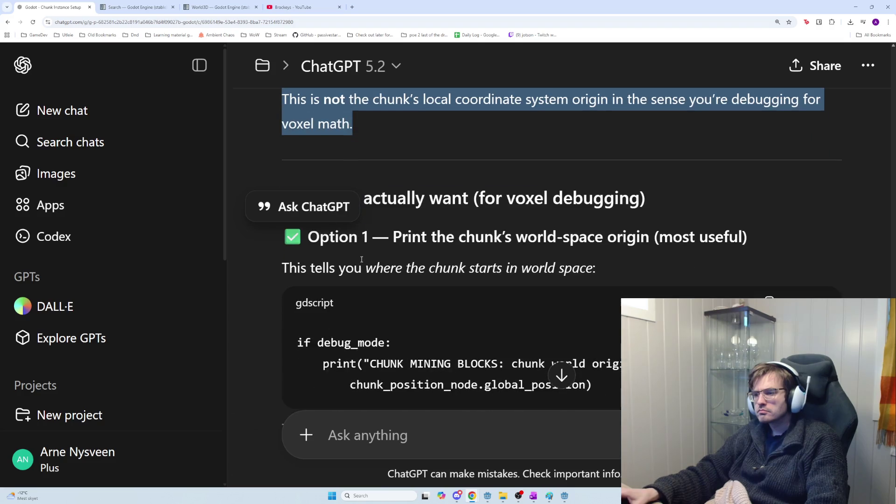
click(471, 256)
scroll(471, 256, down, 3)
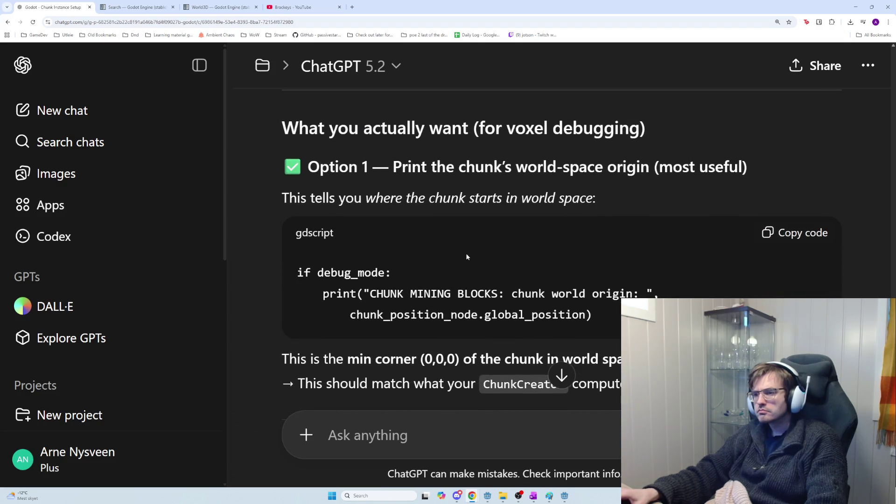
Examine Option 1's chunk_position_node.global_position print and scroll down to Option 2's code
drag(633, 284, 354, 277)
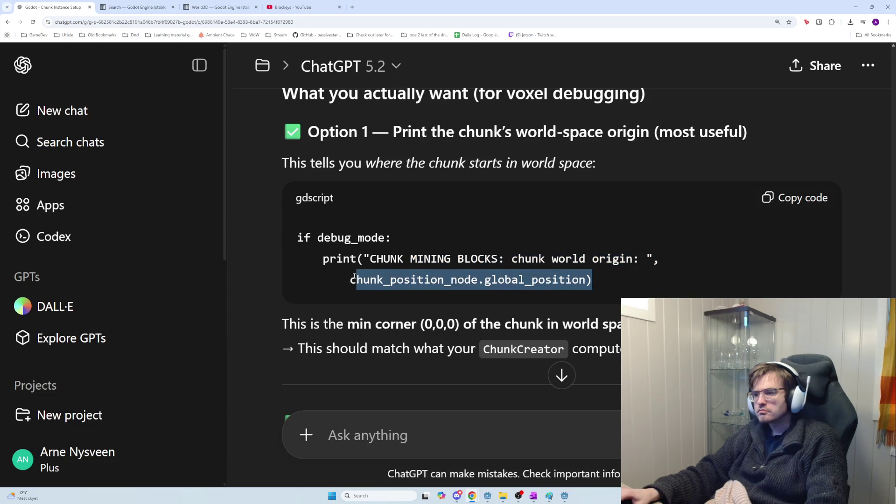
double_click(354, 278)
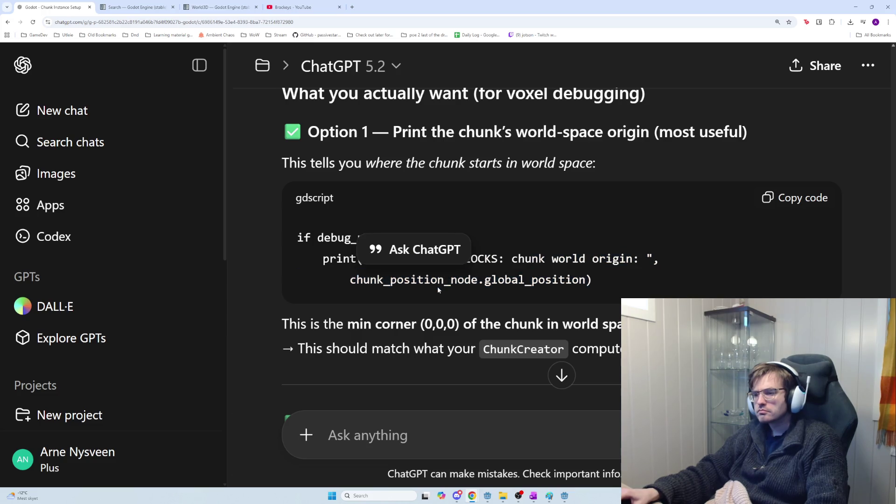
double_click(541, 278)
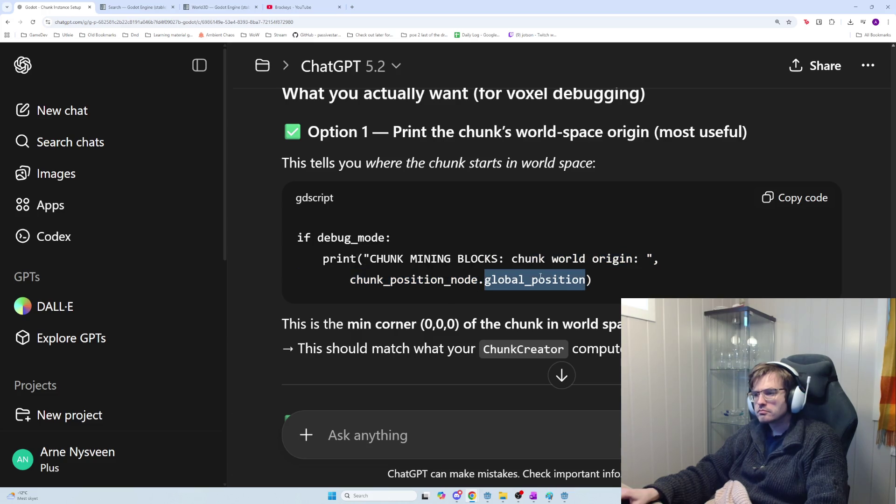
click(590, 289)
mouse_move(587, 279)
mouse_down()
mouse_move(330, 260)
mouse_move(370, 259)
mouse_up()
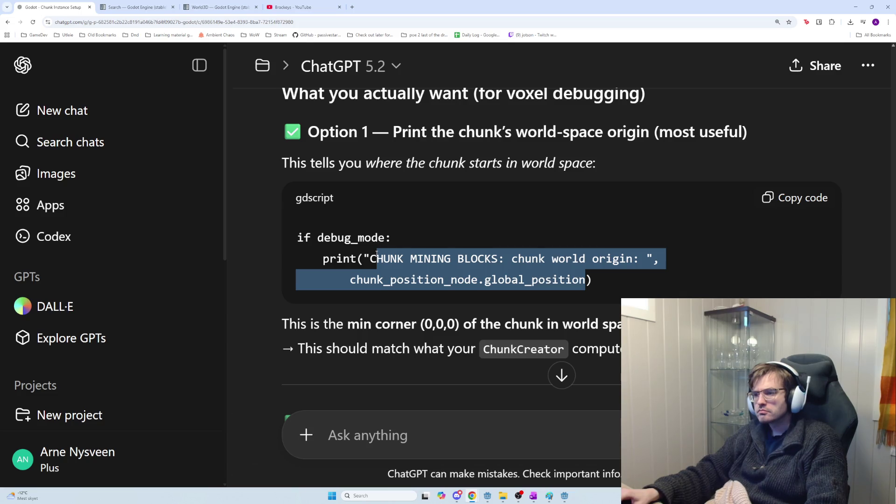
drag(371, 254, 365, 256)
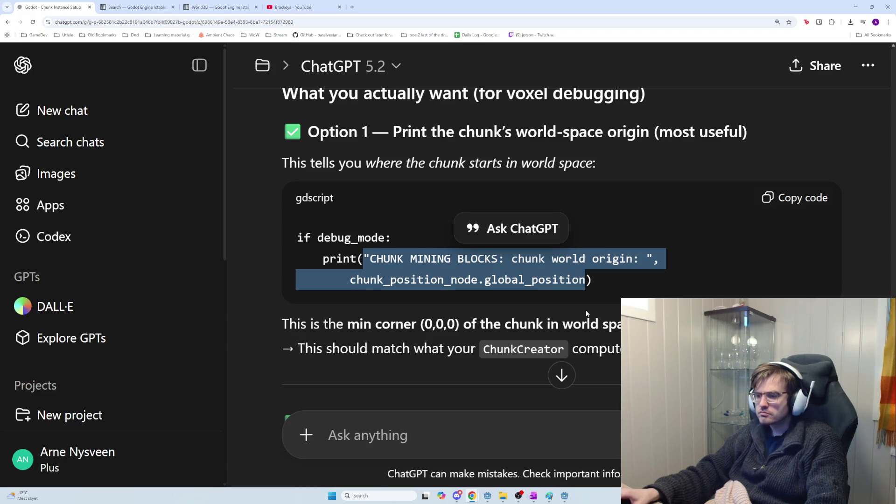
scroll(520, 308, down, 1)
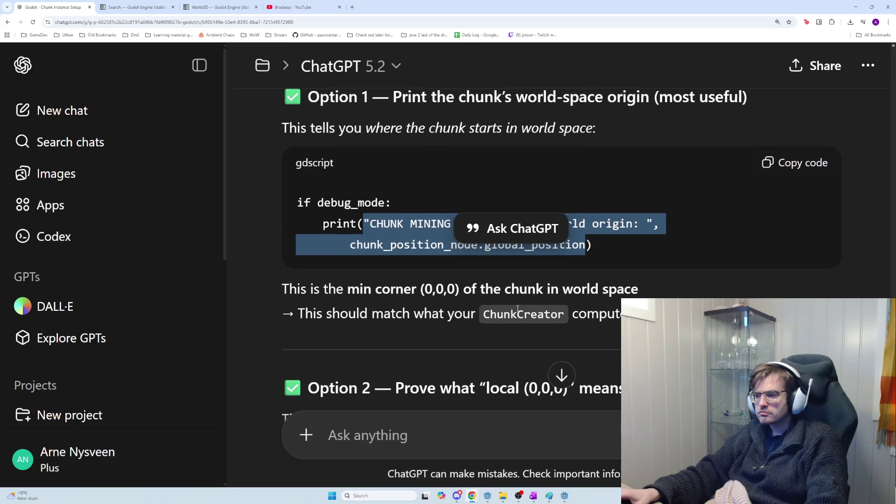
scroll(539, 314, down, 2)
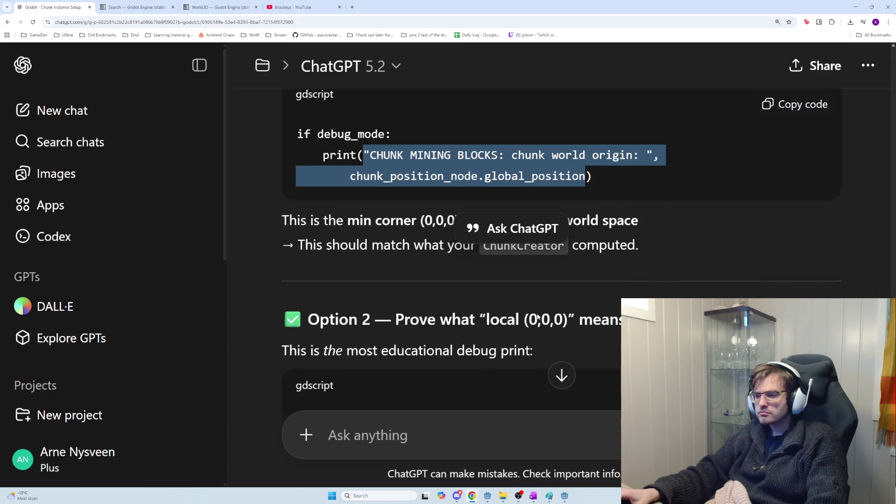
scroll(538, 314, down, 4)
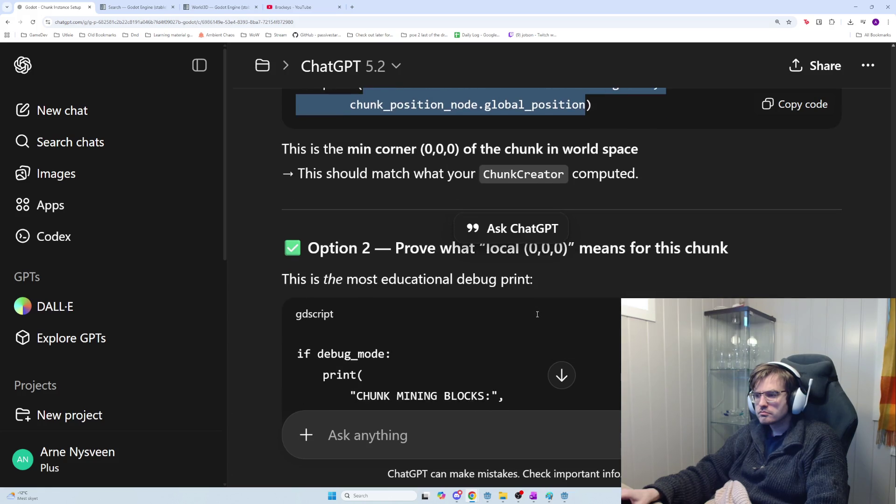
scroll(535, 317, down, 1)
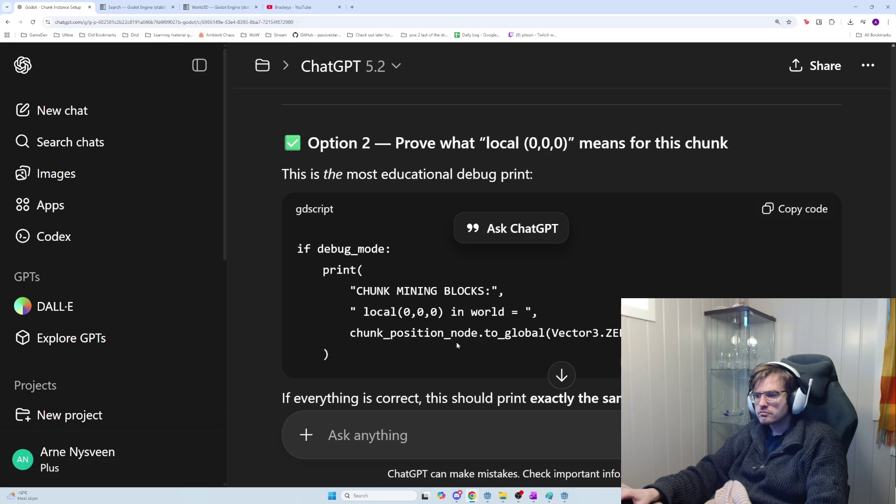
Paste Option 2's to_global(Vector3.ZERO) debug print over script lines 238–240
drag(375, 357, 300, 258)
key(alt+Tab)
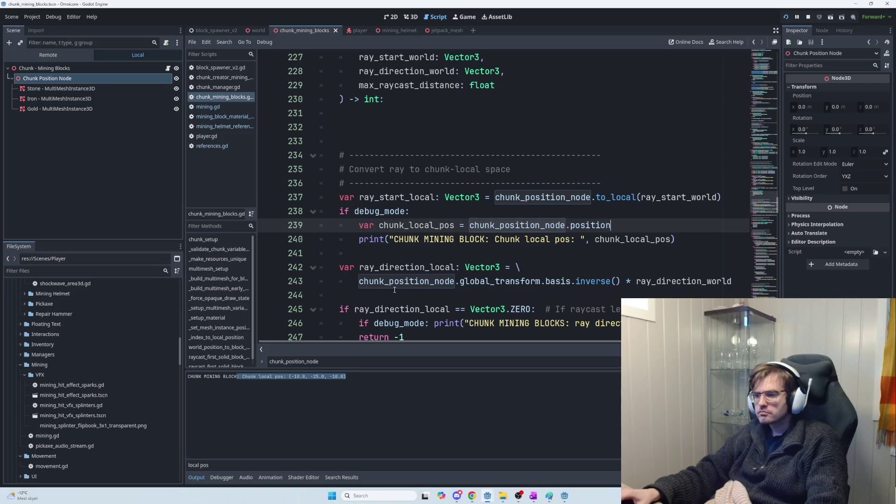
drag(677, 240, 344, 211)
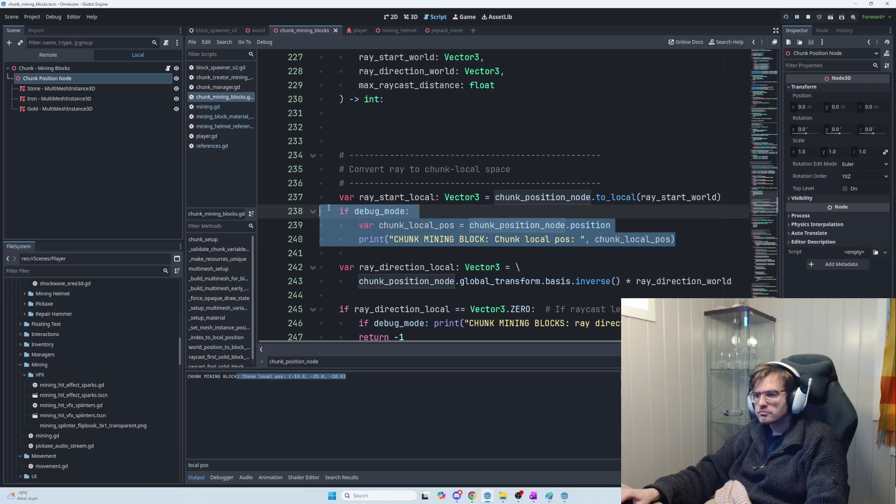
text(if debug_mode: 	print( 		"CHUNK MINING BLOCKS:", 		" local(0,0,0) in world = ", 		chunk_position_node.to_global(Vector3.ZERO) 	))
Indent the pasted print block under if debug_mode: and run the game
click(541, 253)
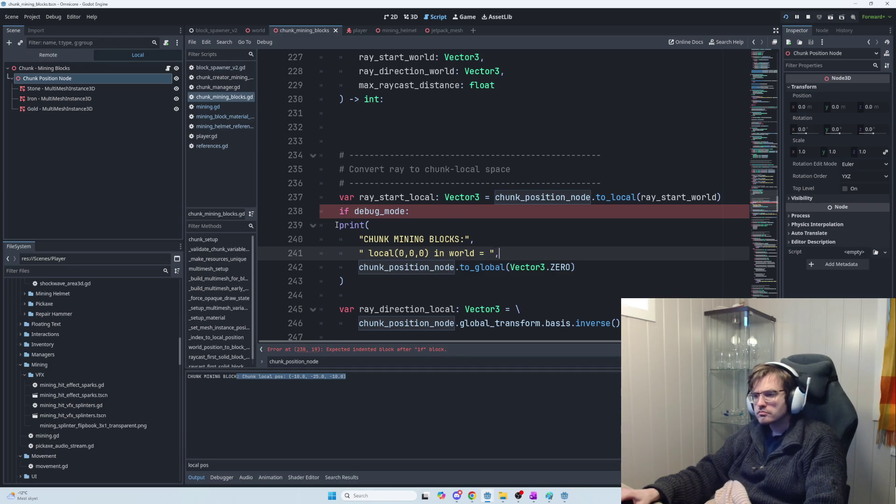
drag(339, 226, 430, 282)
key(Tab)
click(430, 282)
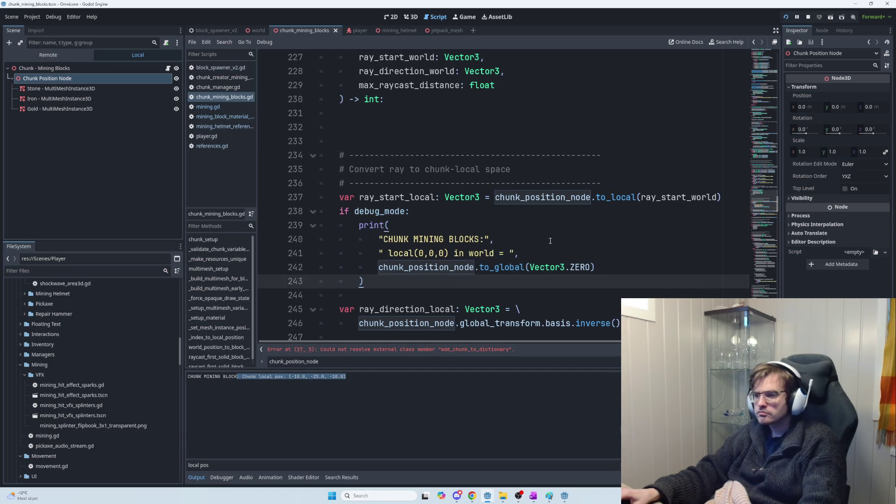
key(F5)
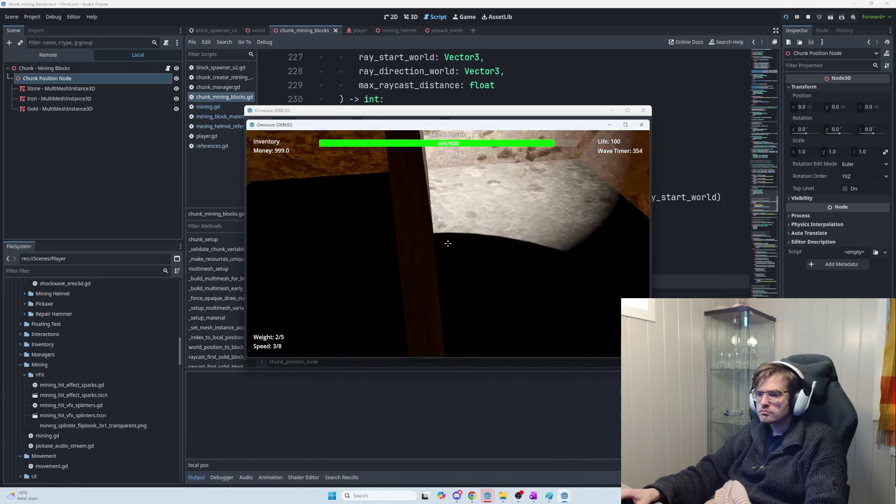
Filter the output log for 'local(0' and select the three printed world-position lines
key(Escape)
click(259, 464)
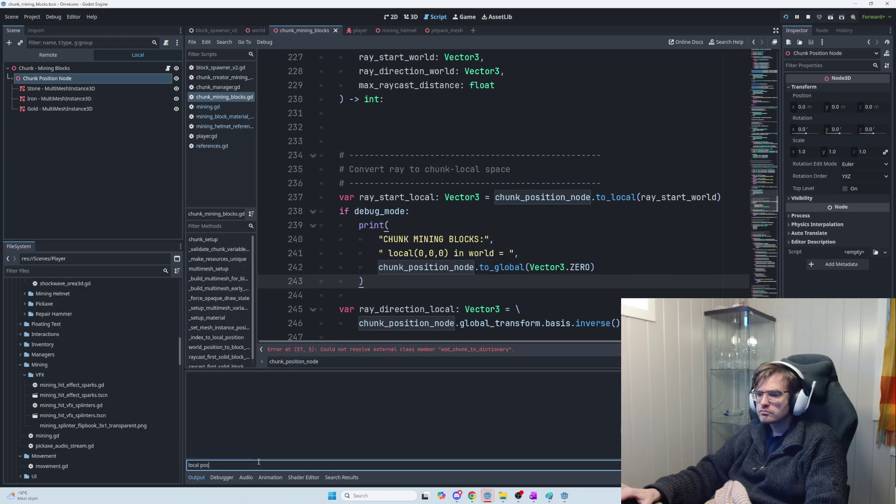
key(ctrl+a)
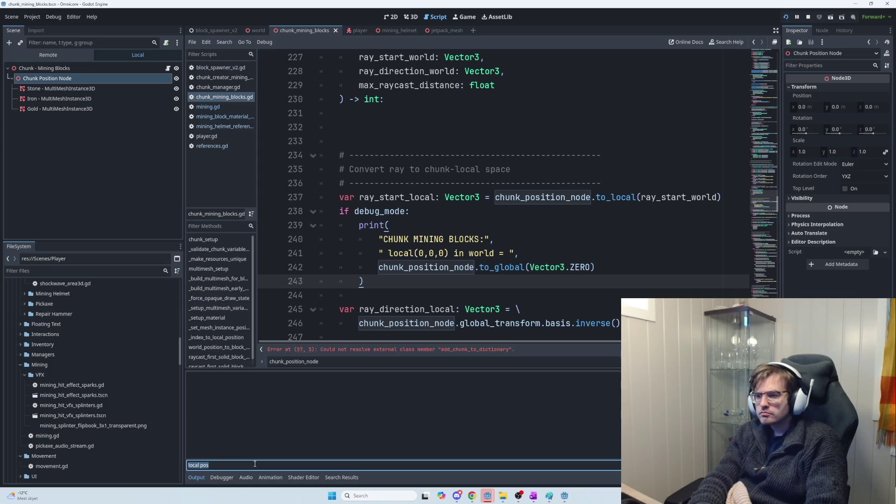
text(local(0)
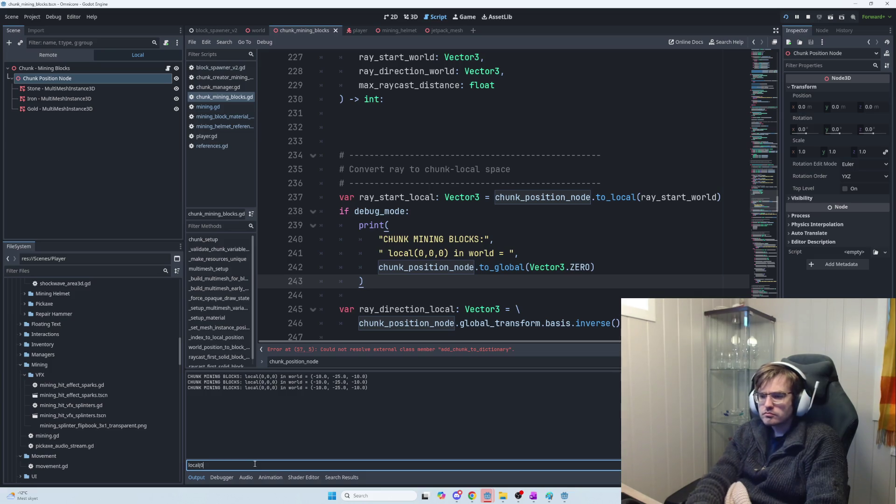
drag(381, 388, 164, 372)
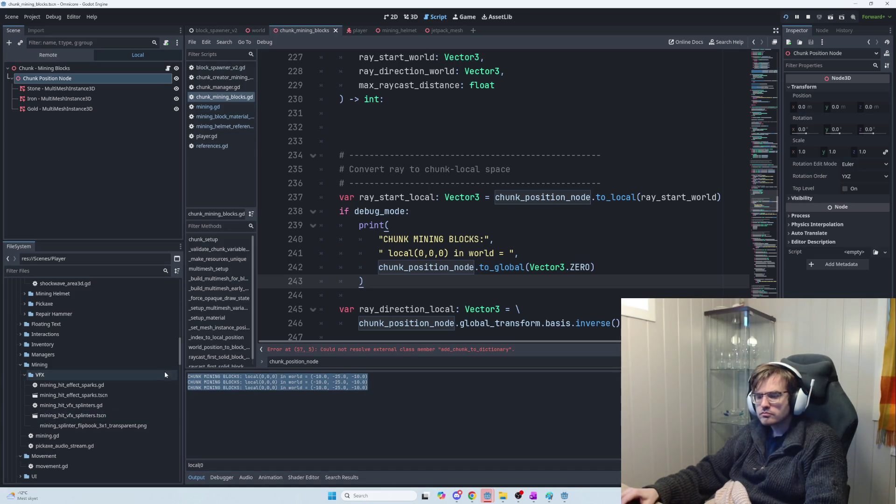
Switch from Godot toward the Chrome window running ChatGPT
key(alt+Tab)
key(alt+Tab)
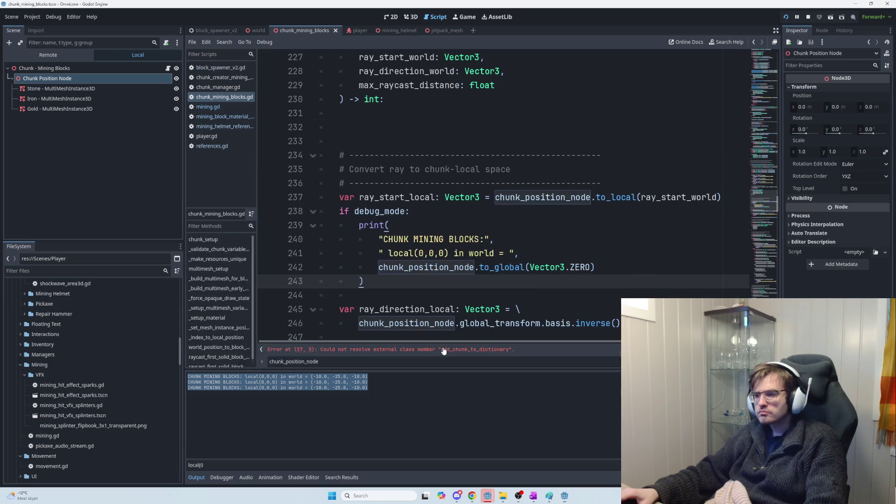
key(alt+Tab)
key(alt+Tab)
key(alt+Tab)
key(alt+Tab)
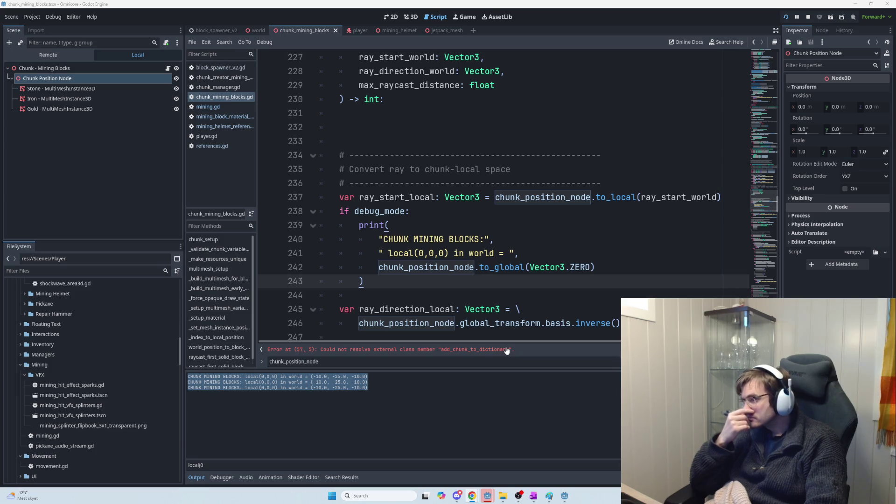
key(alt+Tab)
key(alt+Tab)
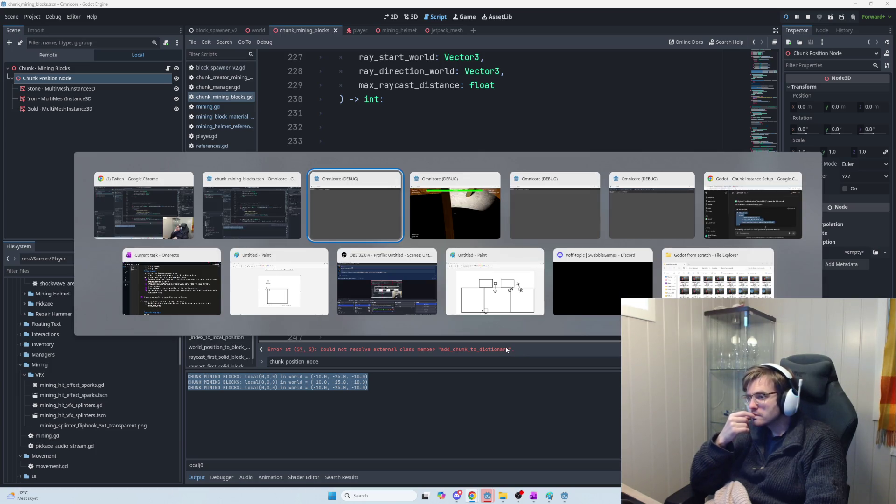
key(alt+Tab)
key(alt+Tab)
key(alt+Tab)
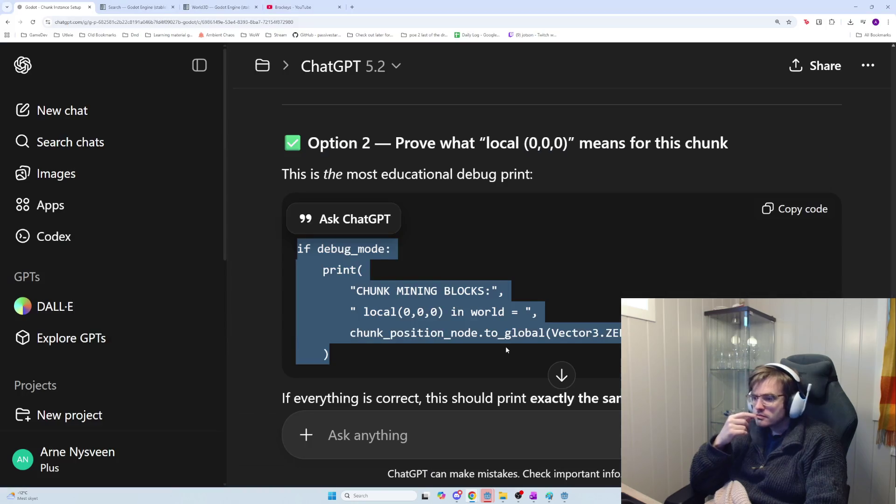
Send ChatGPT 'this is output' with the pasted local(0,0,0) world-position lines, then return to Godot
click(514, 413)
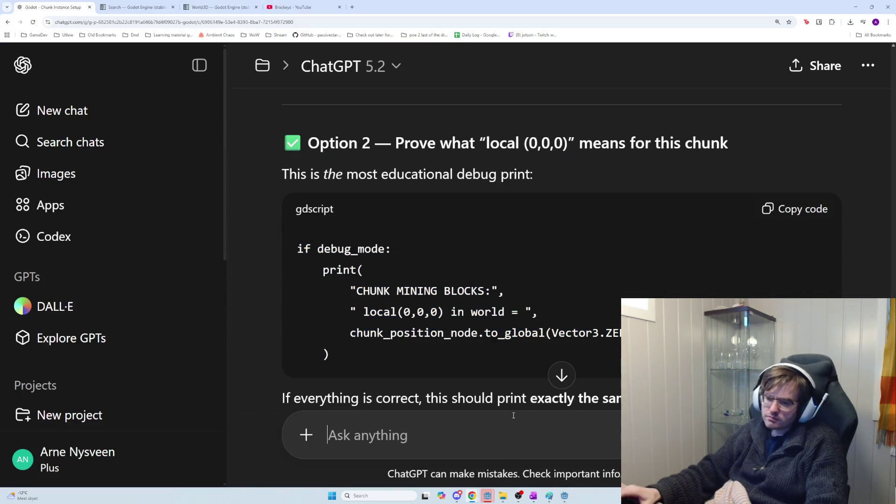
text(this is output)
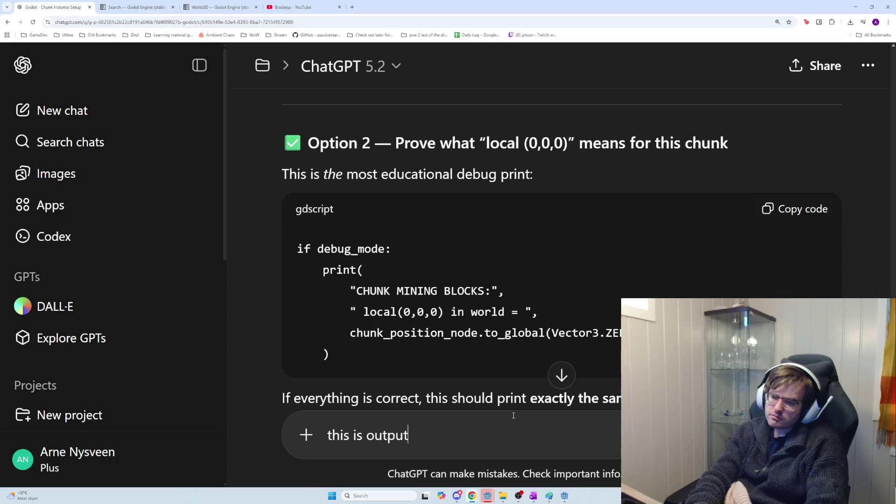
key(shift+Return)
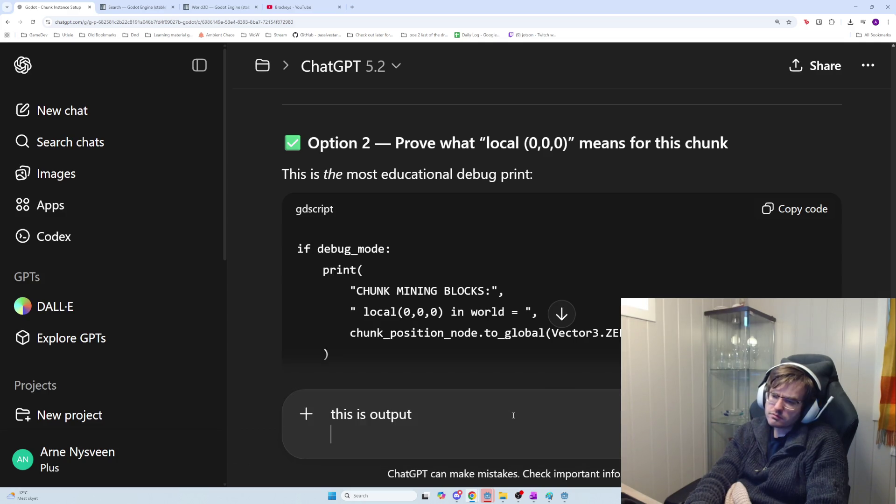
key(ctrl+v)
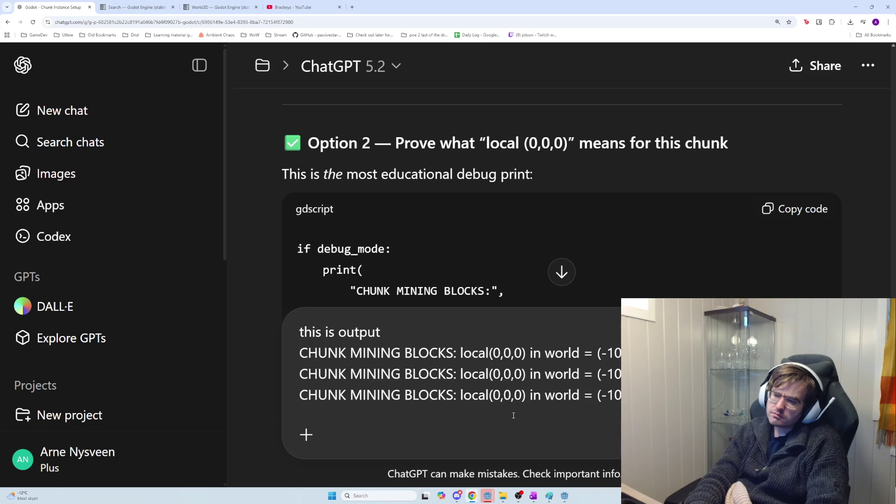
key(ctrl+v)
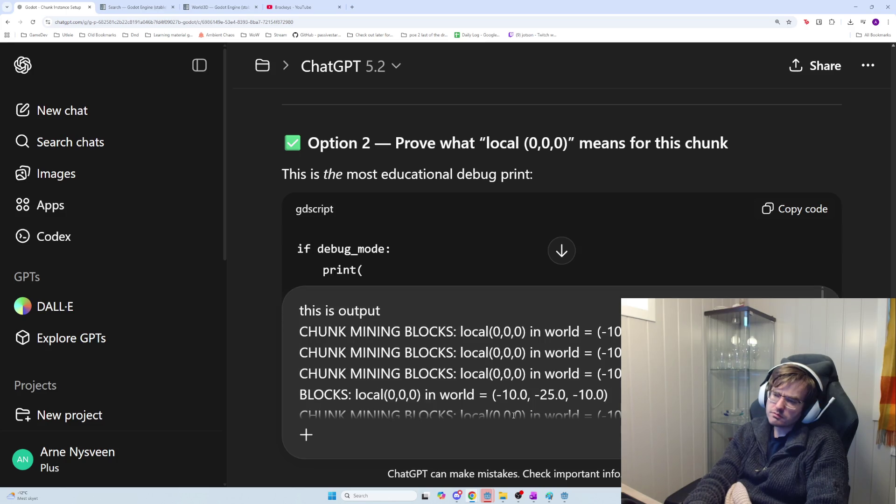
key(Return)
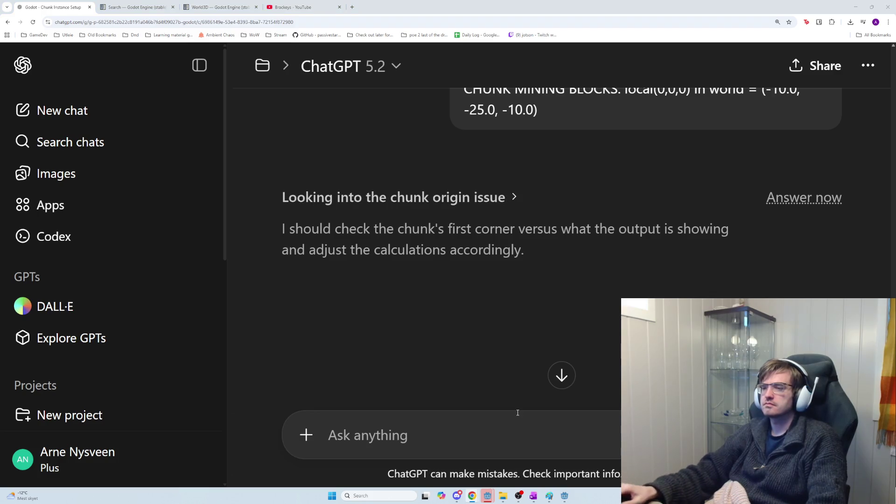
key(alt+Tab)
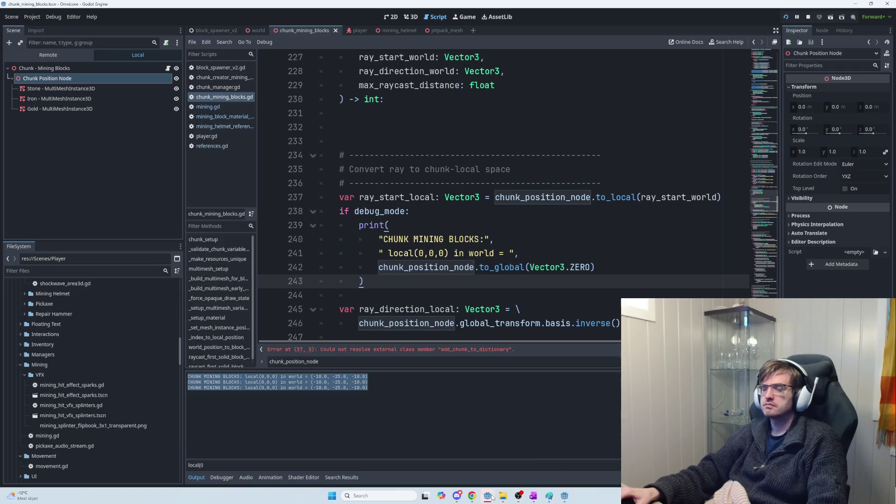
Bring the Godot editor to the front and stop the running game with F8
mouse_move(488, 496)
click(440, 270)
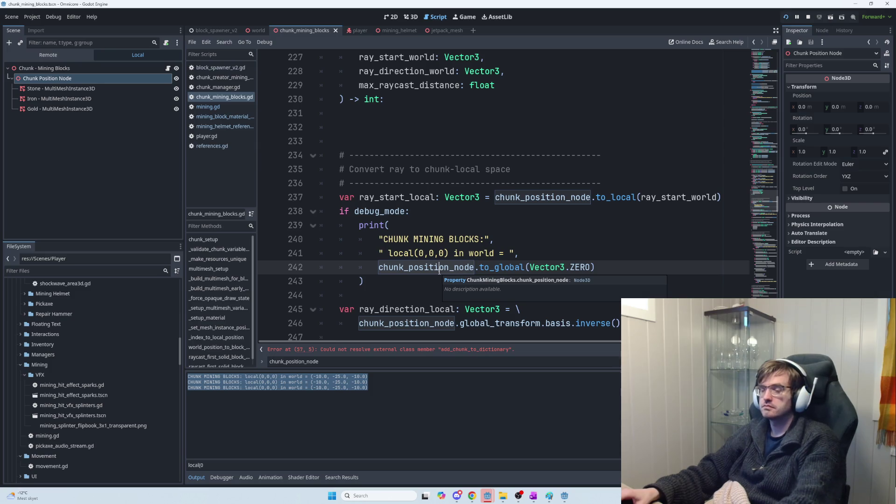
key(F8)
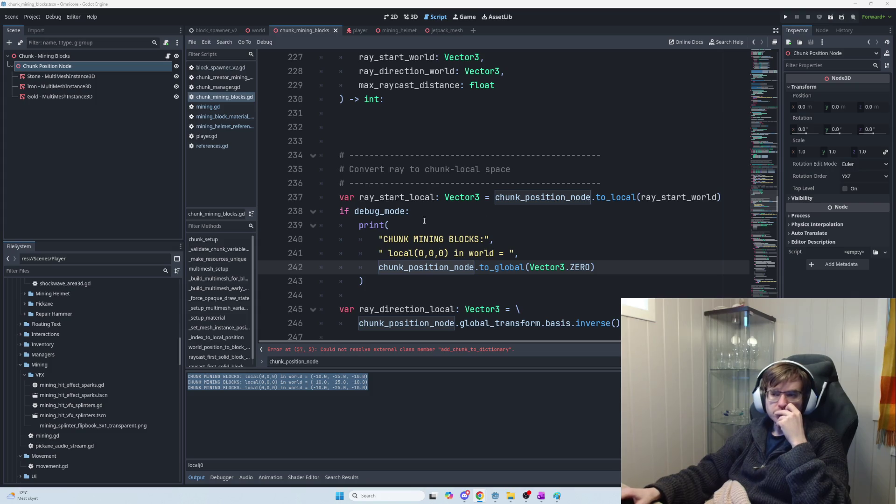
Check ChatGPT's reply about the chunk origin, then return to chunk_mining_blocks.gd in Godot
scroll(522, 298, down, 1)
scroll(522, 298, down, 2)
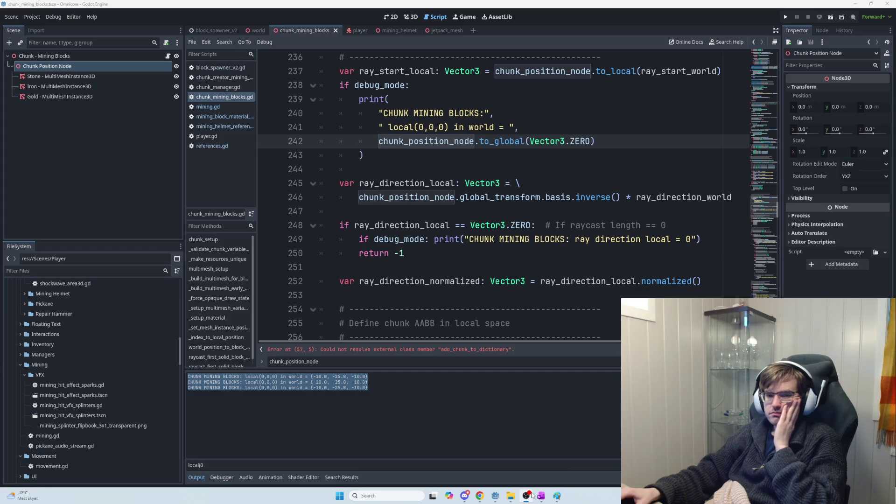
mouse_move(481, 496)
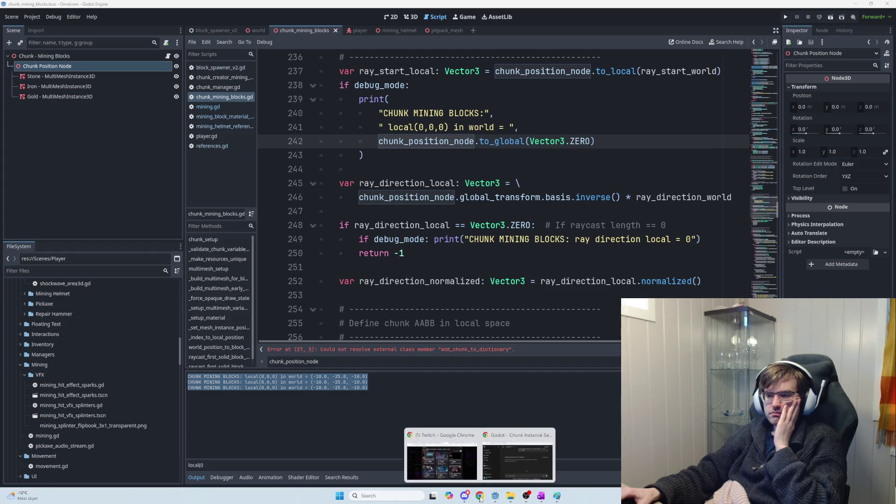
click(494, 475)
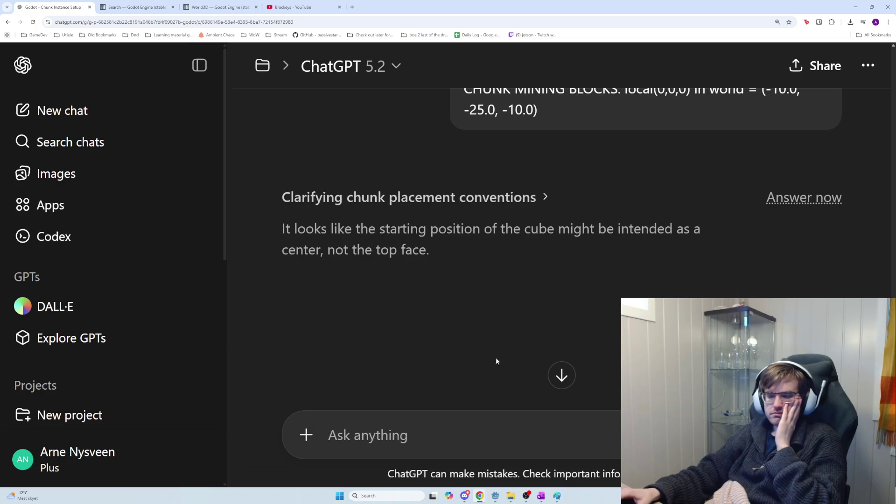
click(502, 499)
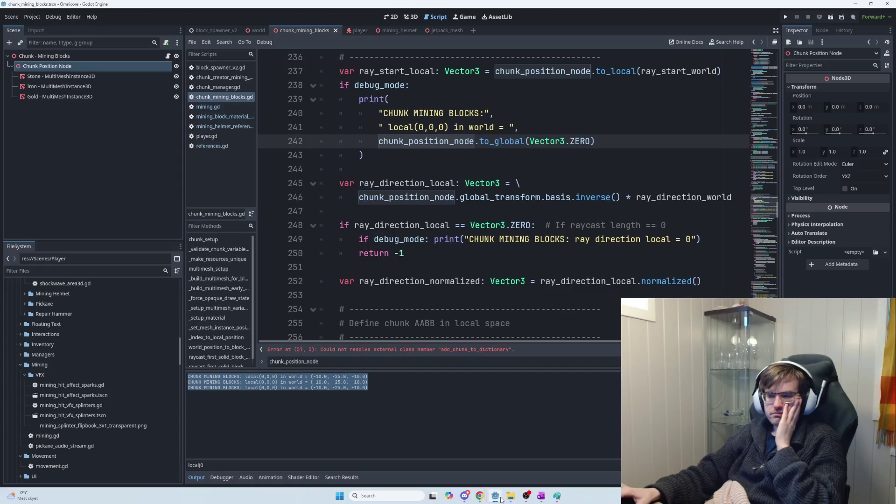
Scroll chunk_mining_blocks.gd from line 236 to about 368, reviewing raycast_first_solid_block_local's DDA traversal
scroll(512, 323, down, 4)
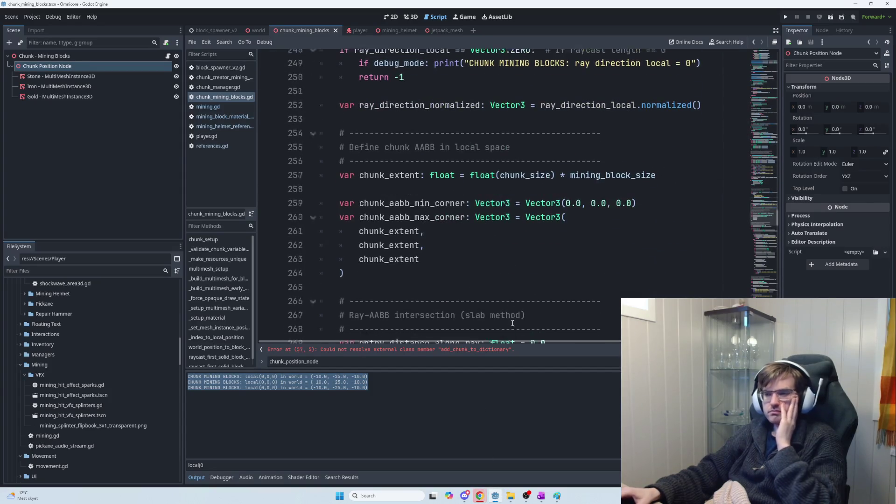
scroll(513, 323, down, 3)
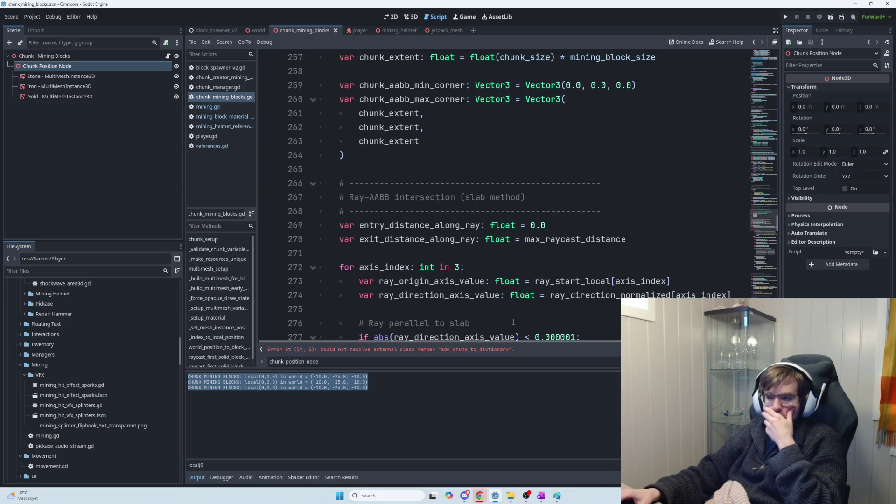
scroll(514, 322, down, 7)
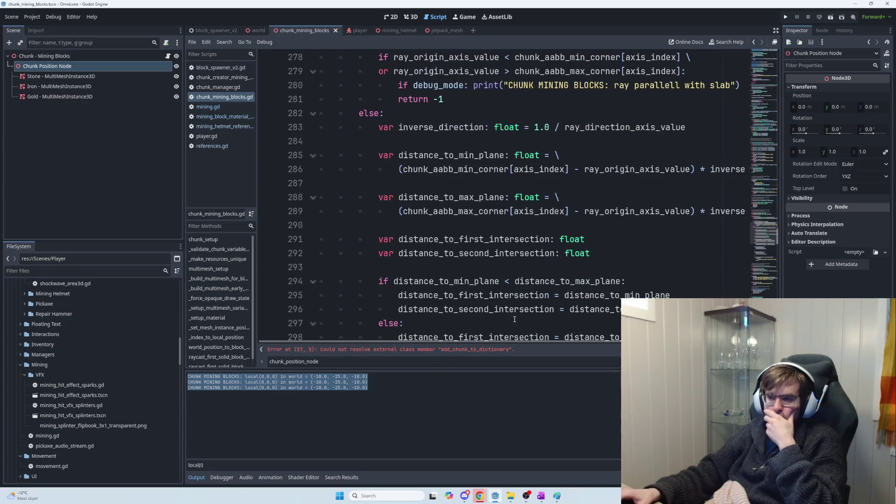
scroll(515, 320, down, 9)
scroll(516, 319, down, 5)
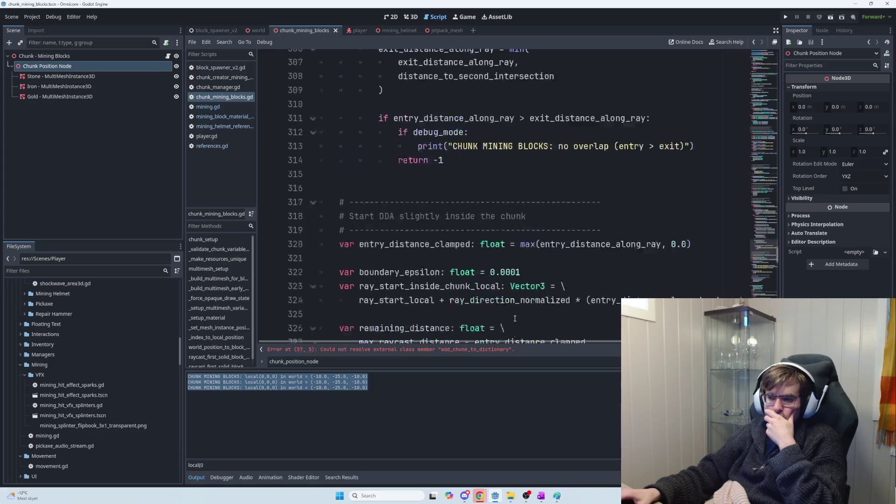
scroll(516, 316, down, 2)
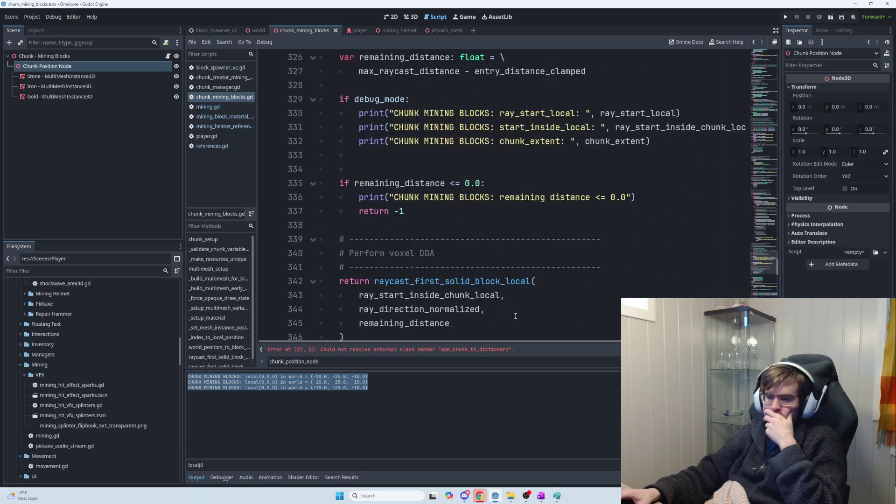
scroll(516, 316, down, 3)
scroll(516, 317, down, 3)
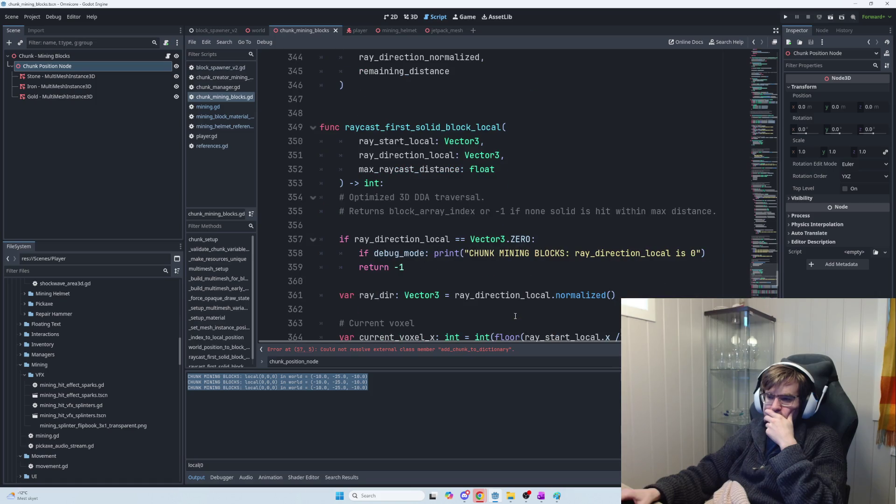
scroll(516, 316, down, 4)
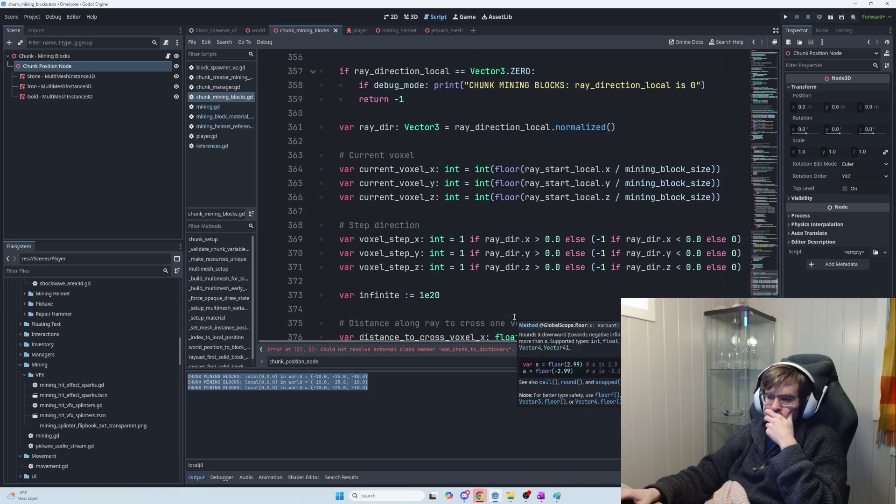
scroll(514, 318, down, 4)
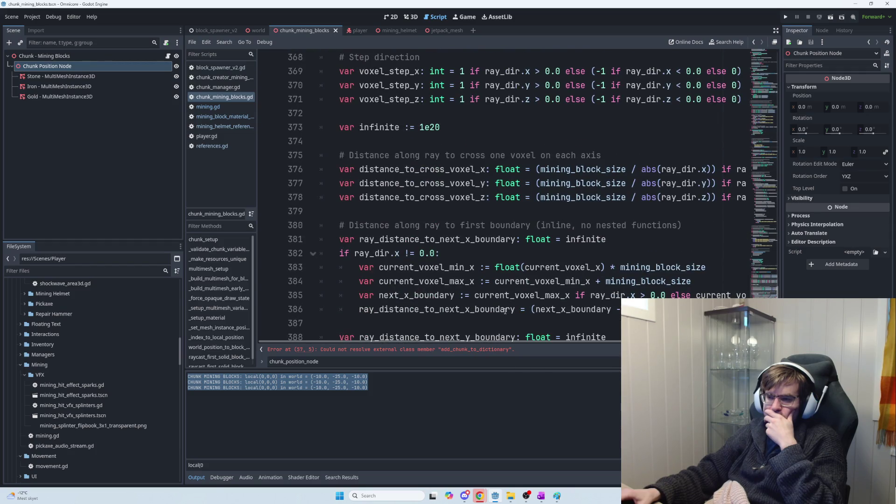